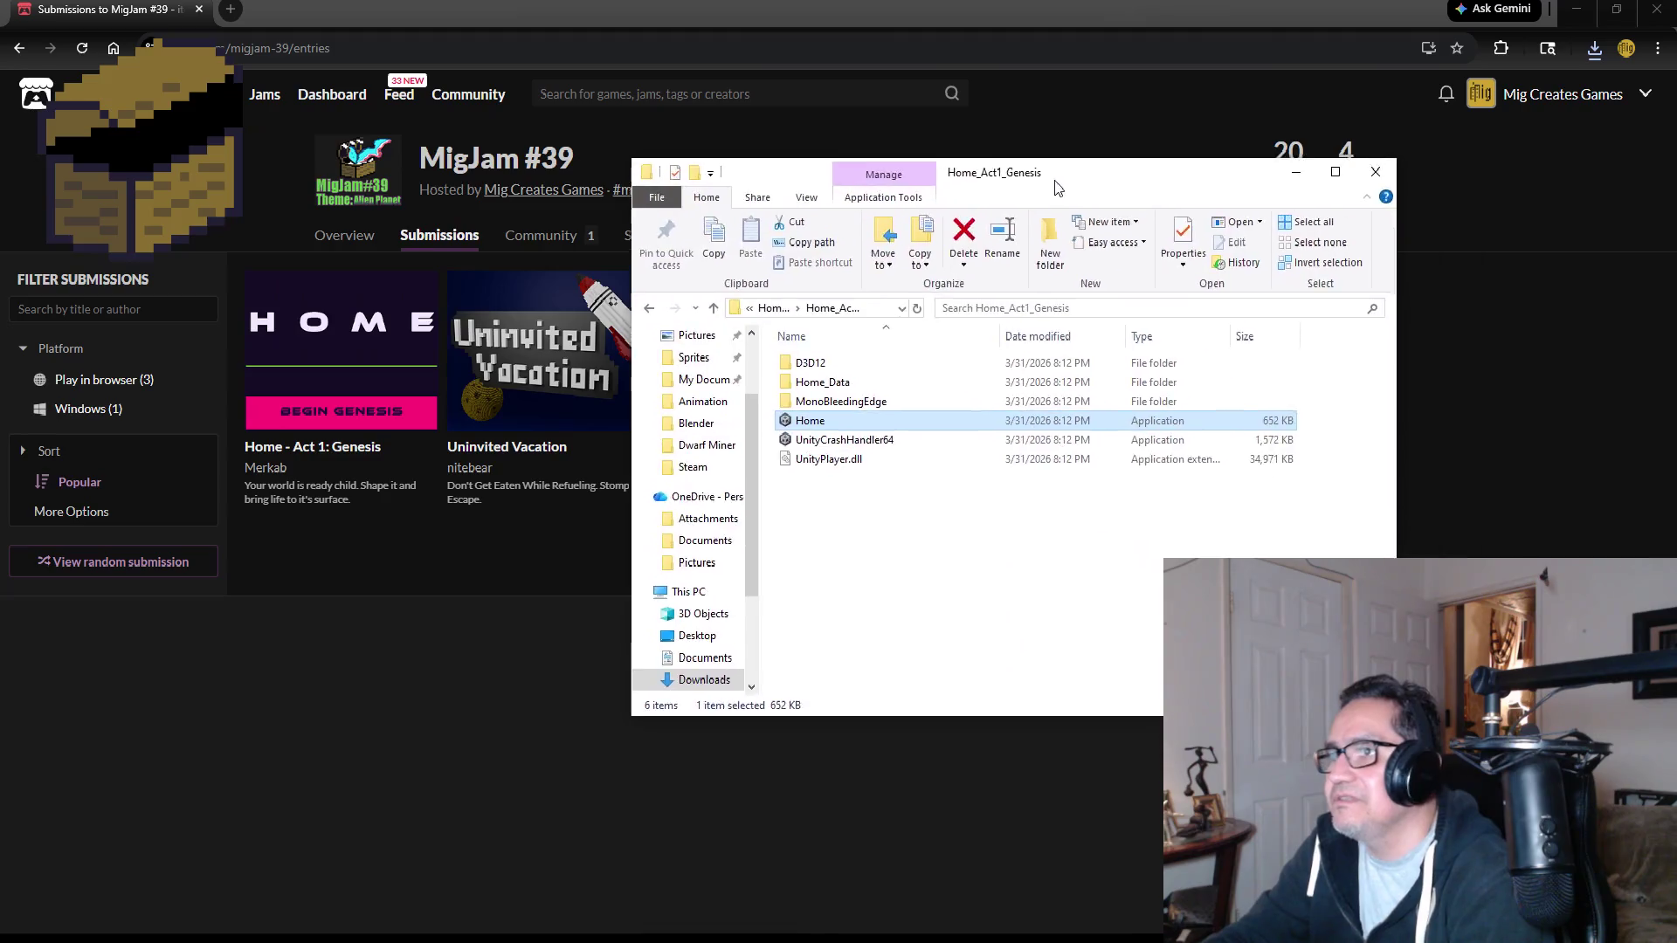
Move the Home_Act1_Genesis folder window aside and close it to reveal the submissions page.
left_click_drag(1057, 188, 834, 178)
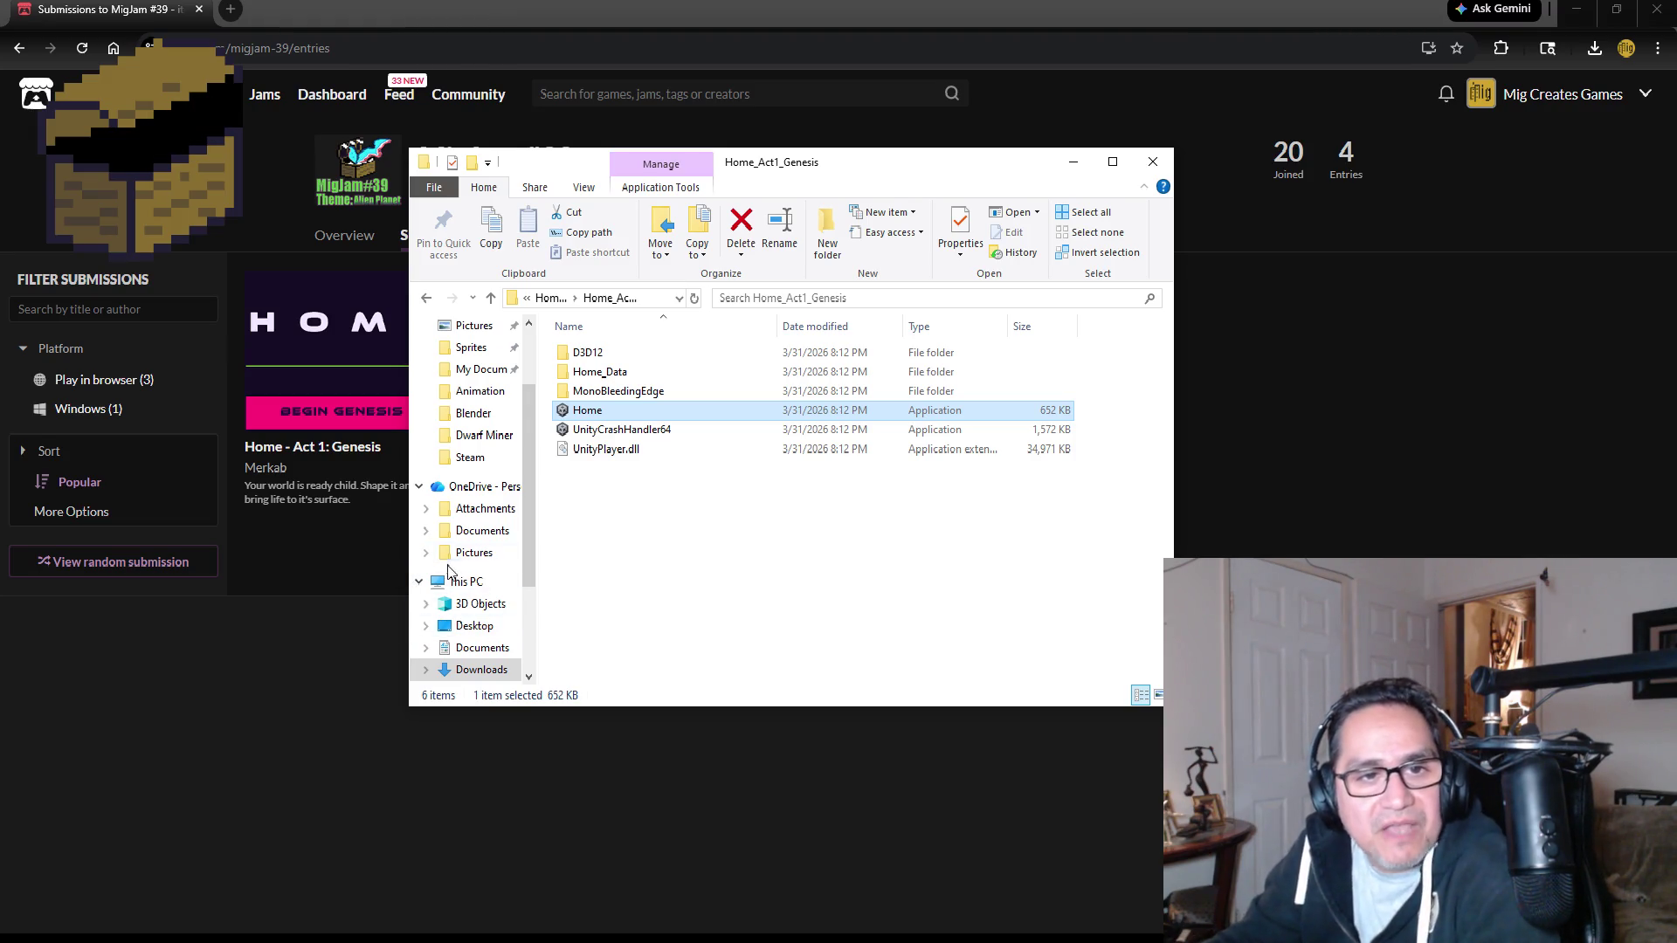
left_click(1155, 164)
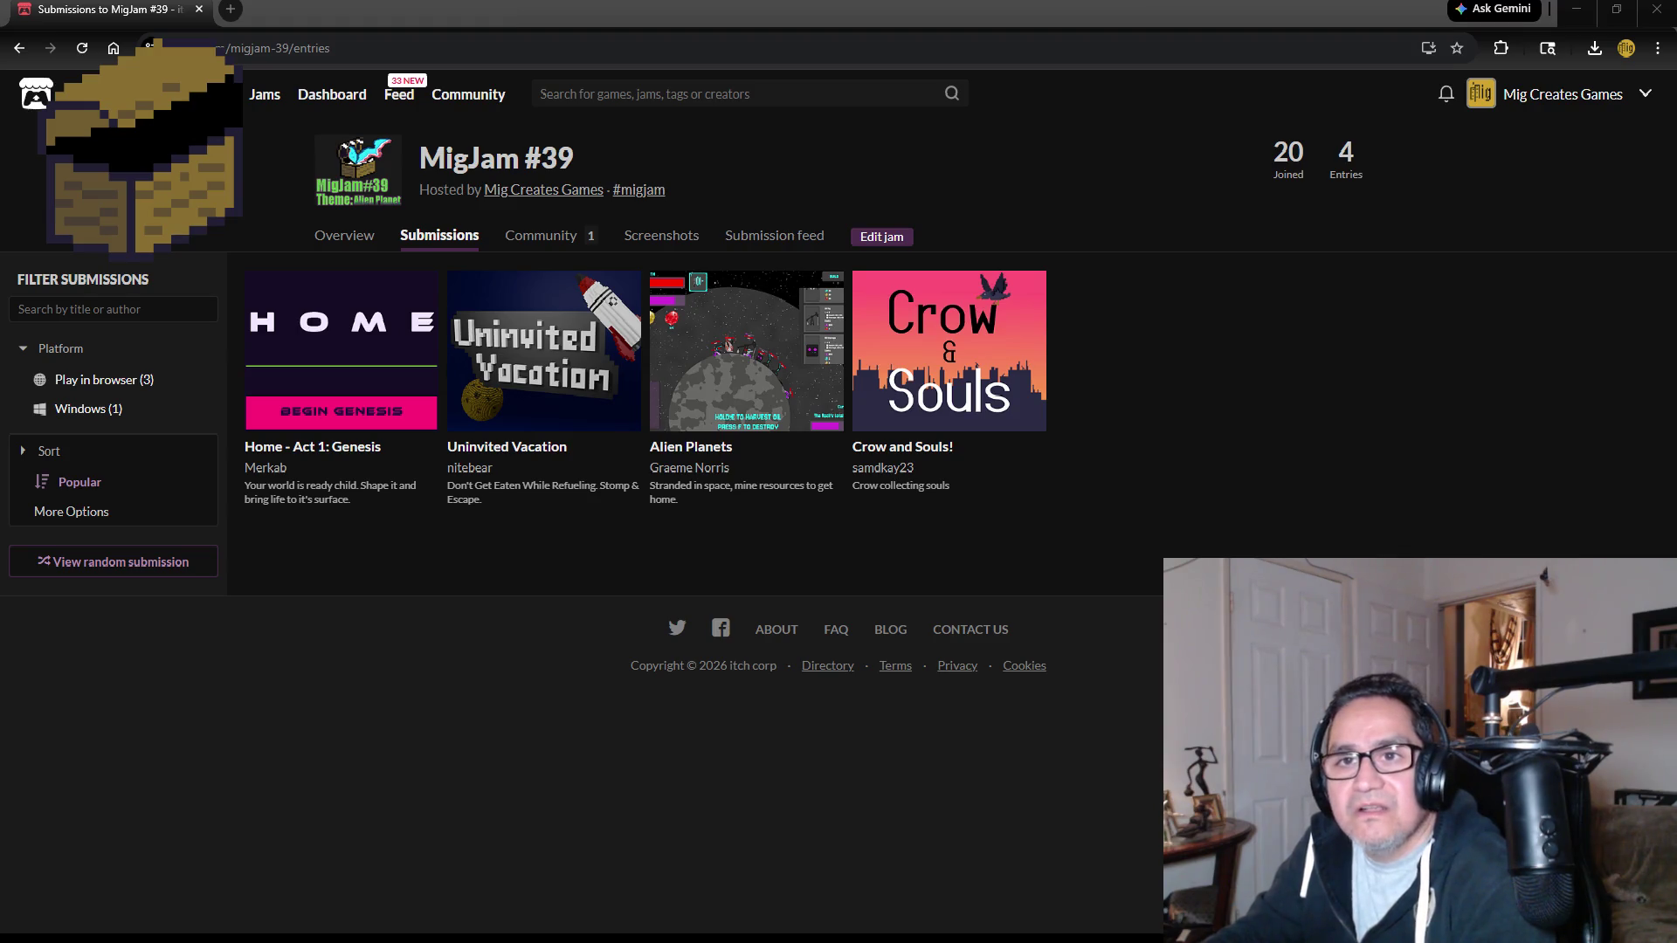
Open the Home - Act 1: Genesis itch.io page and give it a 5-star rating.
left_click(334, 351)
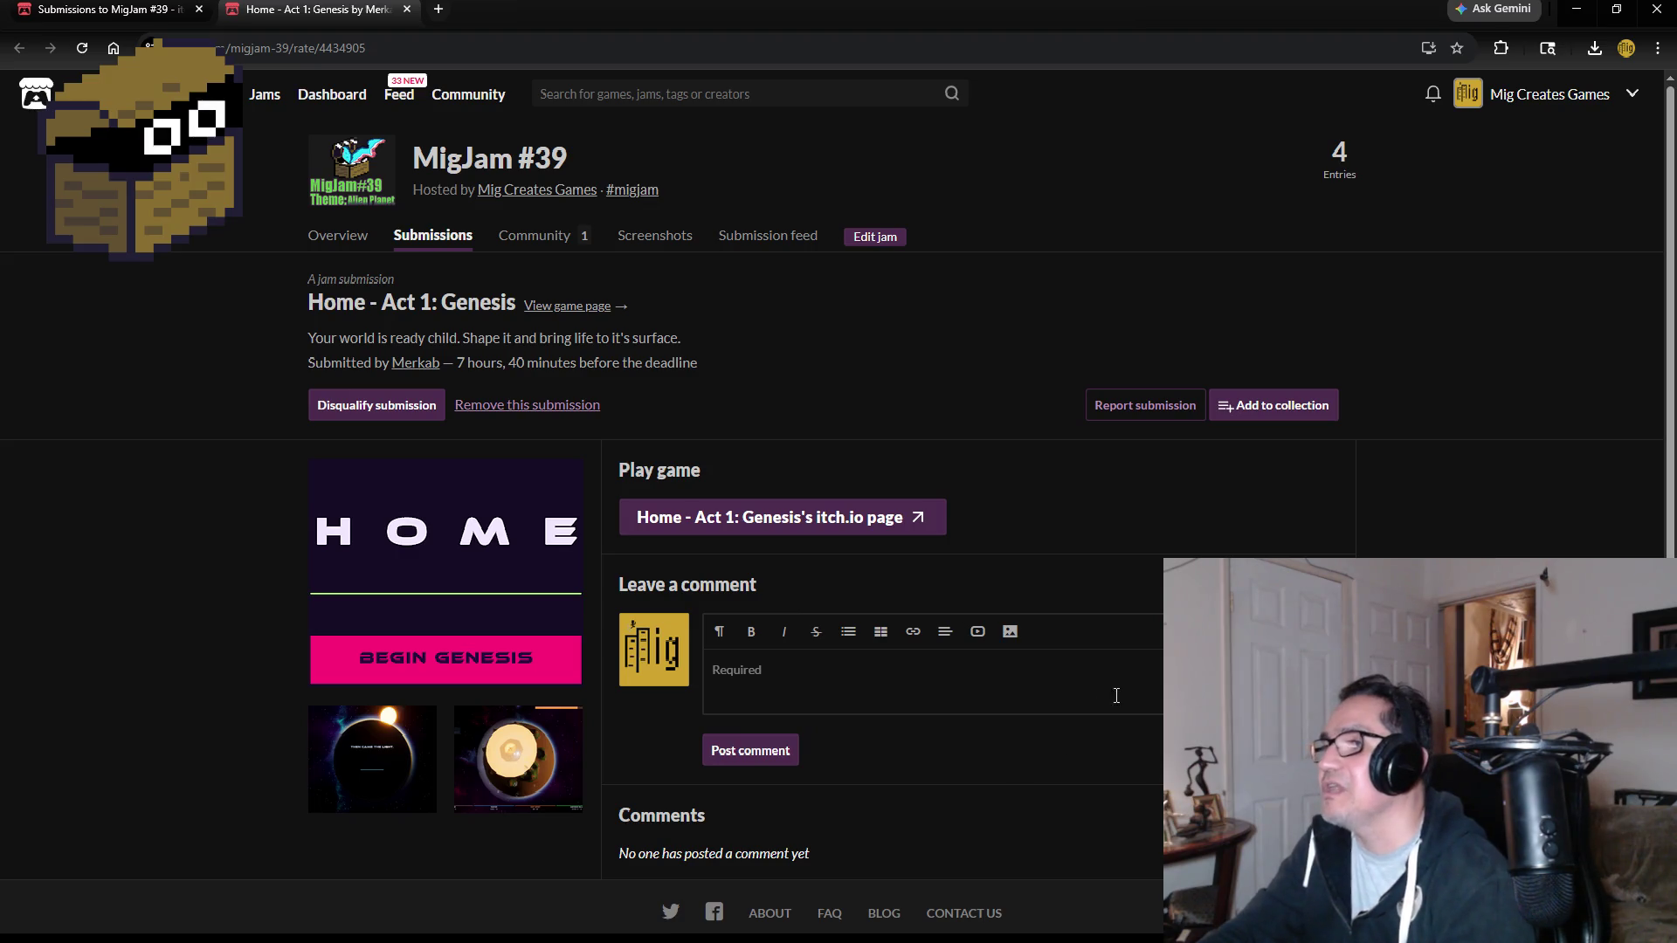
left_click(843, 526)
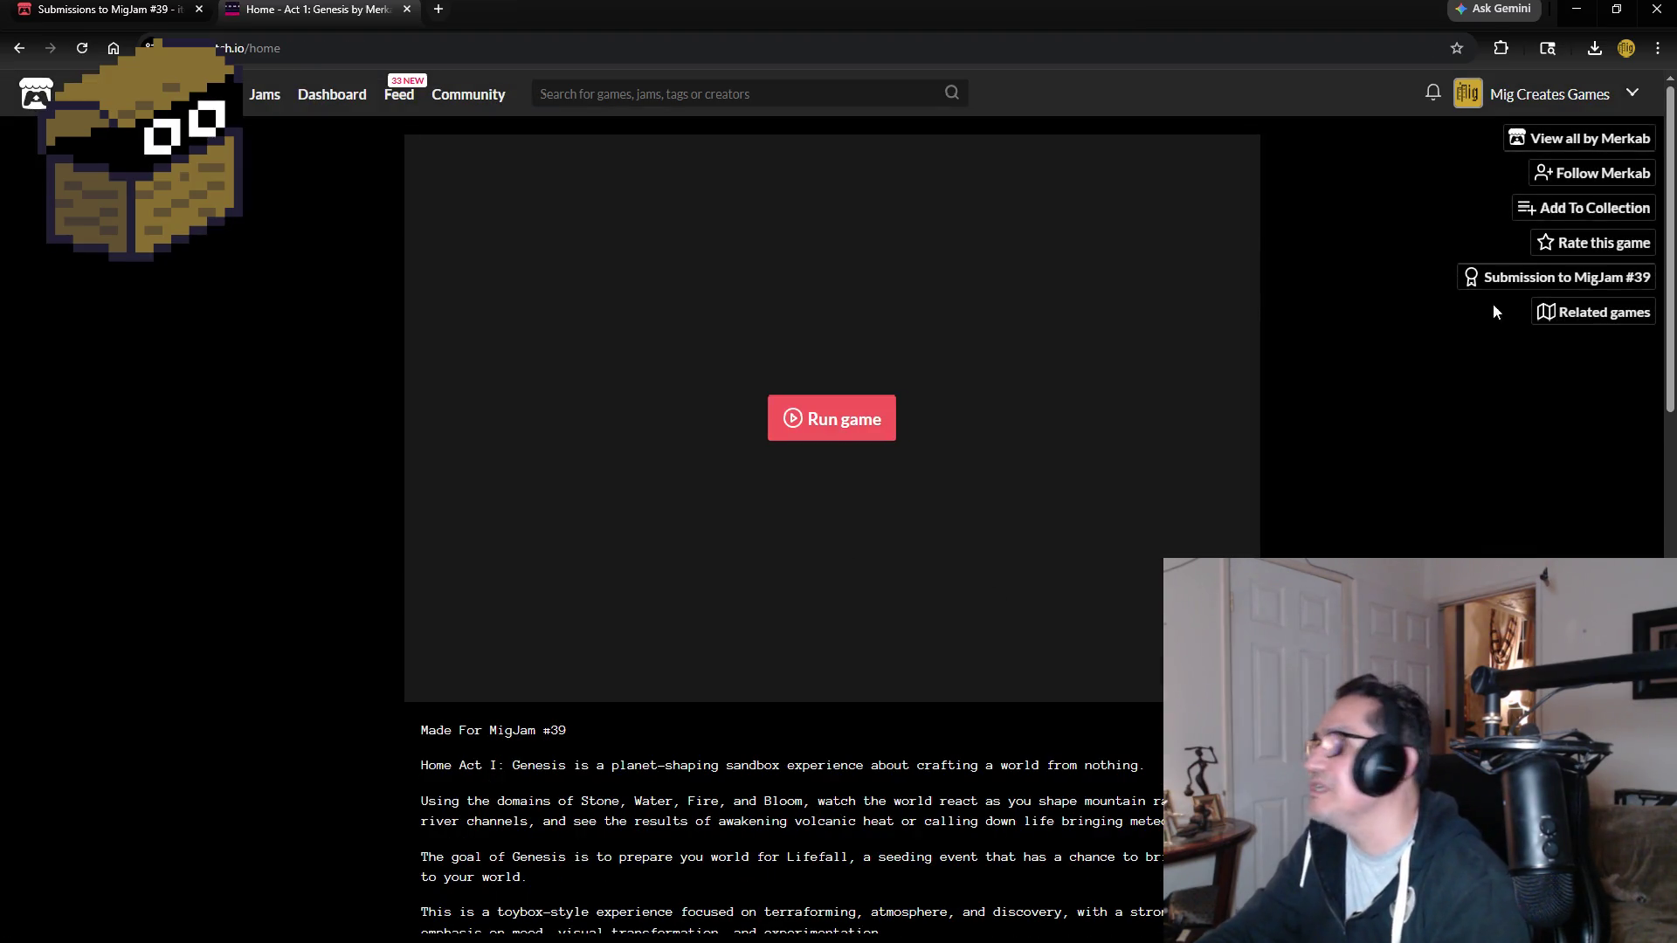
left_click(1541, 243)
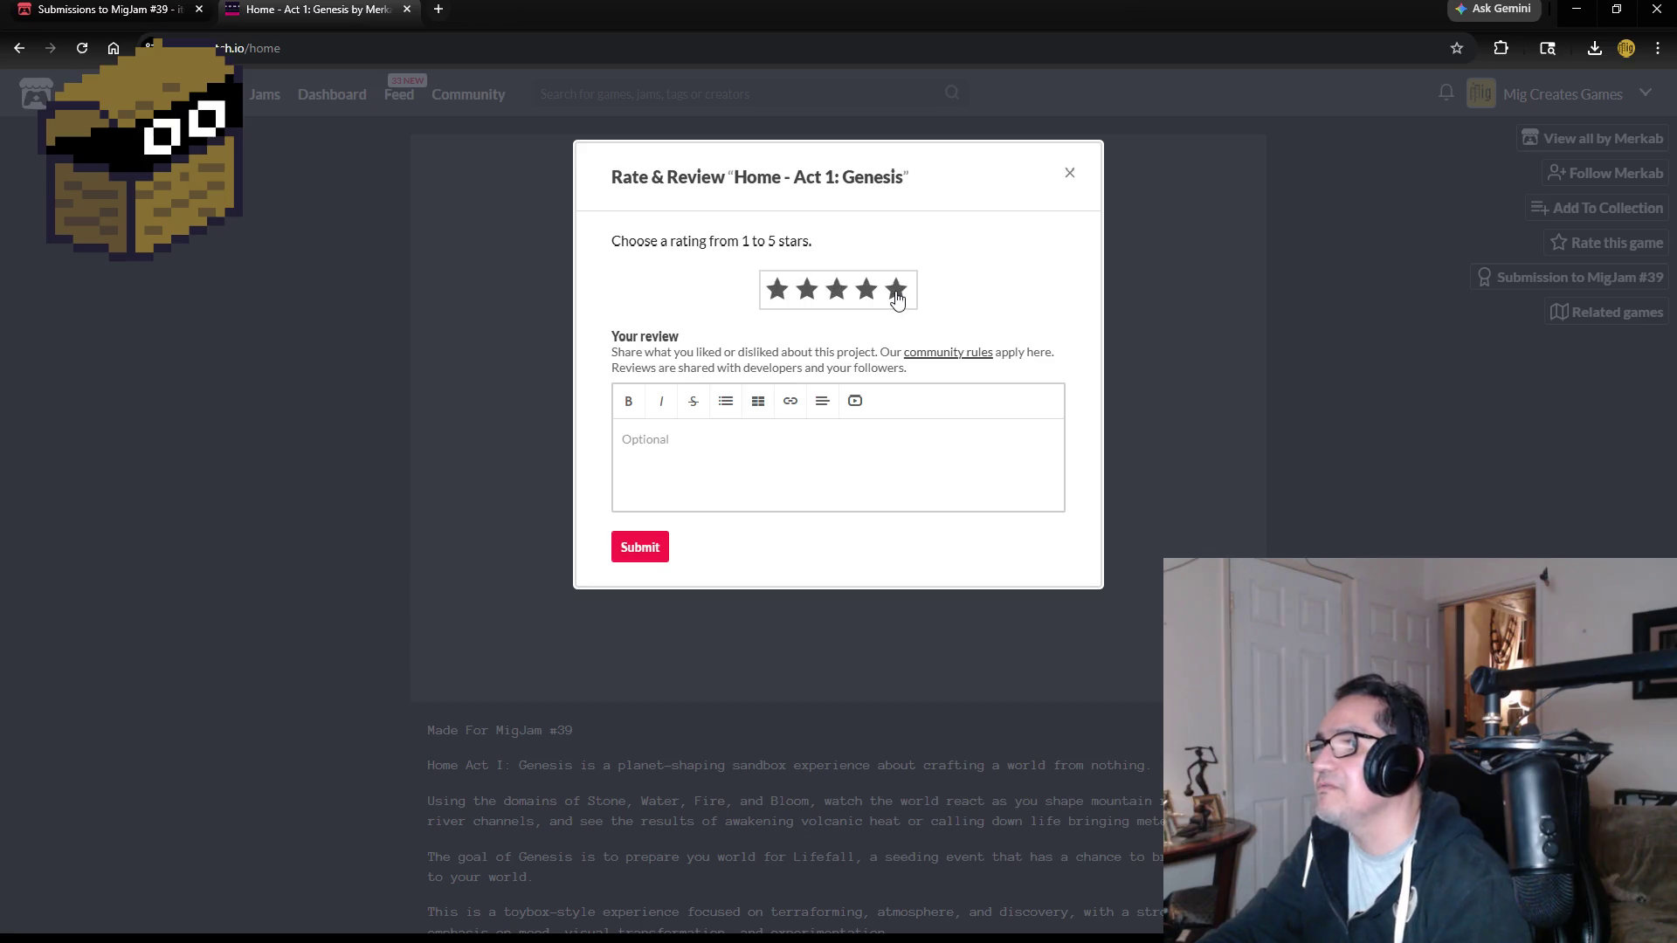
left_click(624, 547)
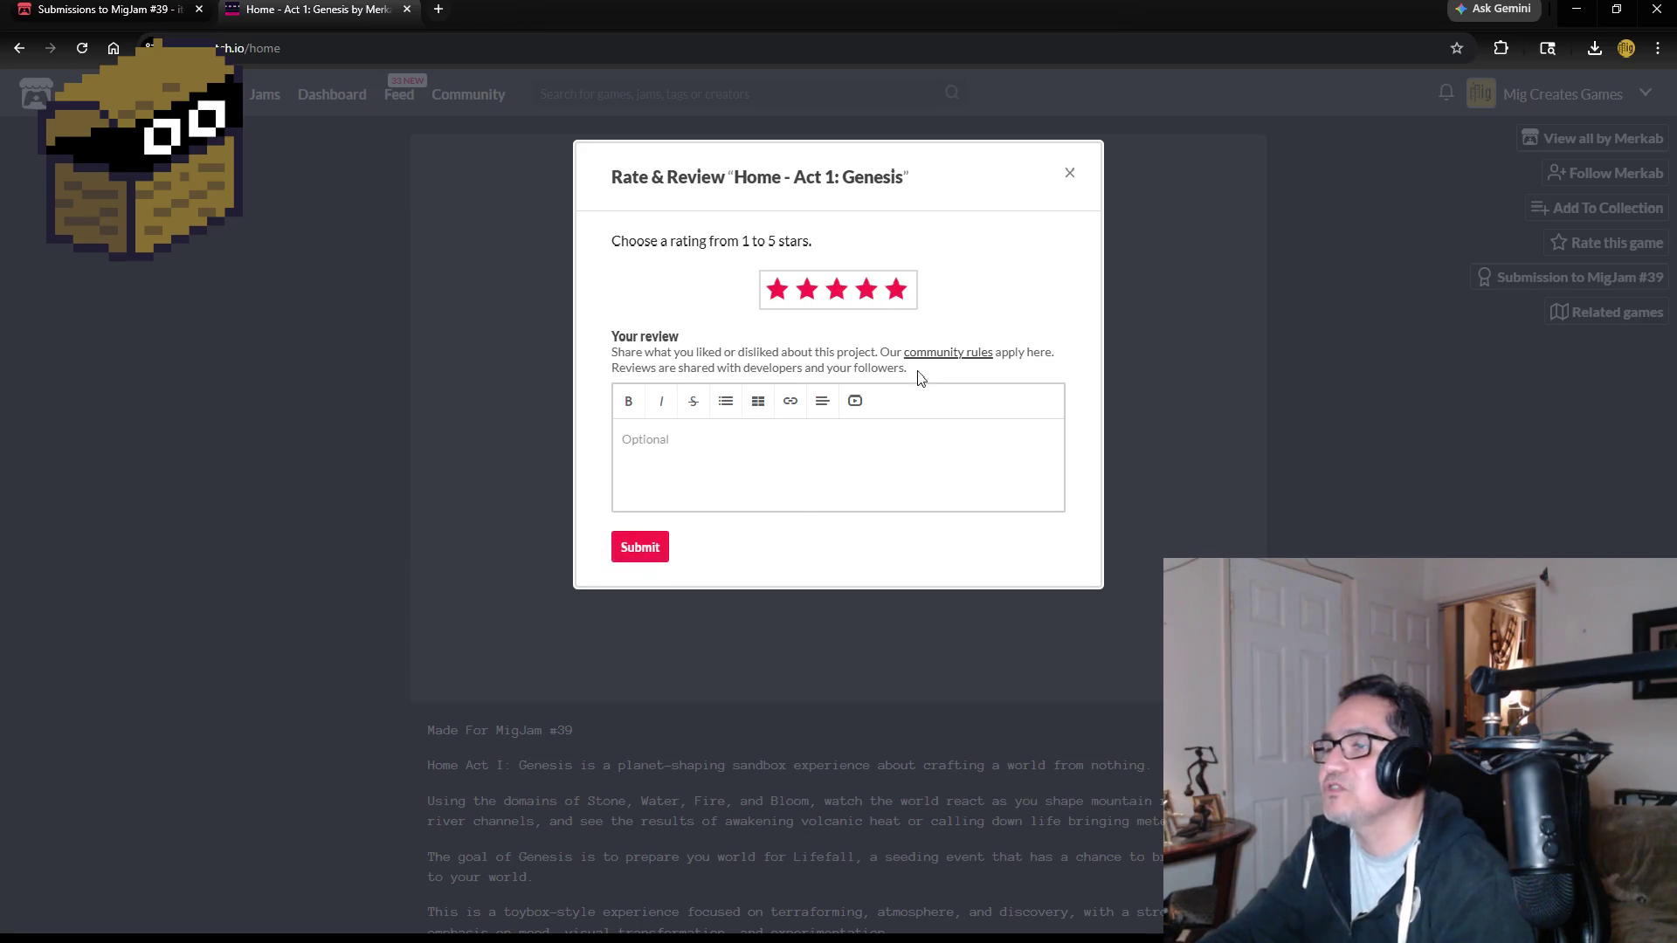
left_click(1069, 172)
scroll(262, 603, "down", 12)
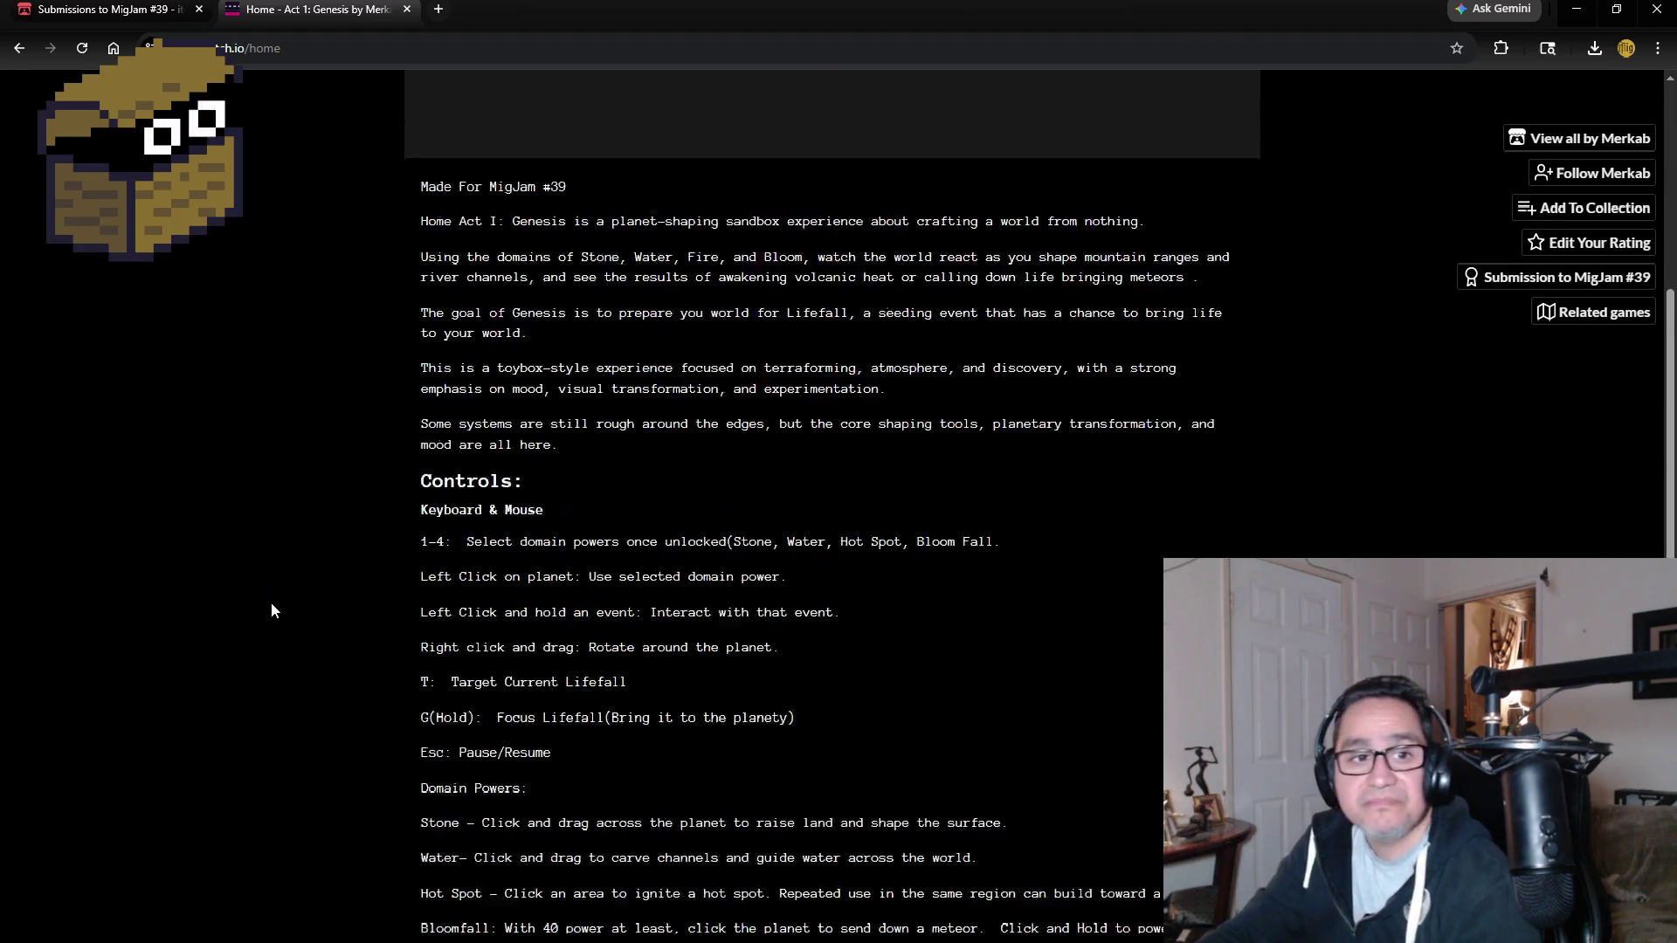
scroll(531, 781, "down", 4)
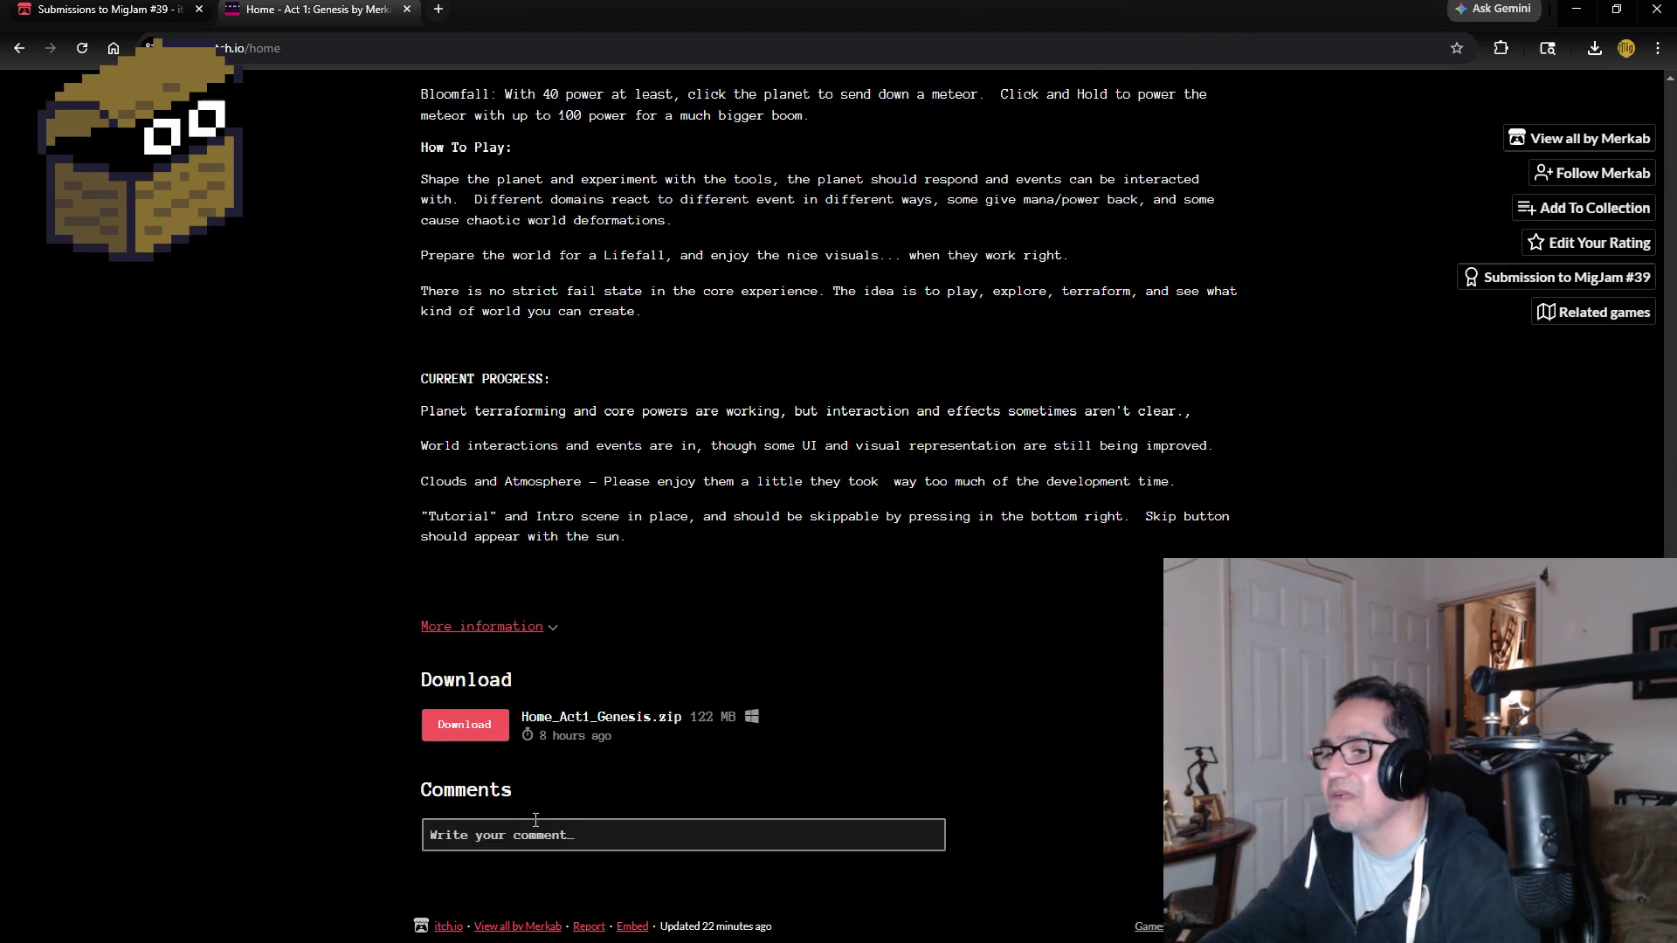
Type the comment 'I love the idea of a planet creator game… Really enjoyed it', fixing typos.
left_click(537, 834)
type("I ")
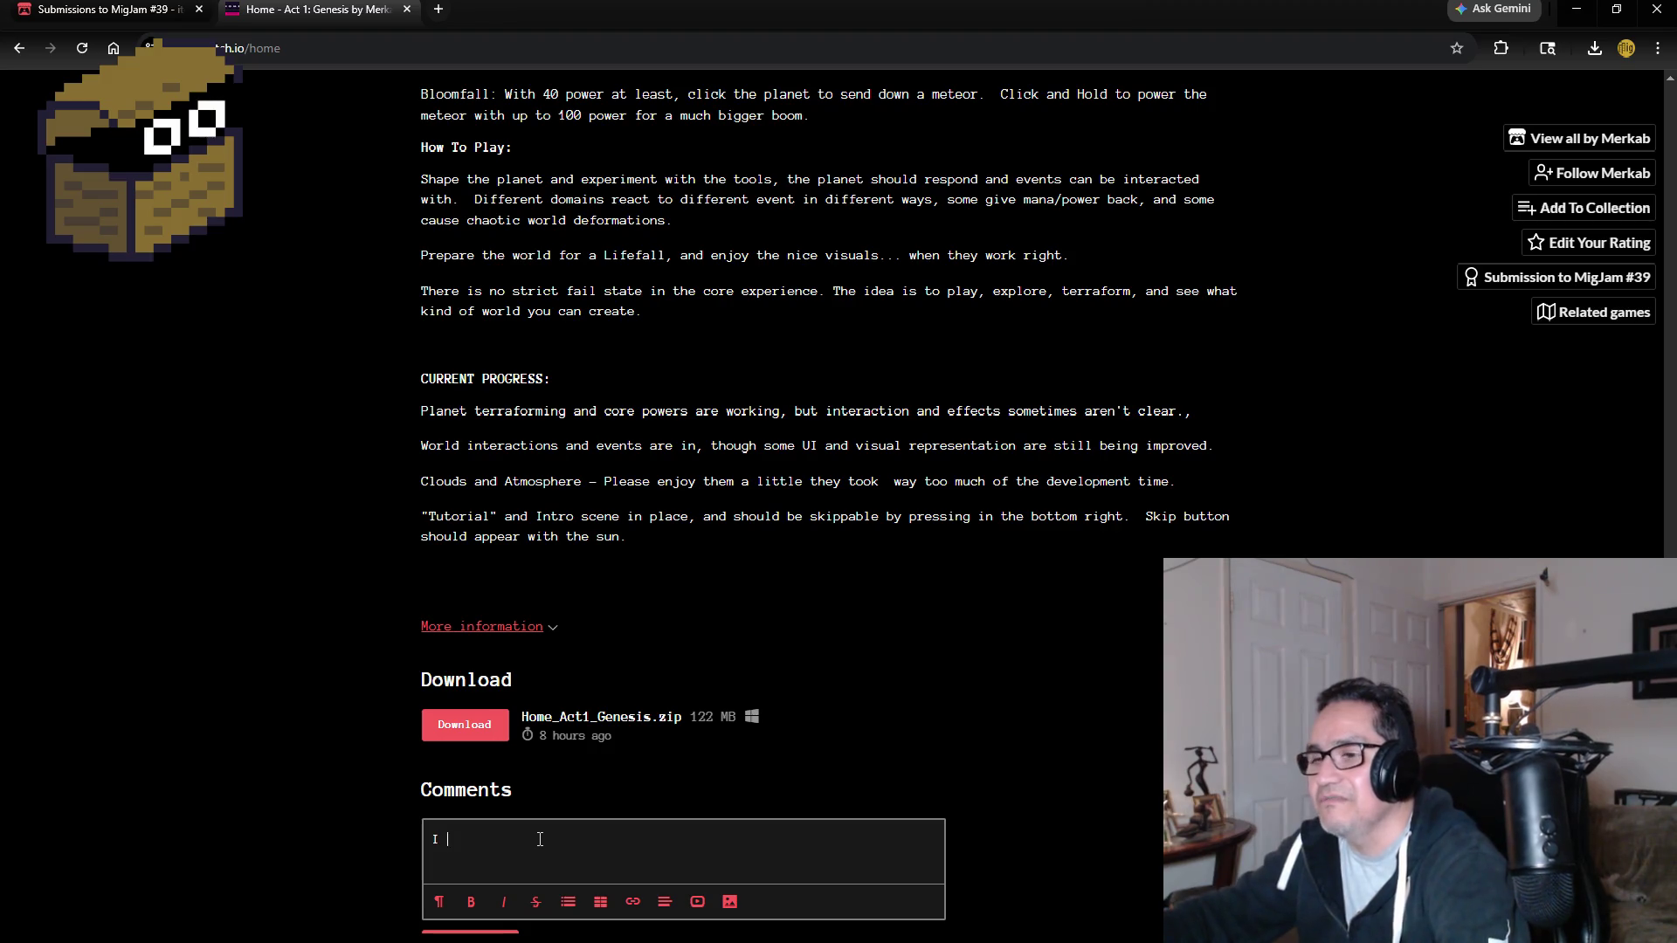
type("love the id")
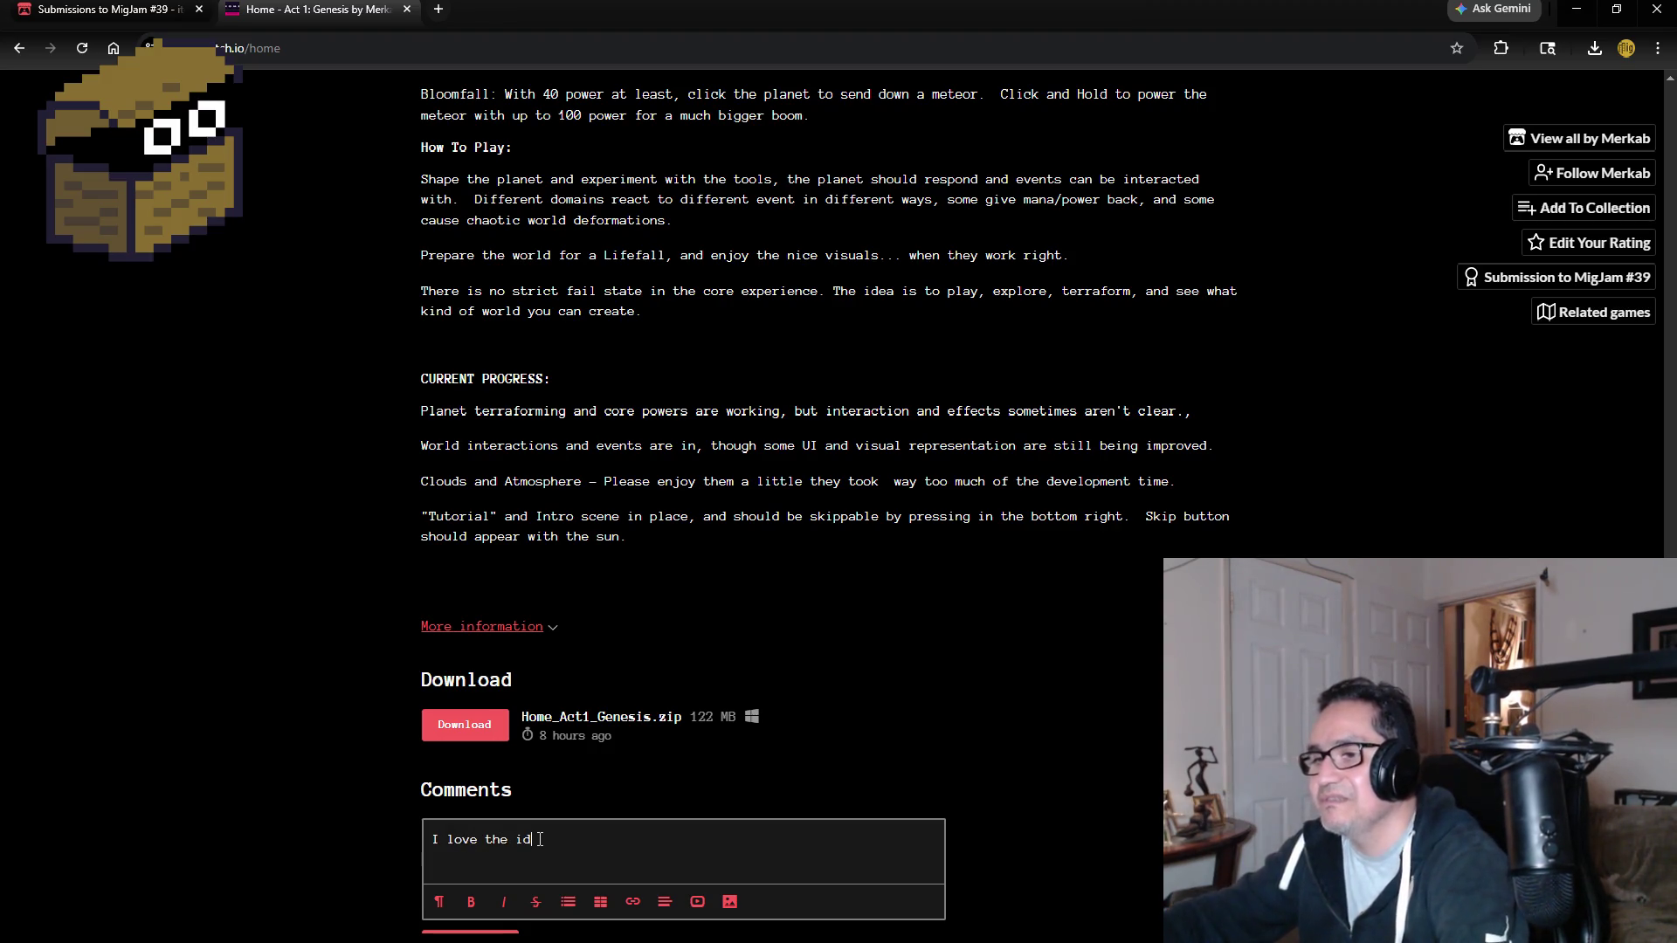
type("ea of a plane")
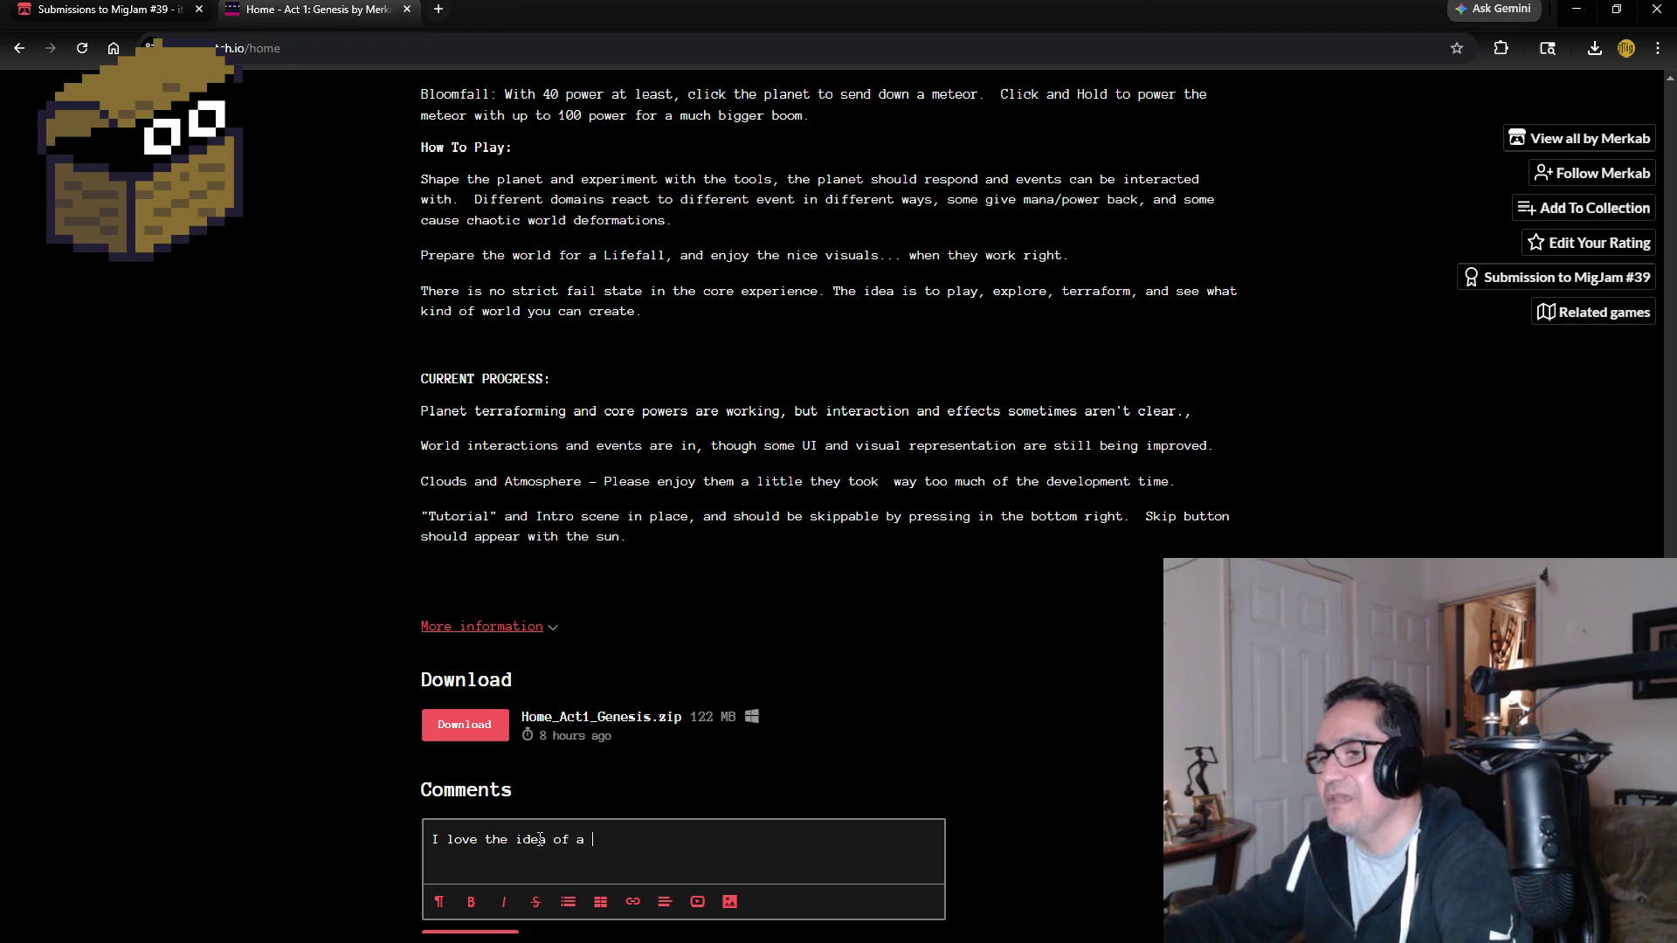
type("t")
key("BackSpace")
key("BackSpace")
key("BackSpace")
type("et creator game")
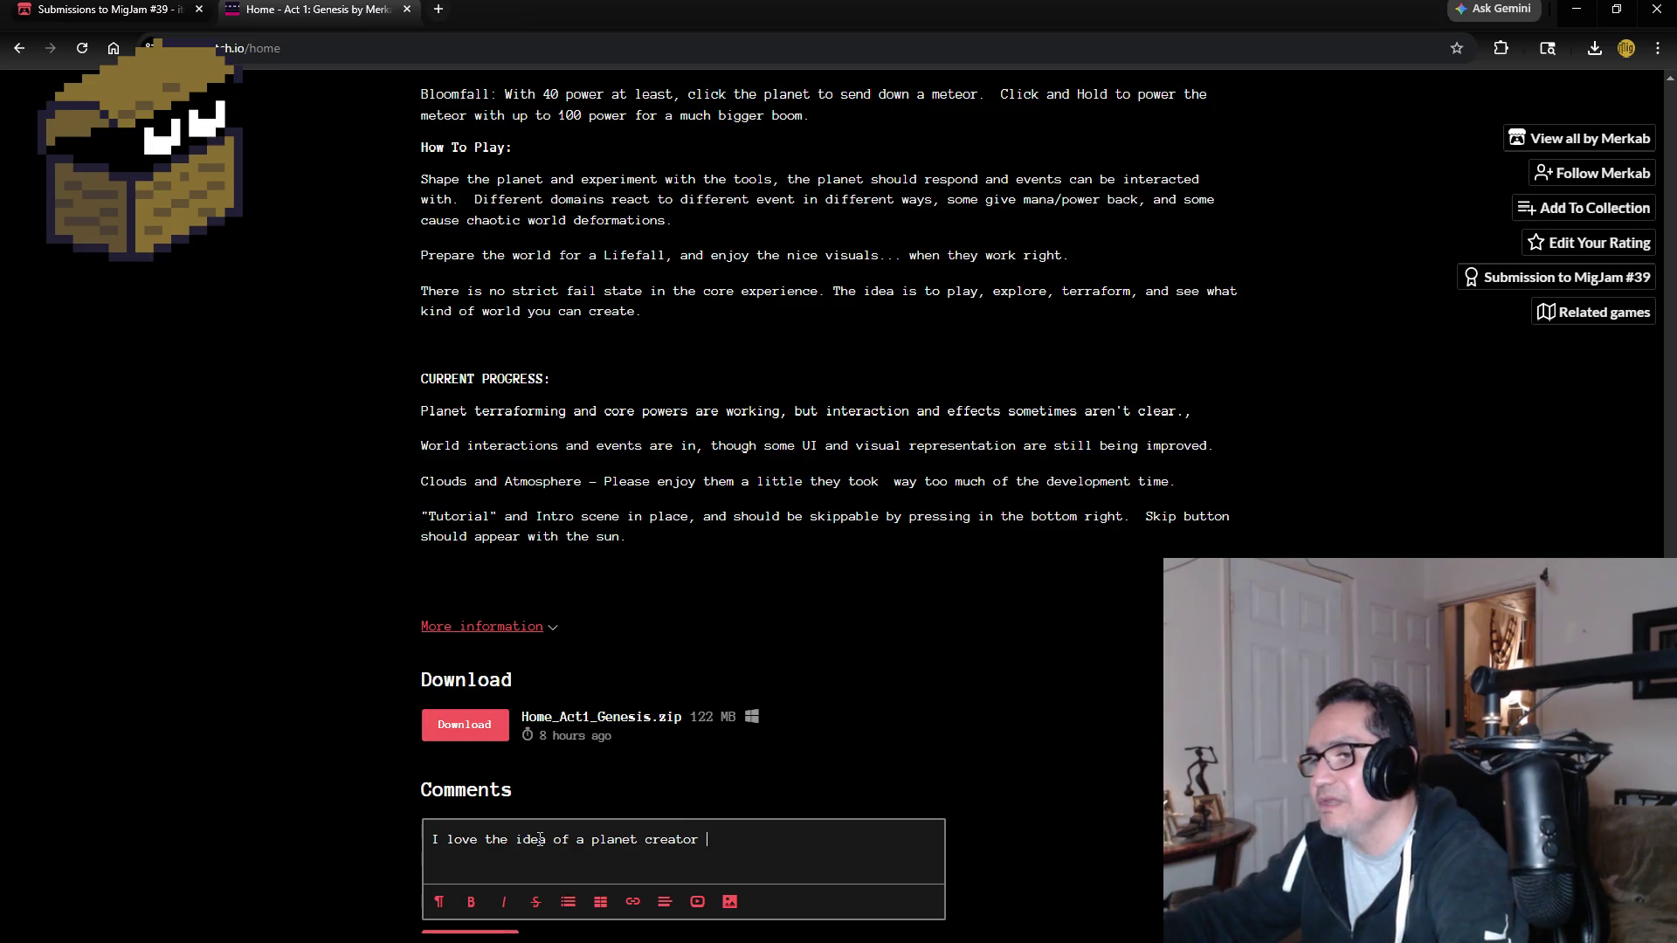
type(". Y")
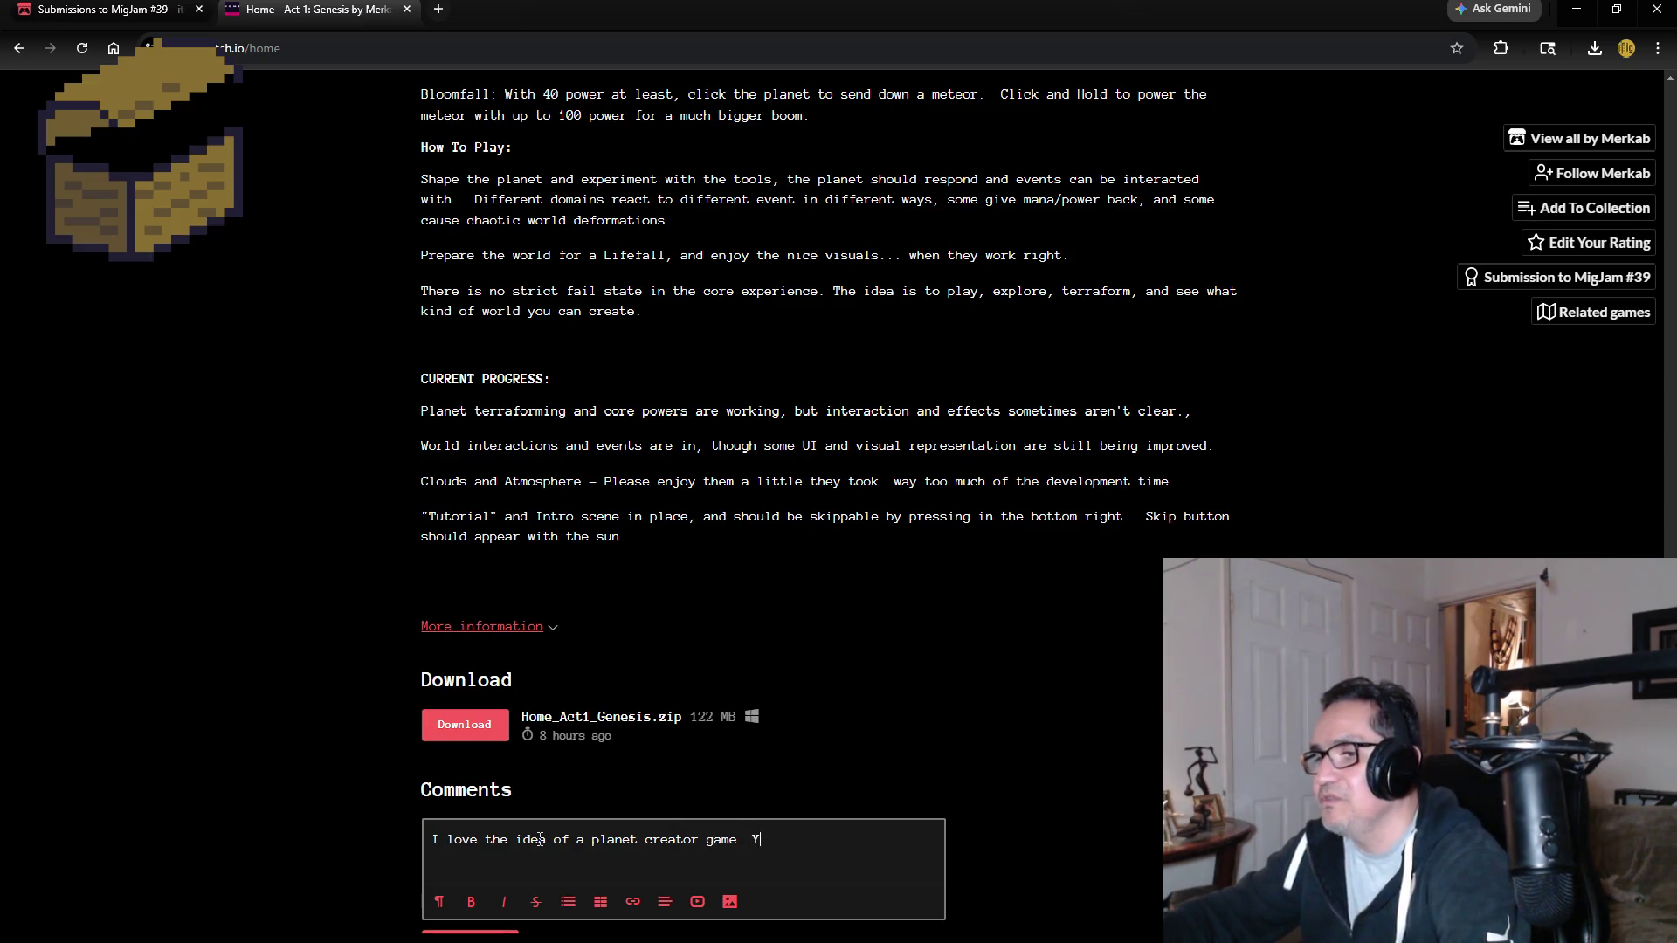
type("ou can make c")
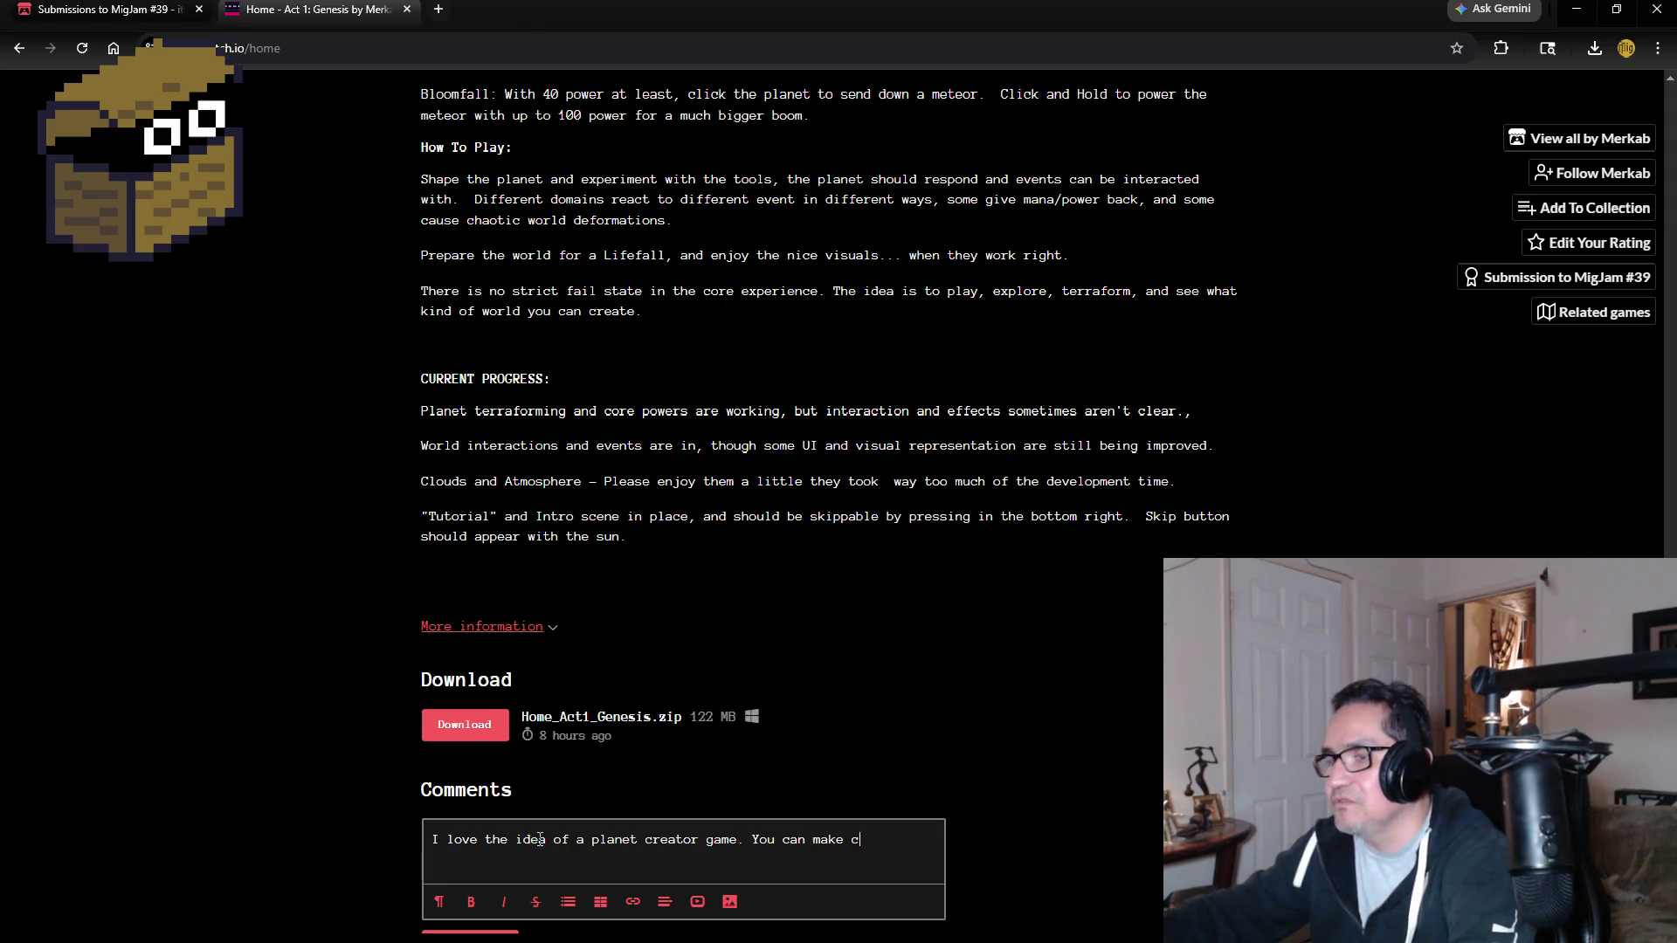
key("BackSpace")
type("do much with a ")
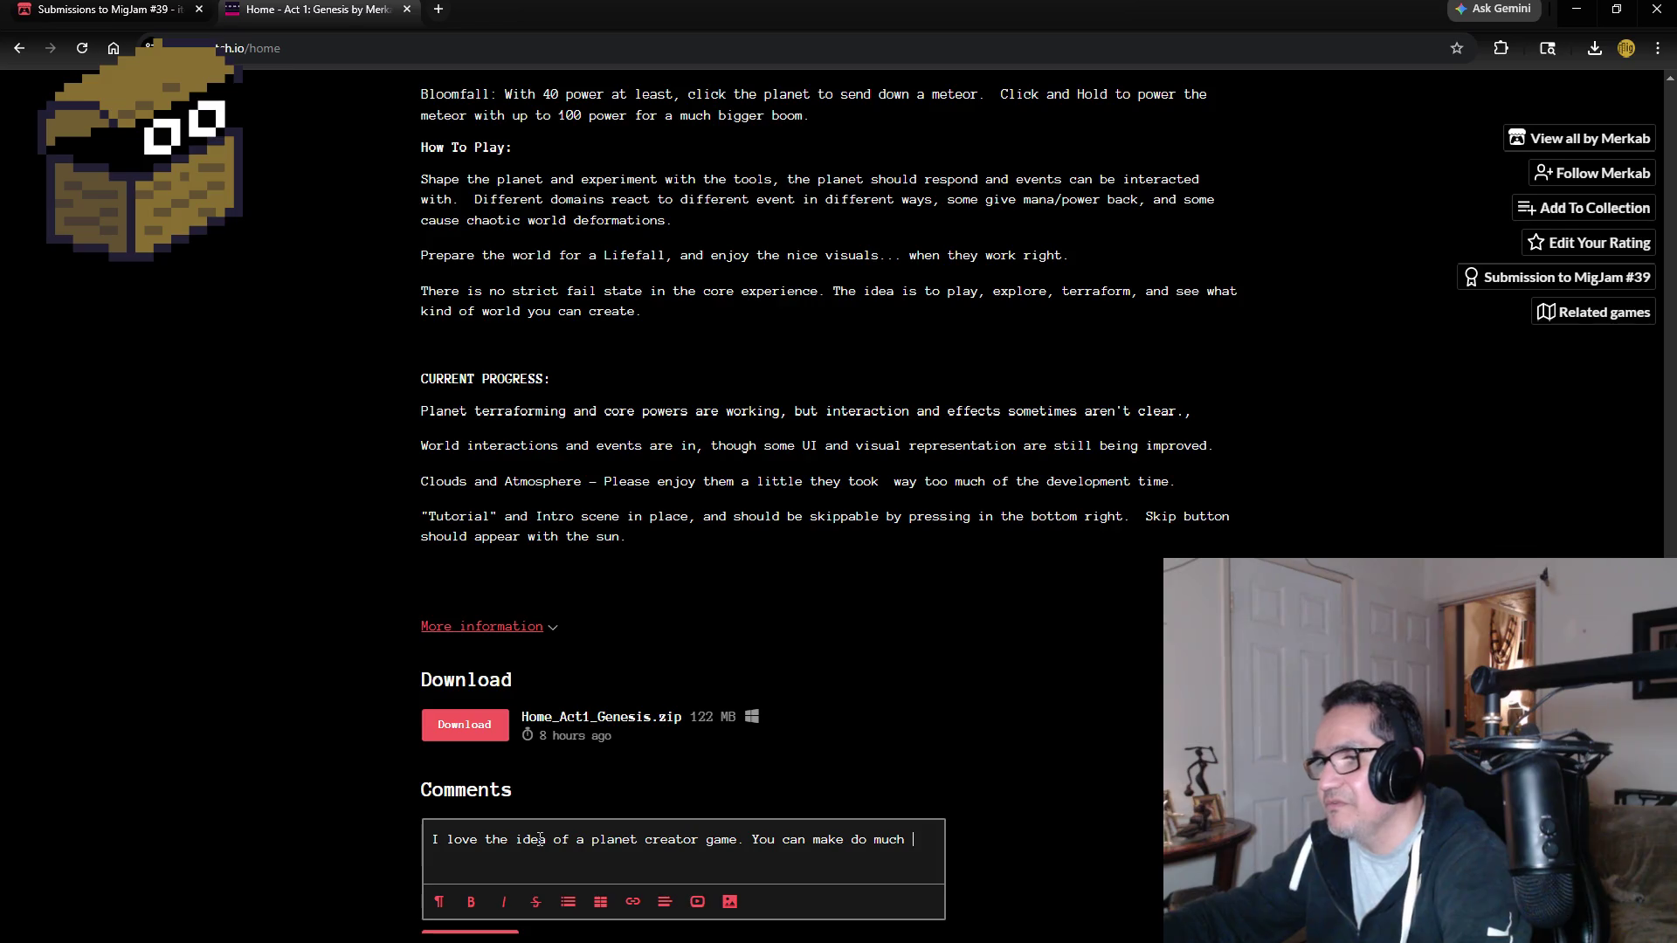
type("game ")
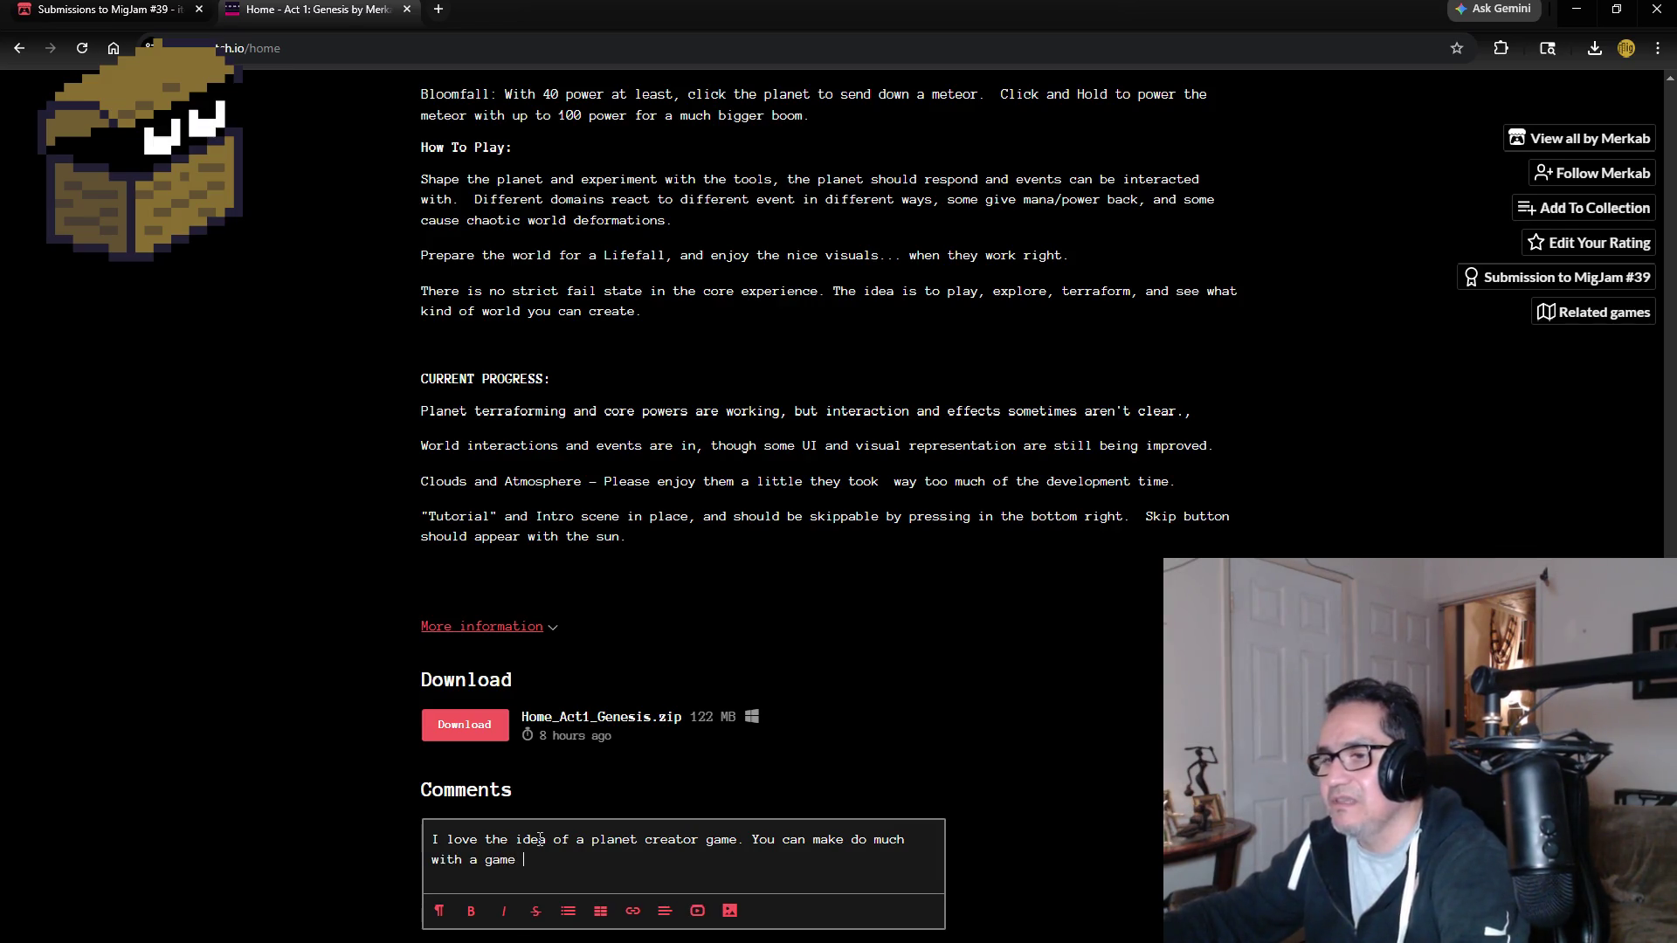
type("like this.")
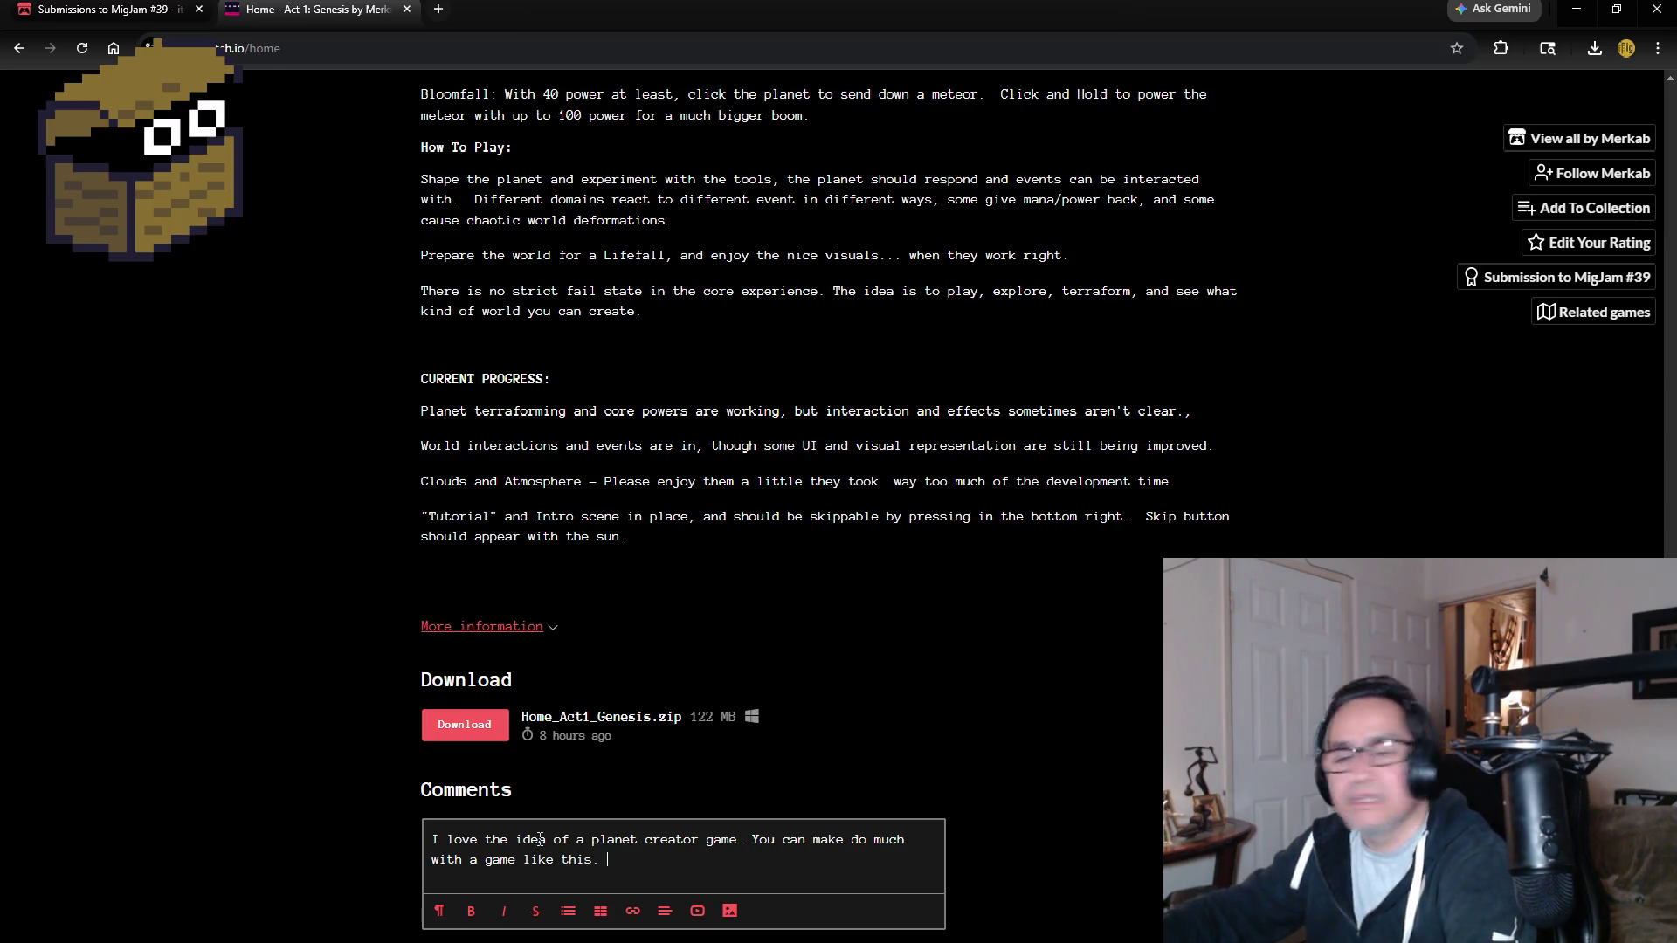
type(" Really enjoyed it")
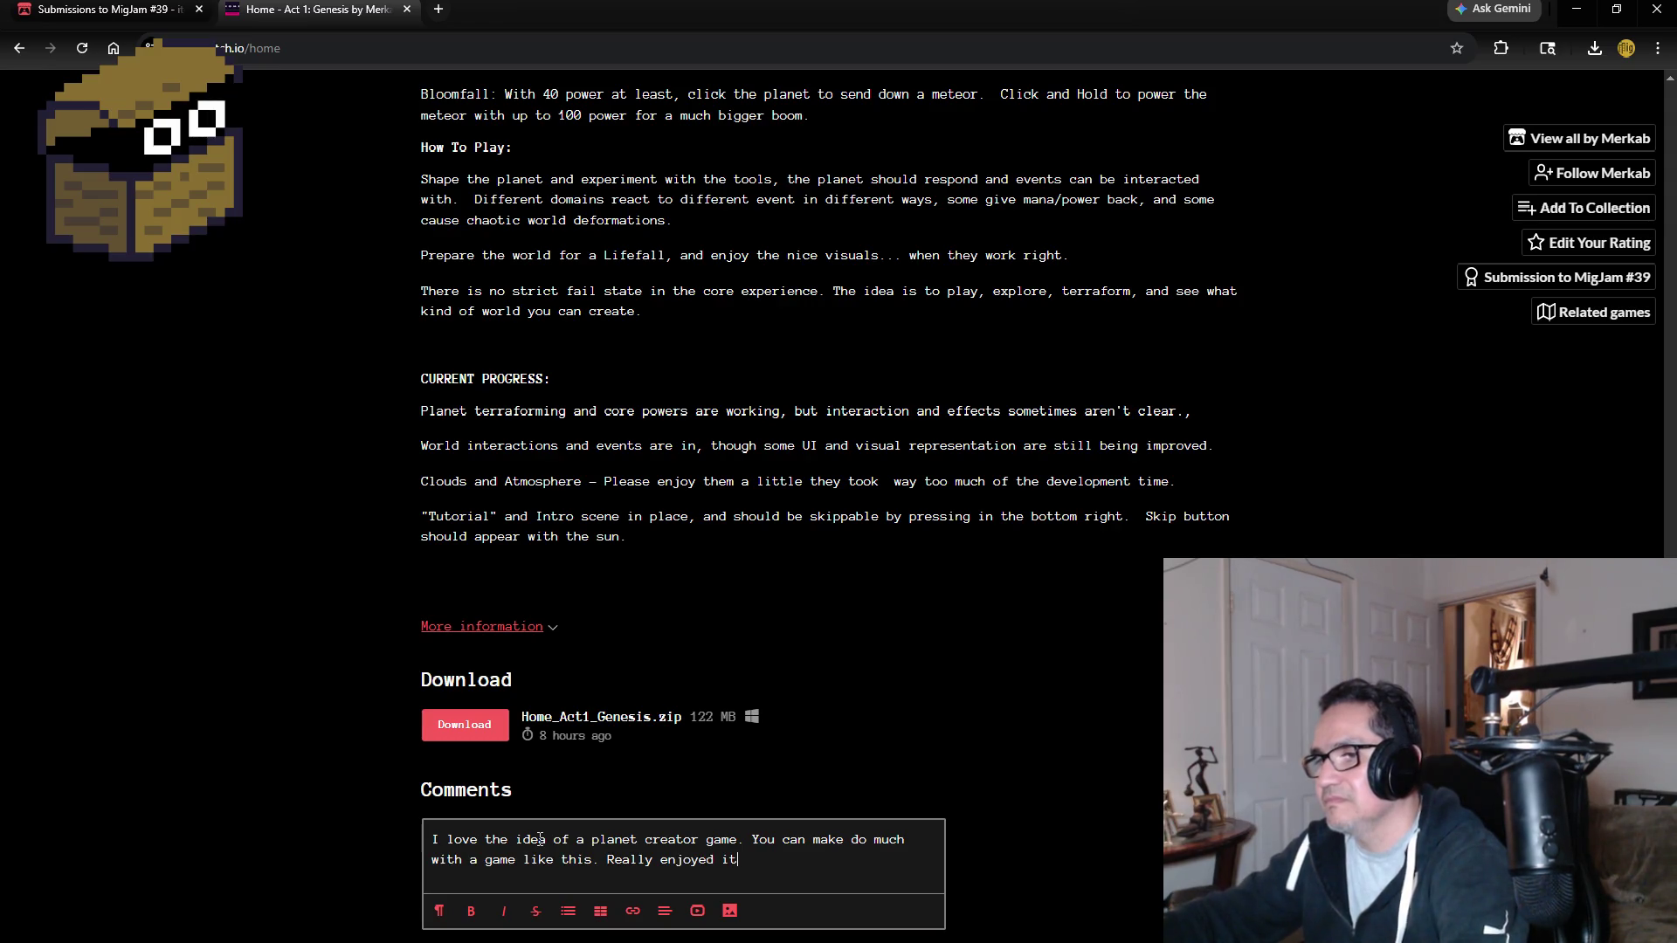
type(" and")
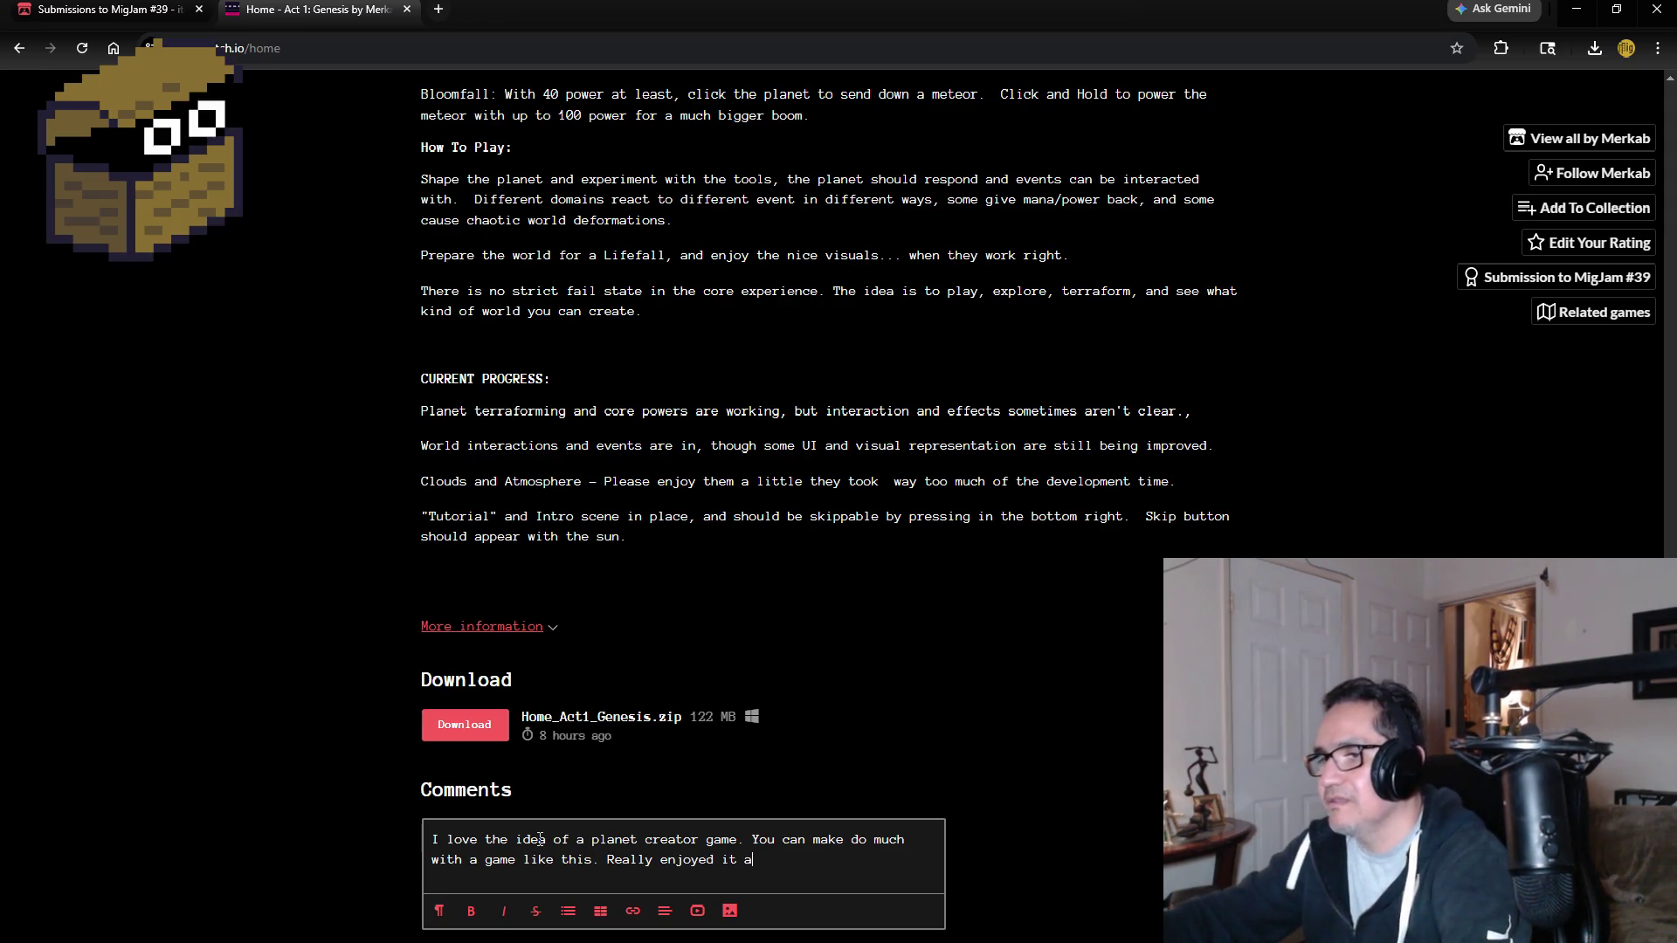
key("BackSpace")
key("BackSpace")
key("BackSpace")
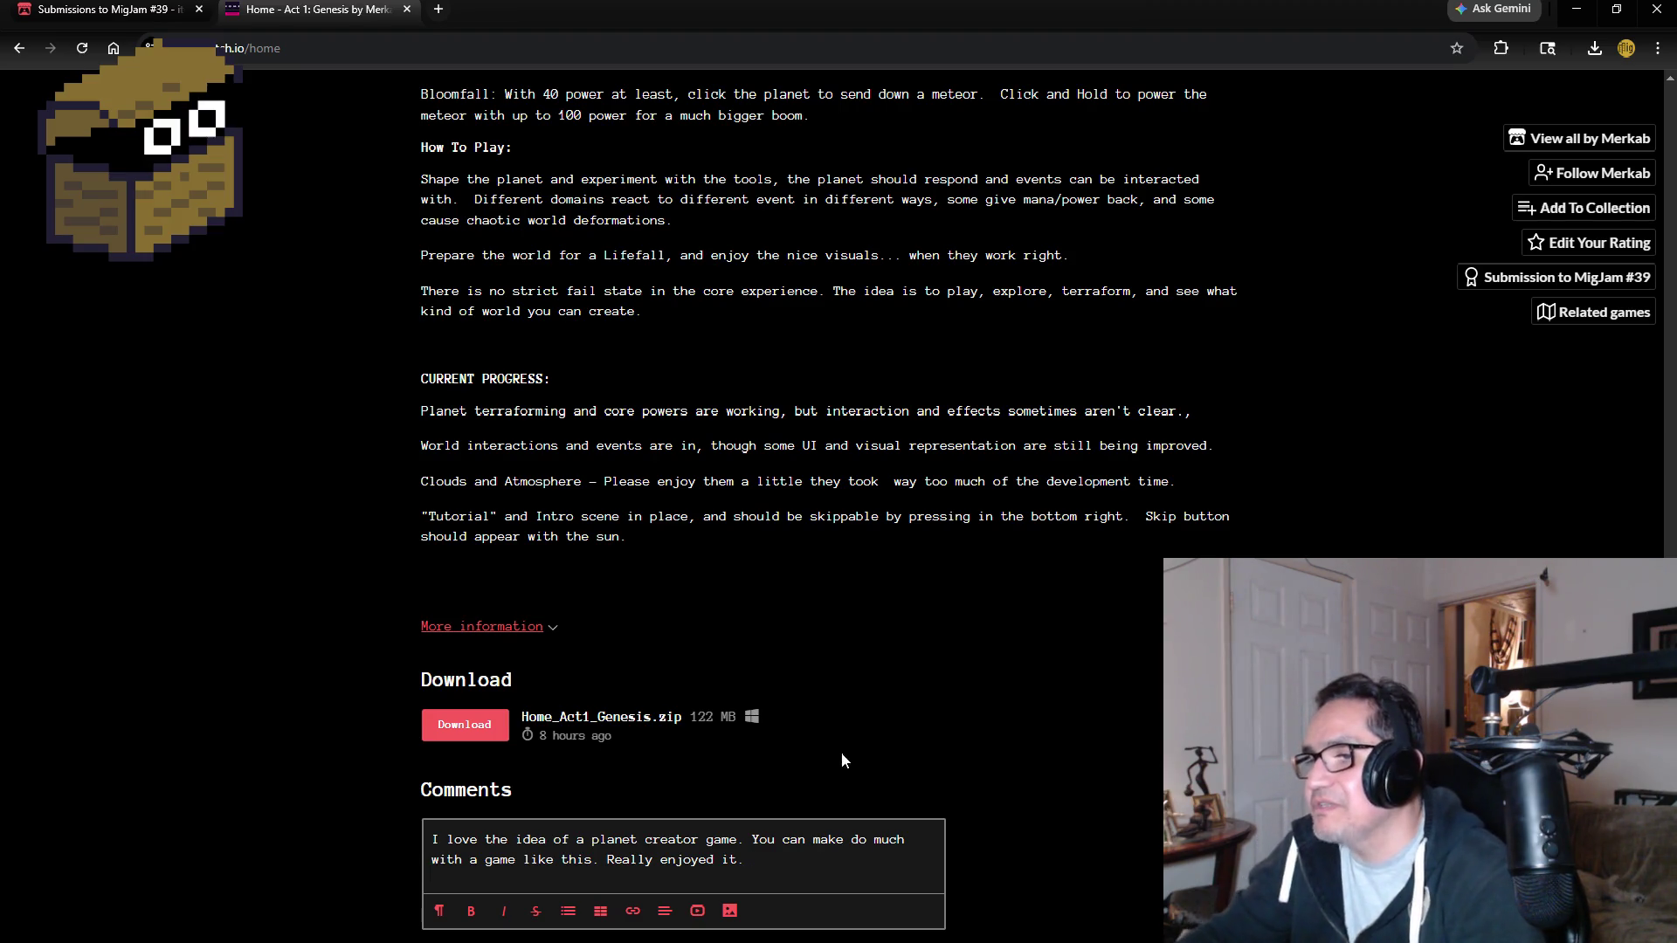
Scroll down so the Post comment button is visible below the draft.
scroll(954, 711, "down", 2)
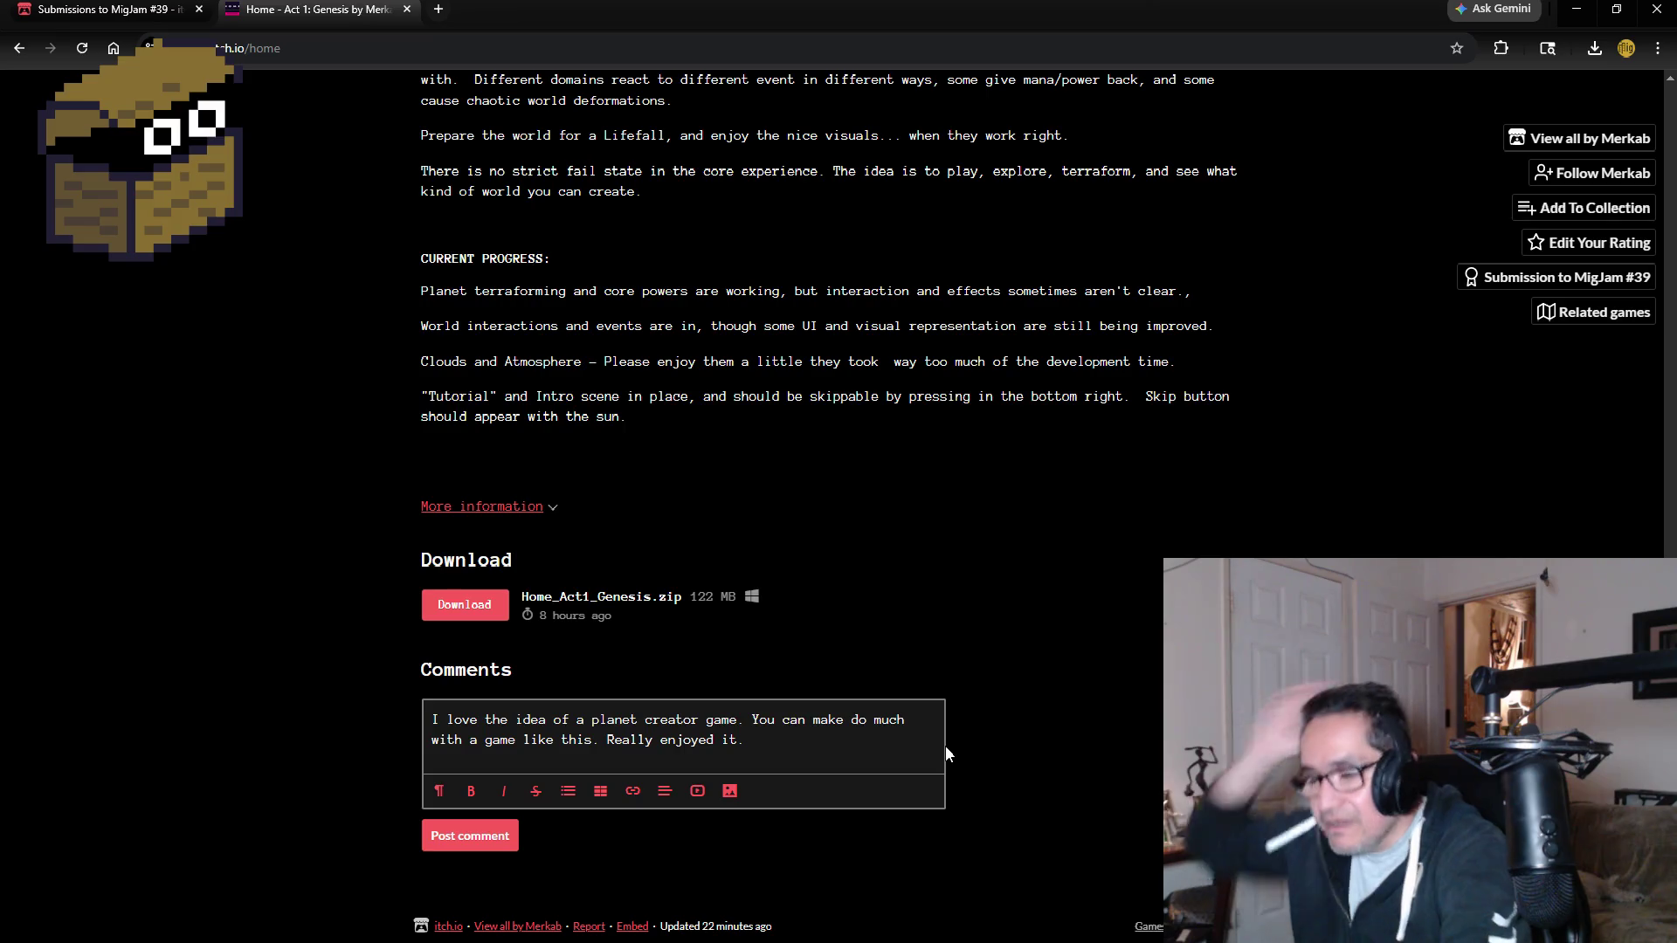
Add the suggestion 'In the future you could add… cold… to impact the species that live or die'.
type(" It ")
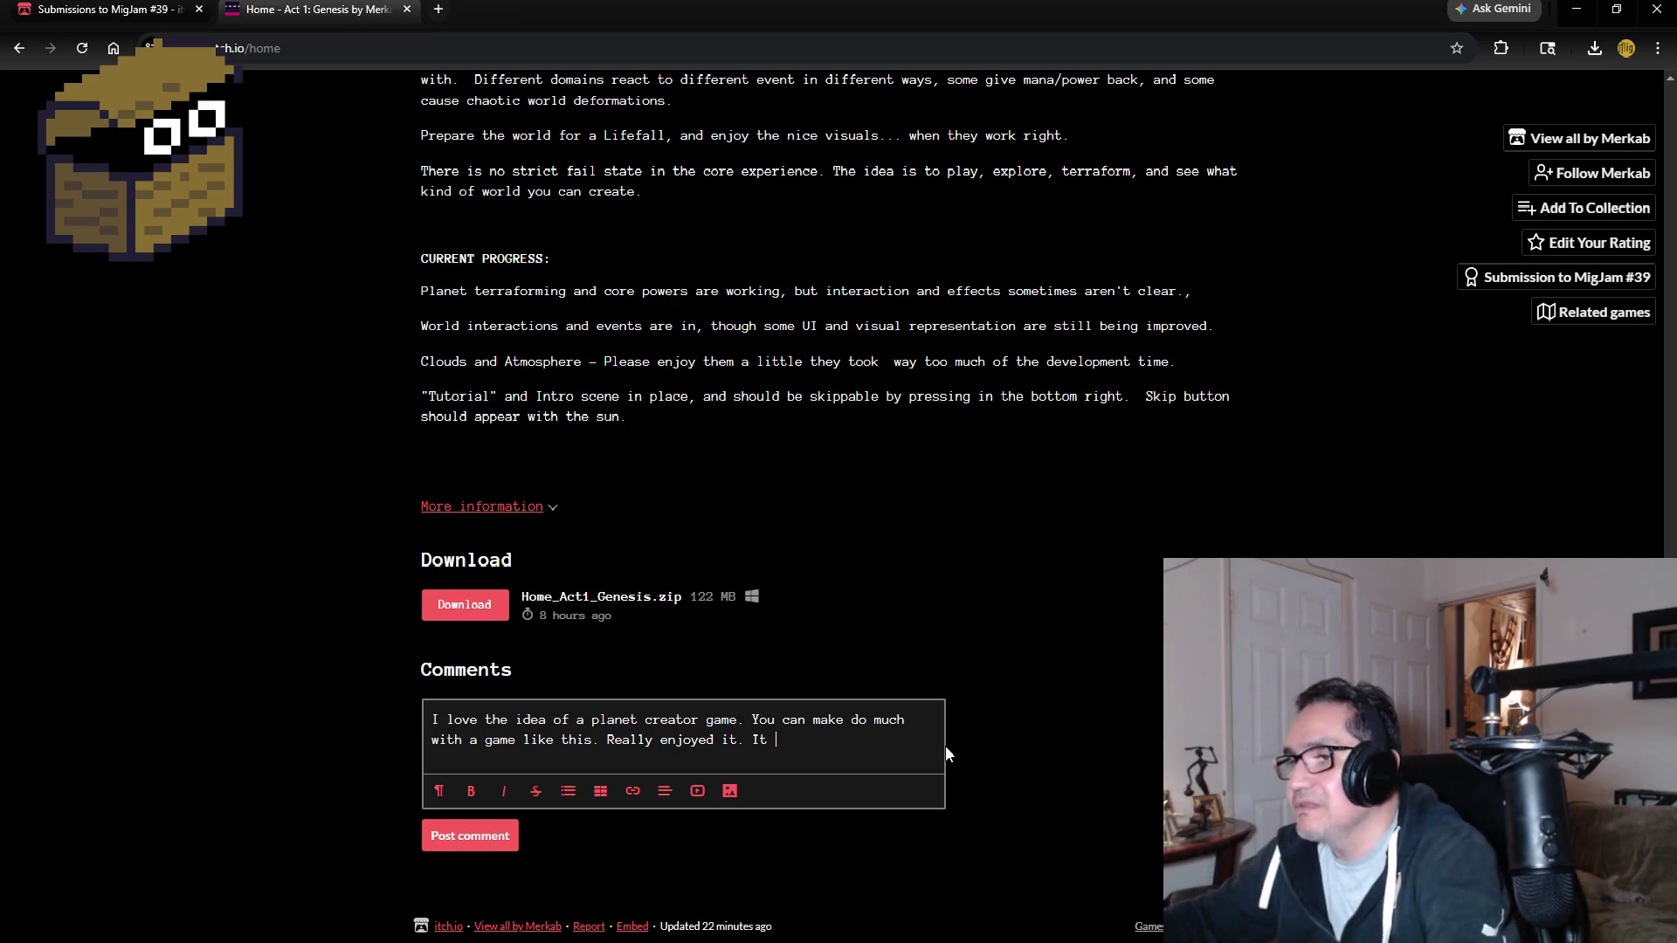
key("BackSpace")
key("BackSpace")
type("n the fu")
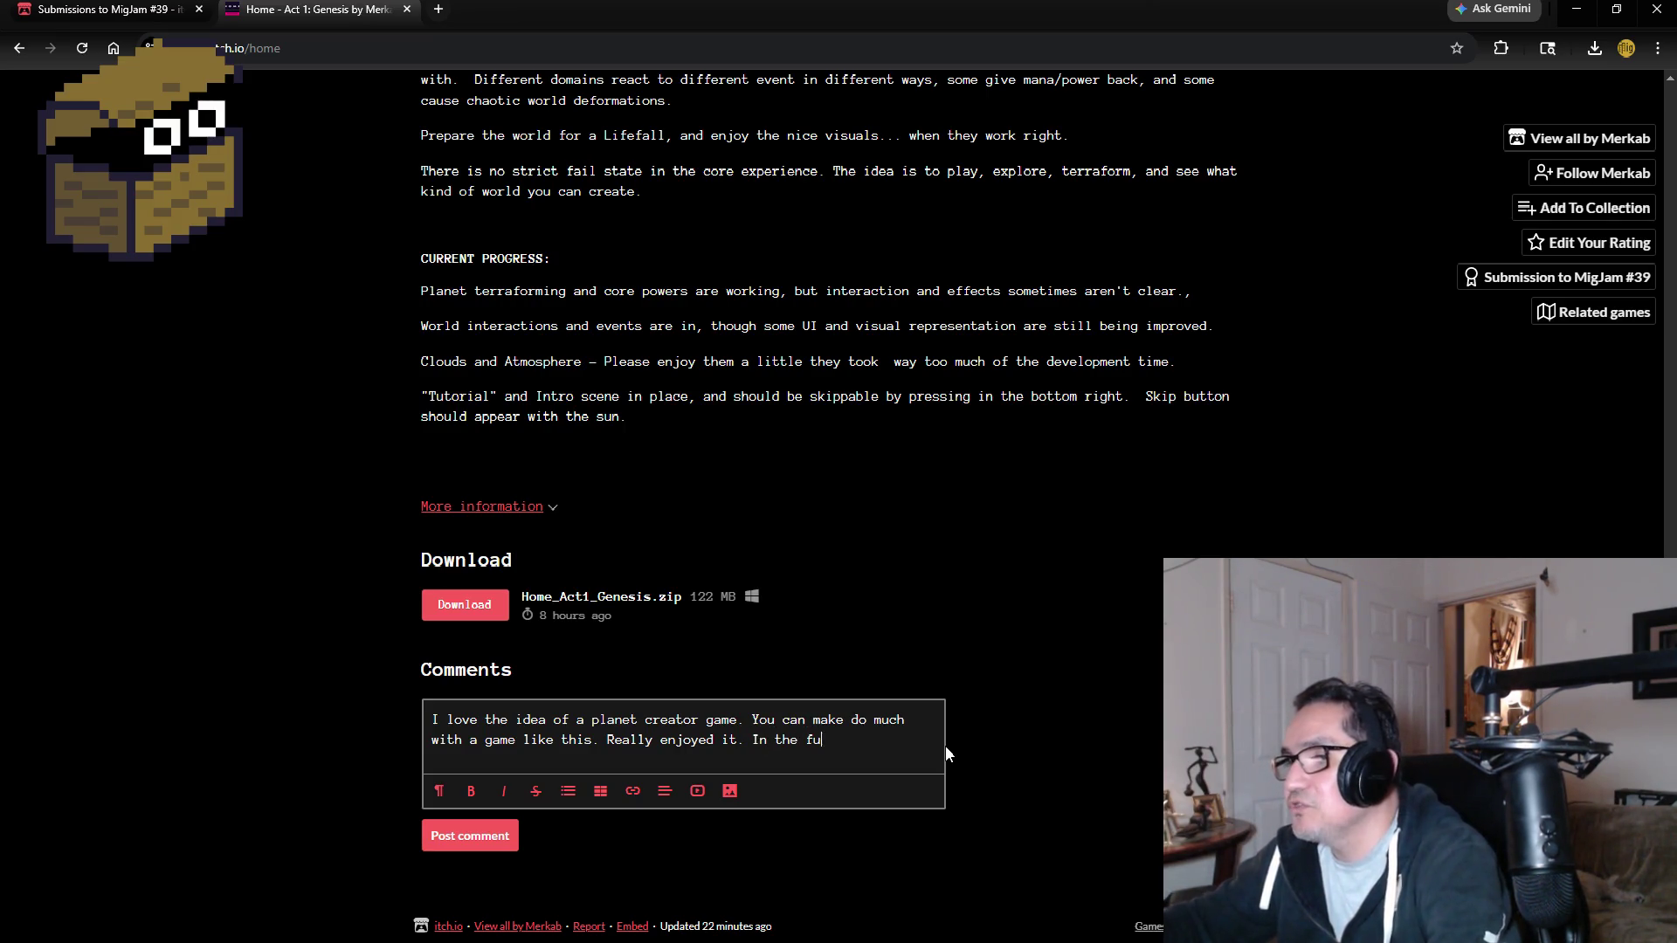
type("ture you could as")
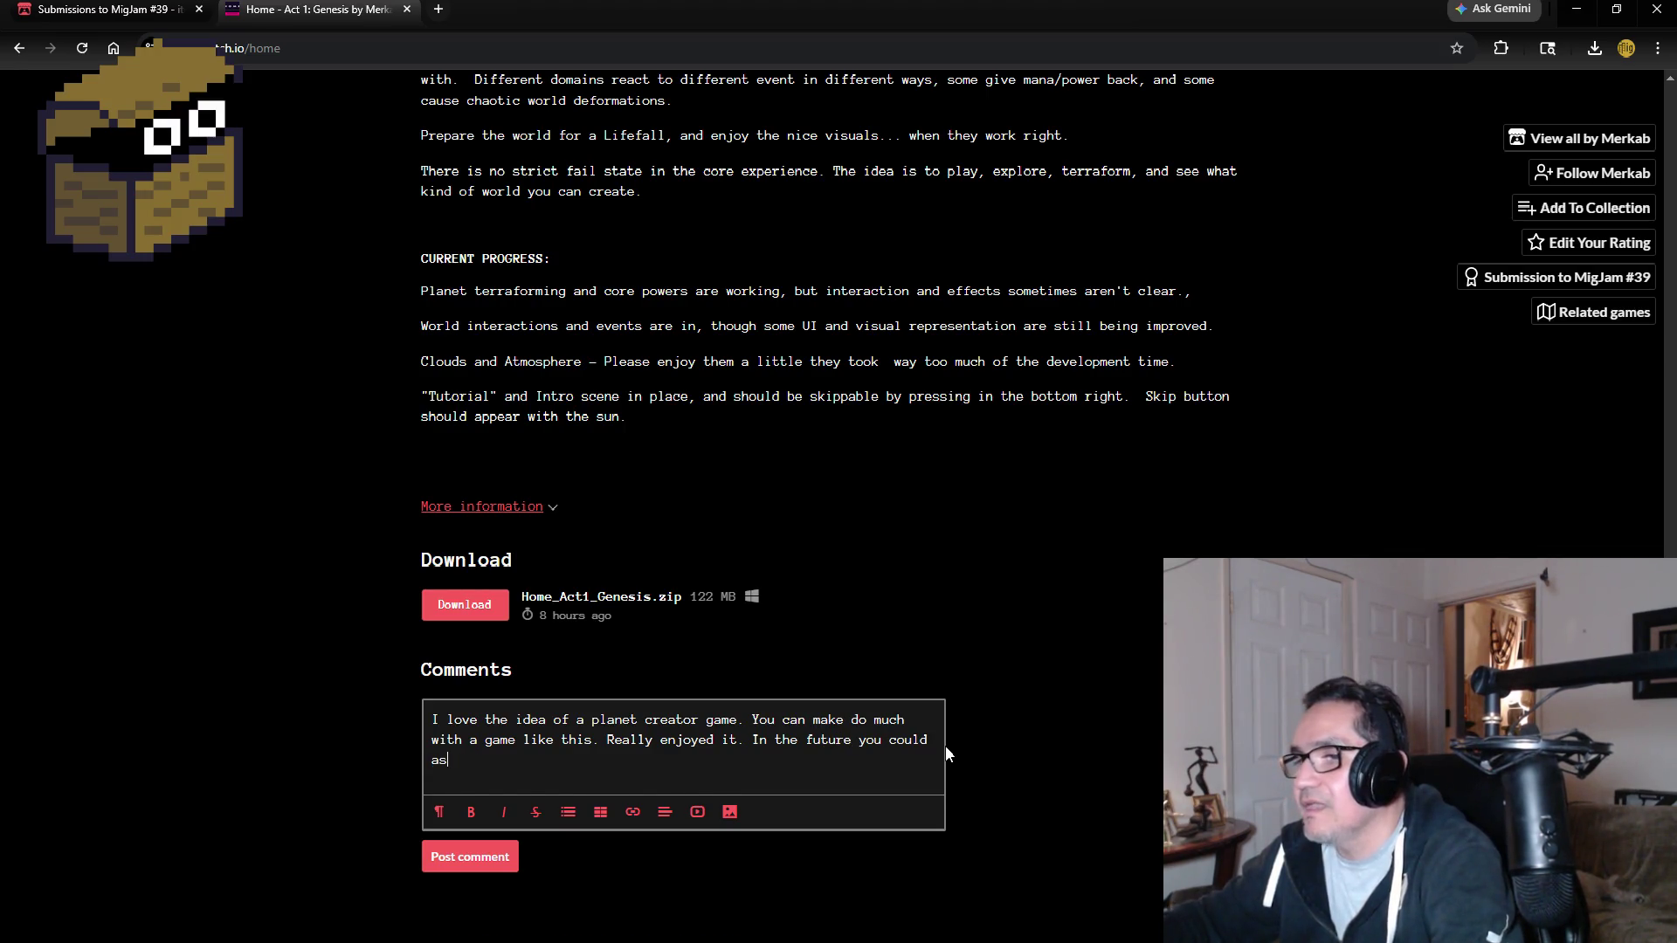
key("BackSpace")
type("dd soem g")
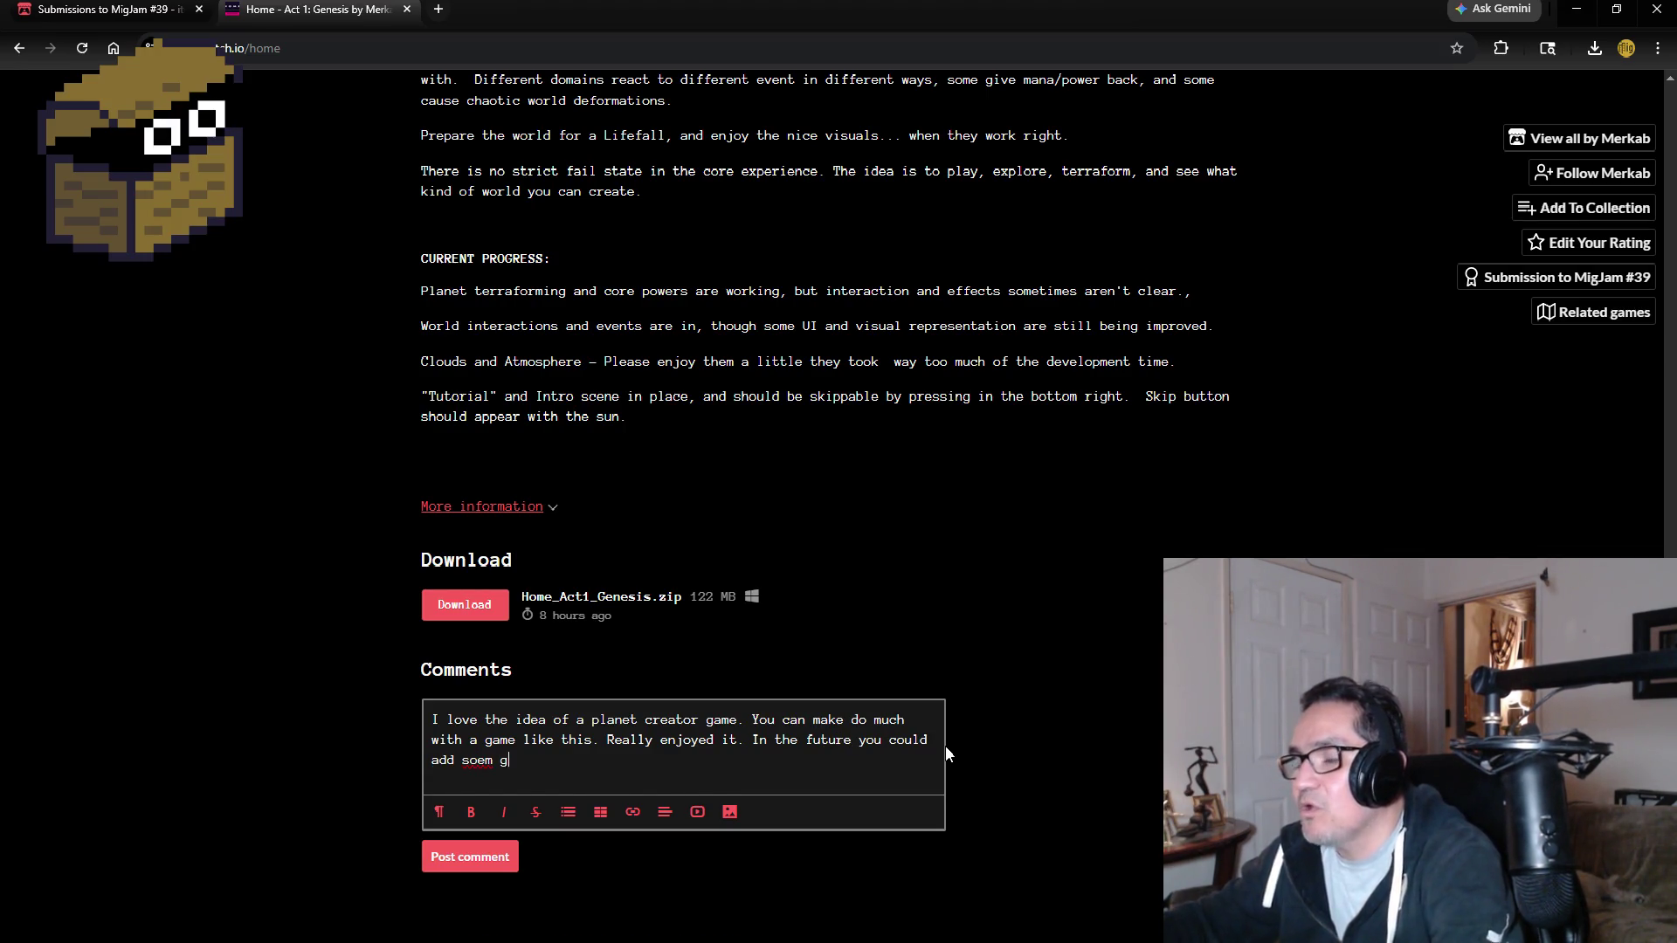
key("BackSpace")
key("BackSpace")
key("BackSpace")
key("BackSpace")
type("me cold or w")
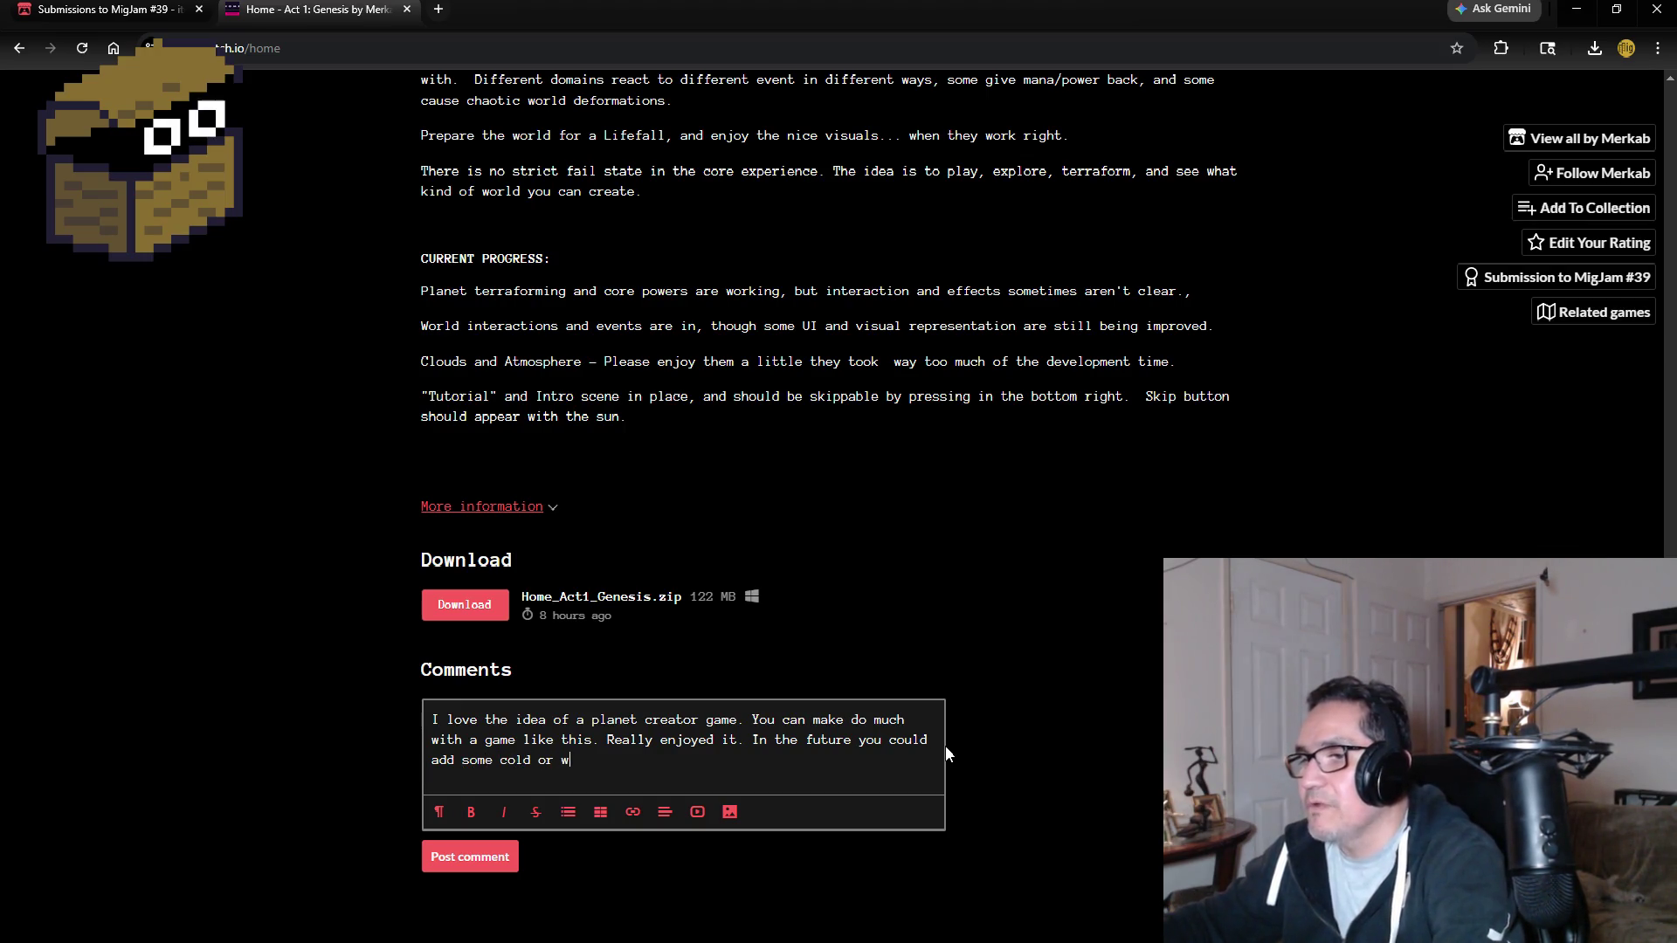
type(" nts to ")
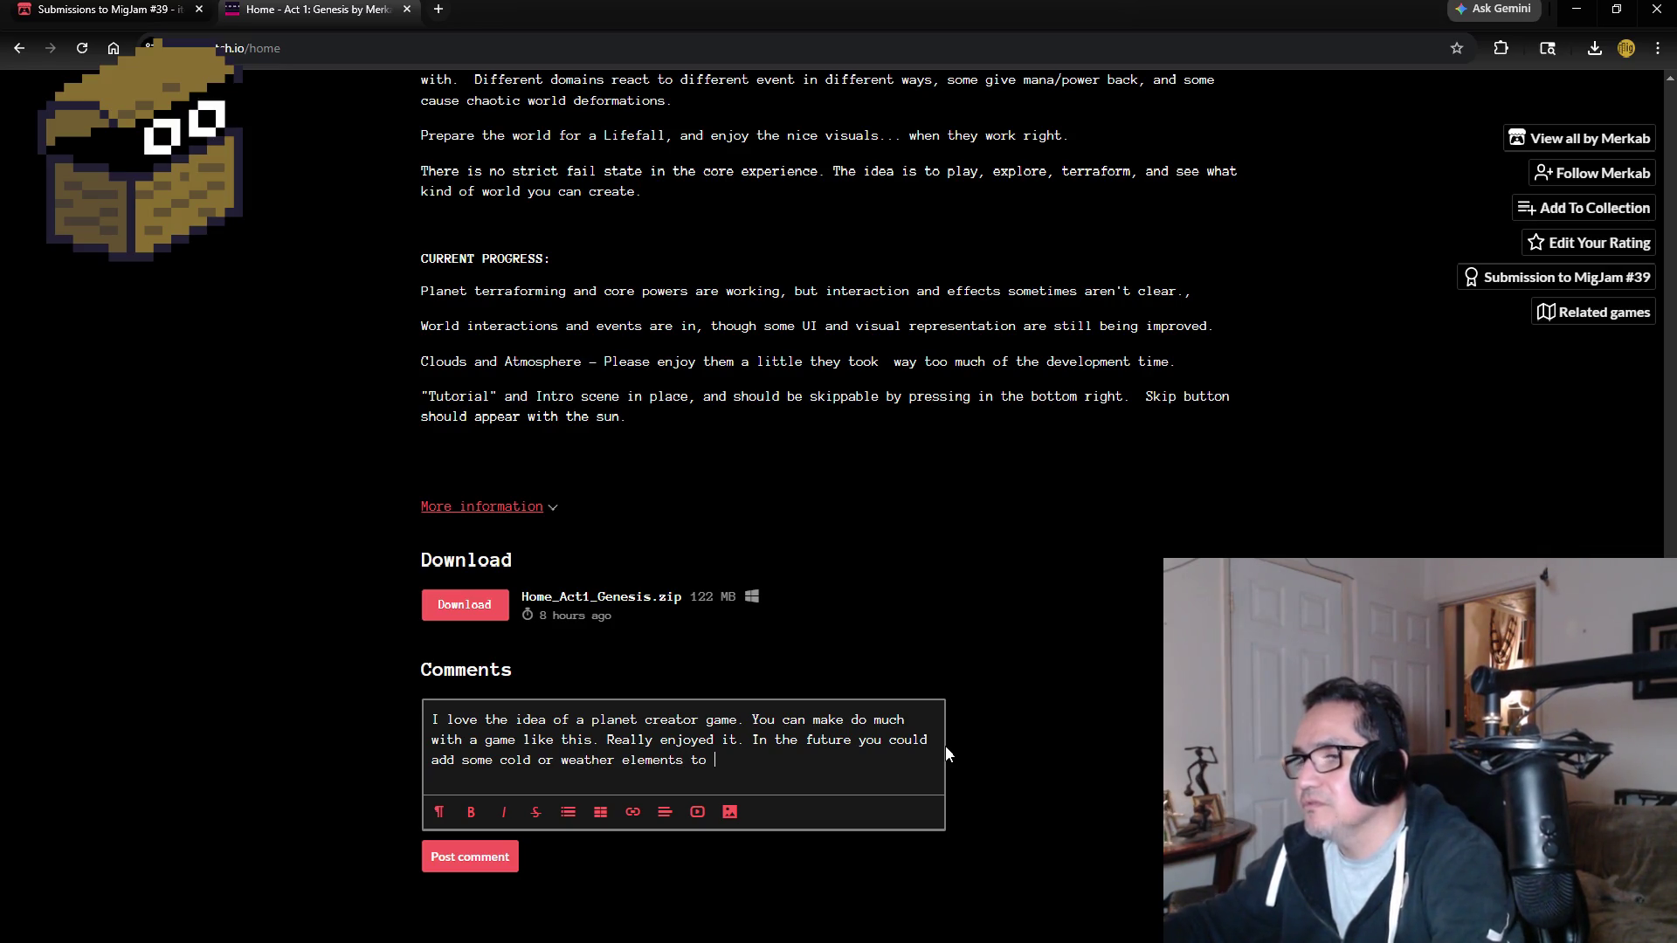
type("im")
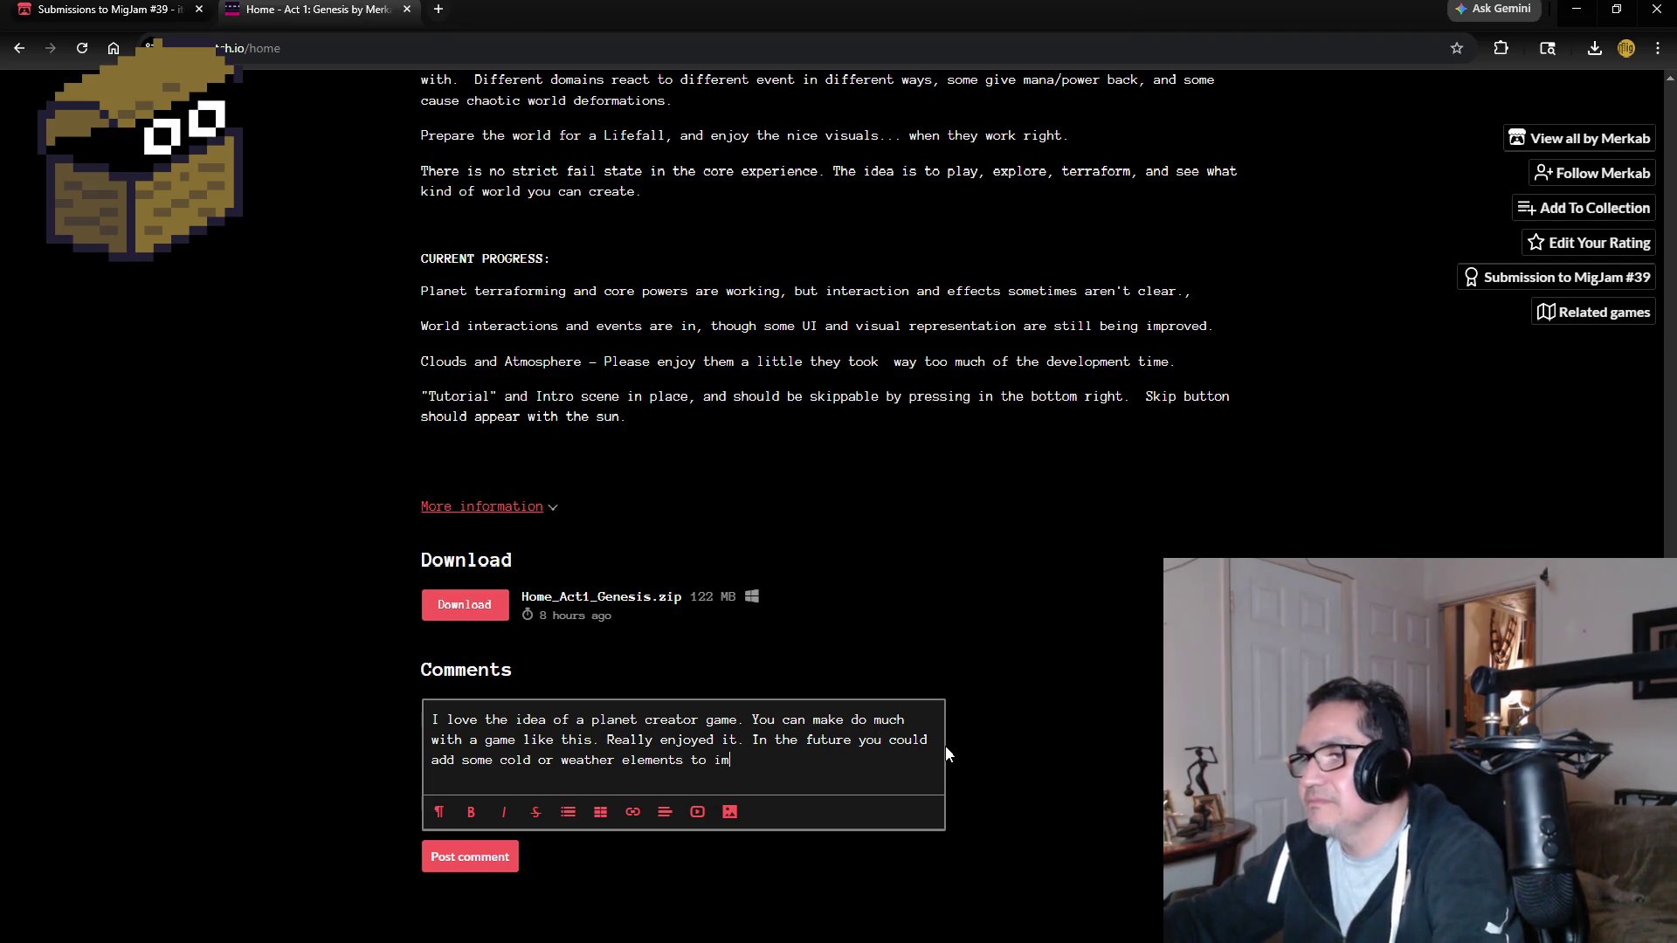
type("pact the ")
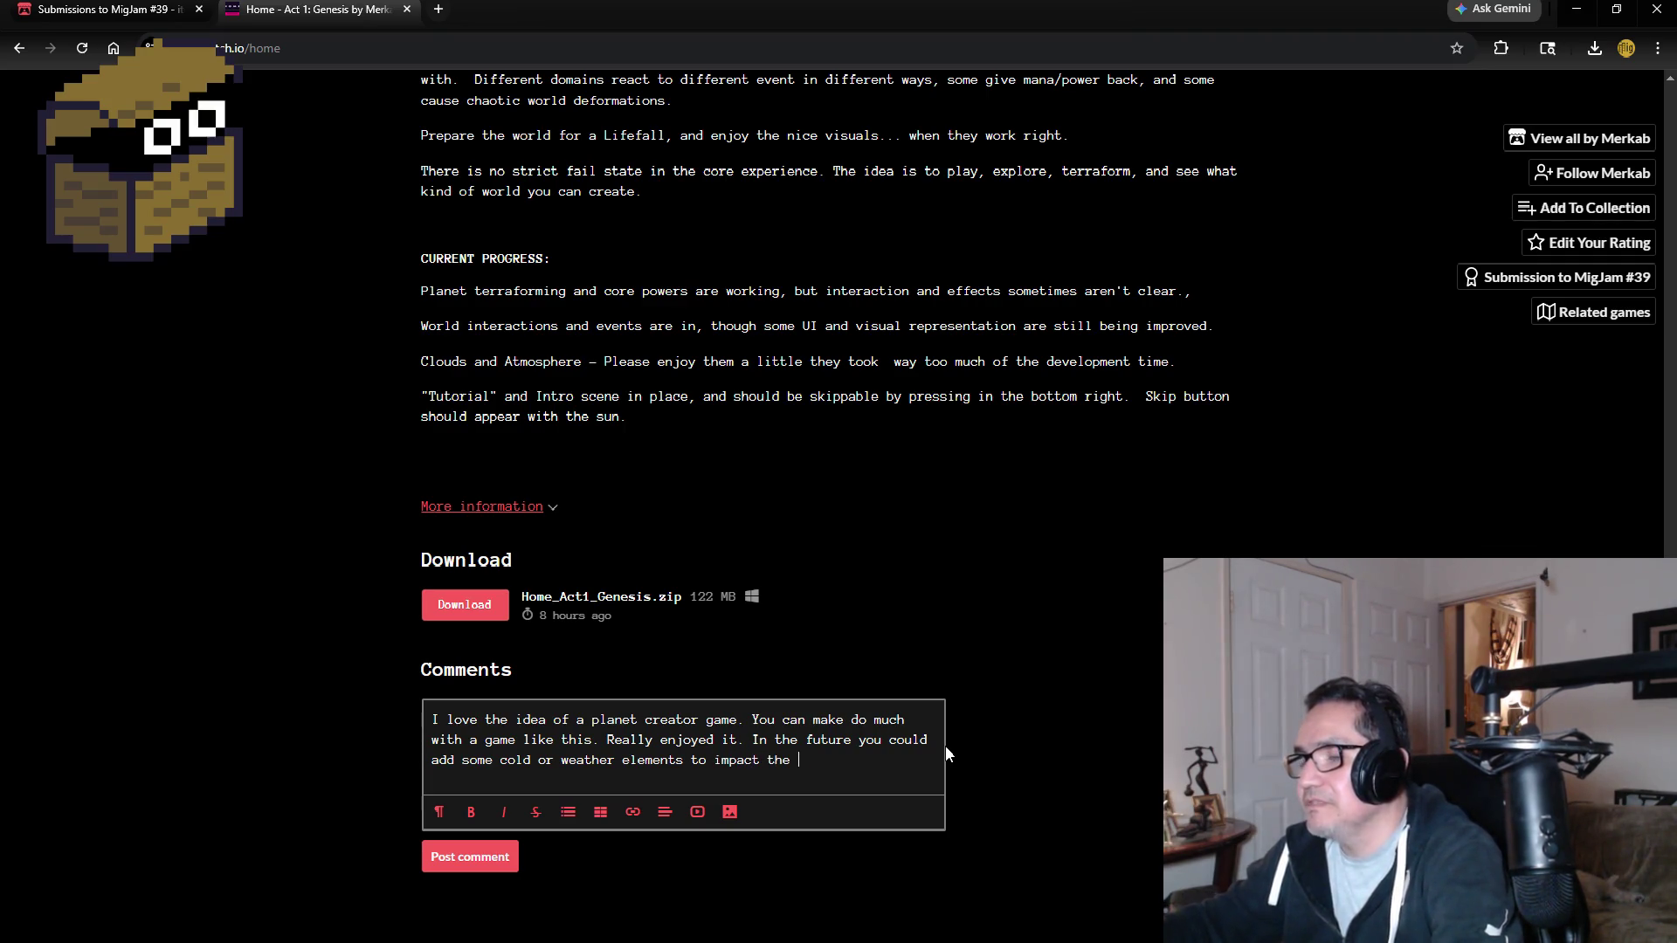
type("specia")
type("s that live or die")
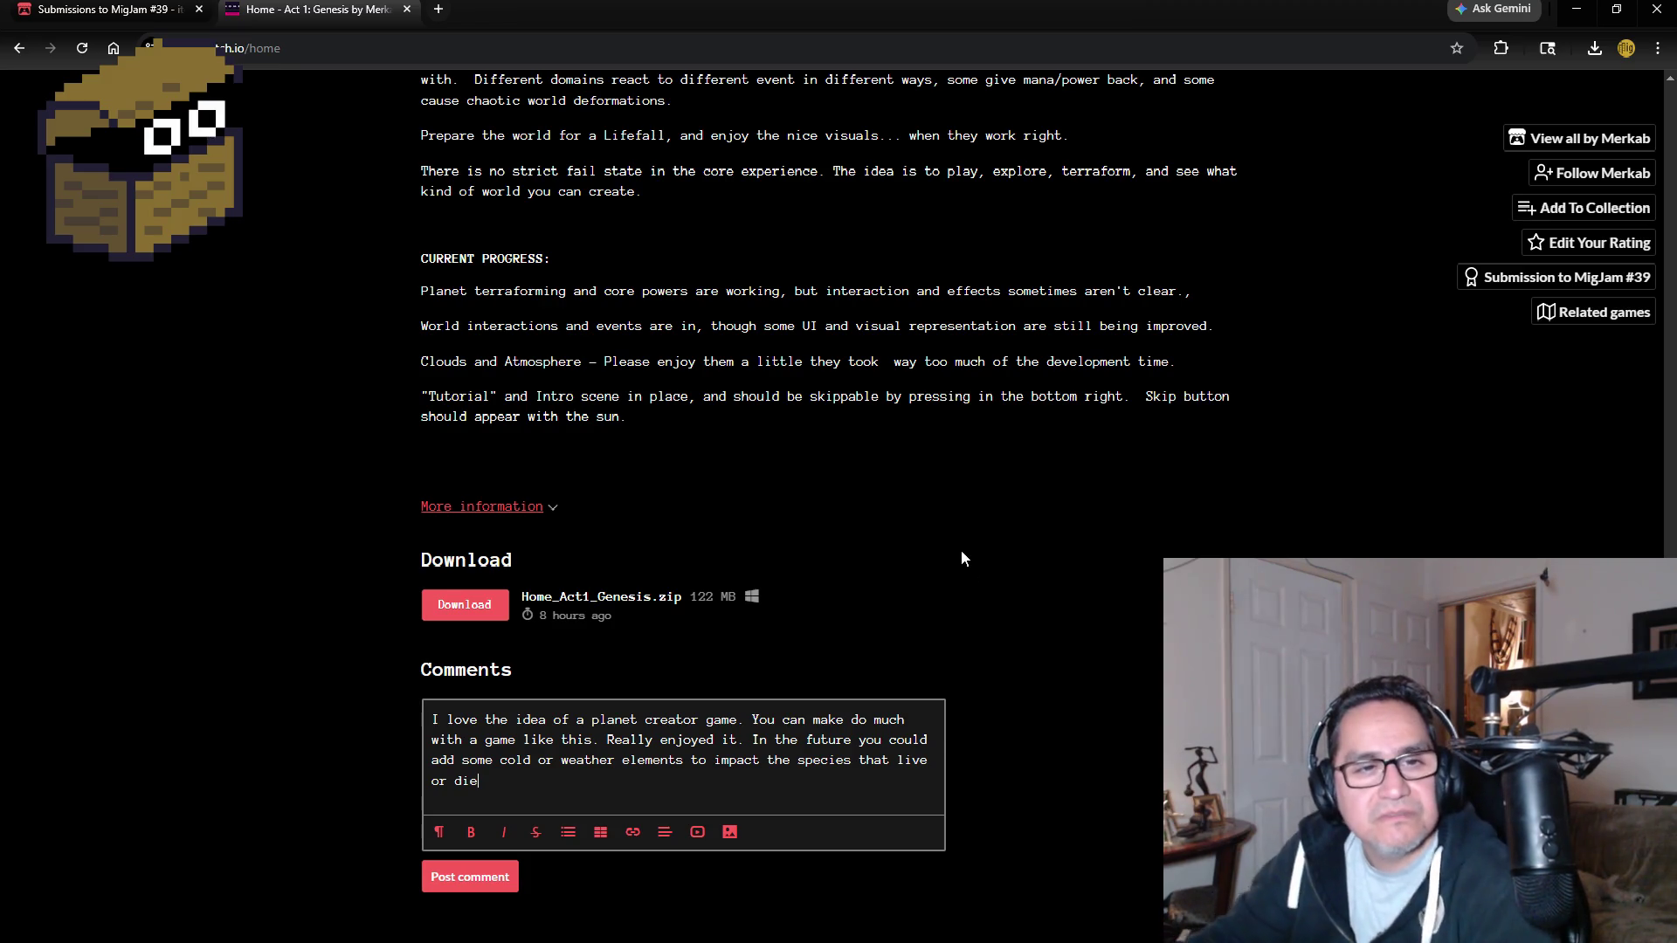
Post the comment, close the game tab, and reopen the Home - Act 1: Genesis submission.
left_click(476, 878)
scroll(1039, 498, "up", 15)
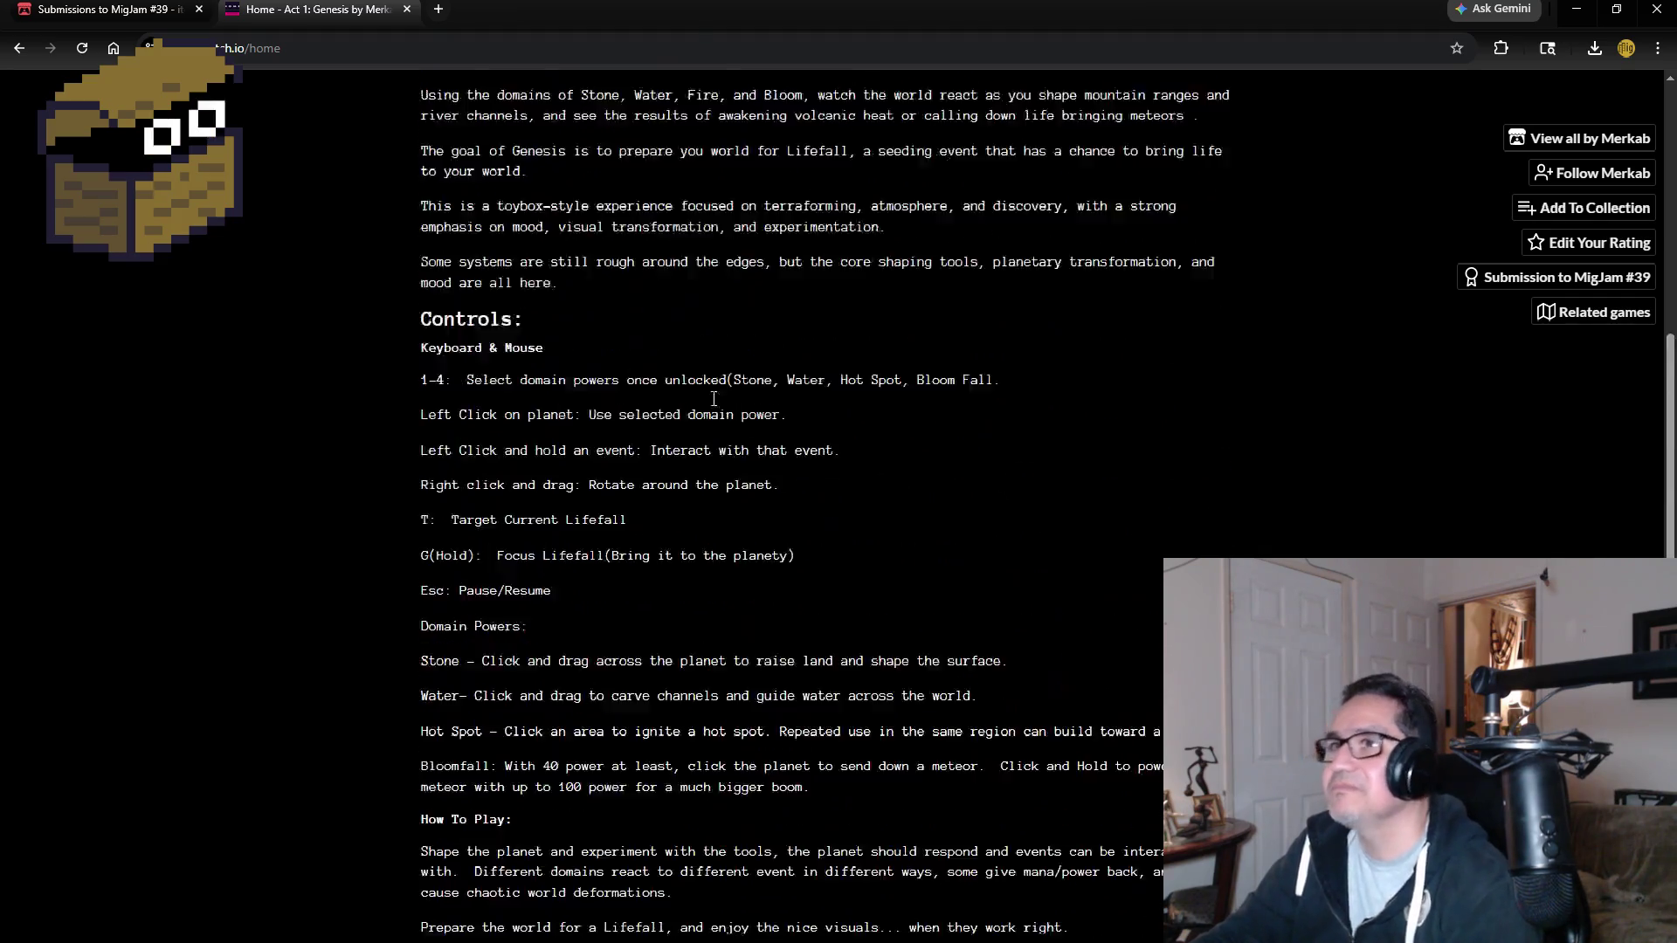
left_click(406, 9)
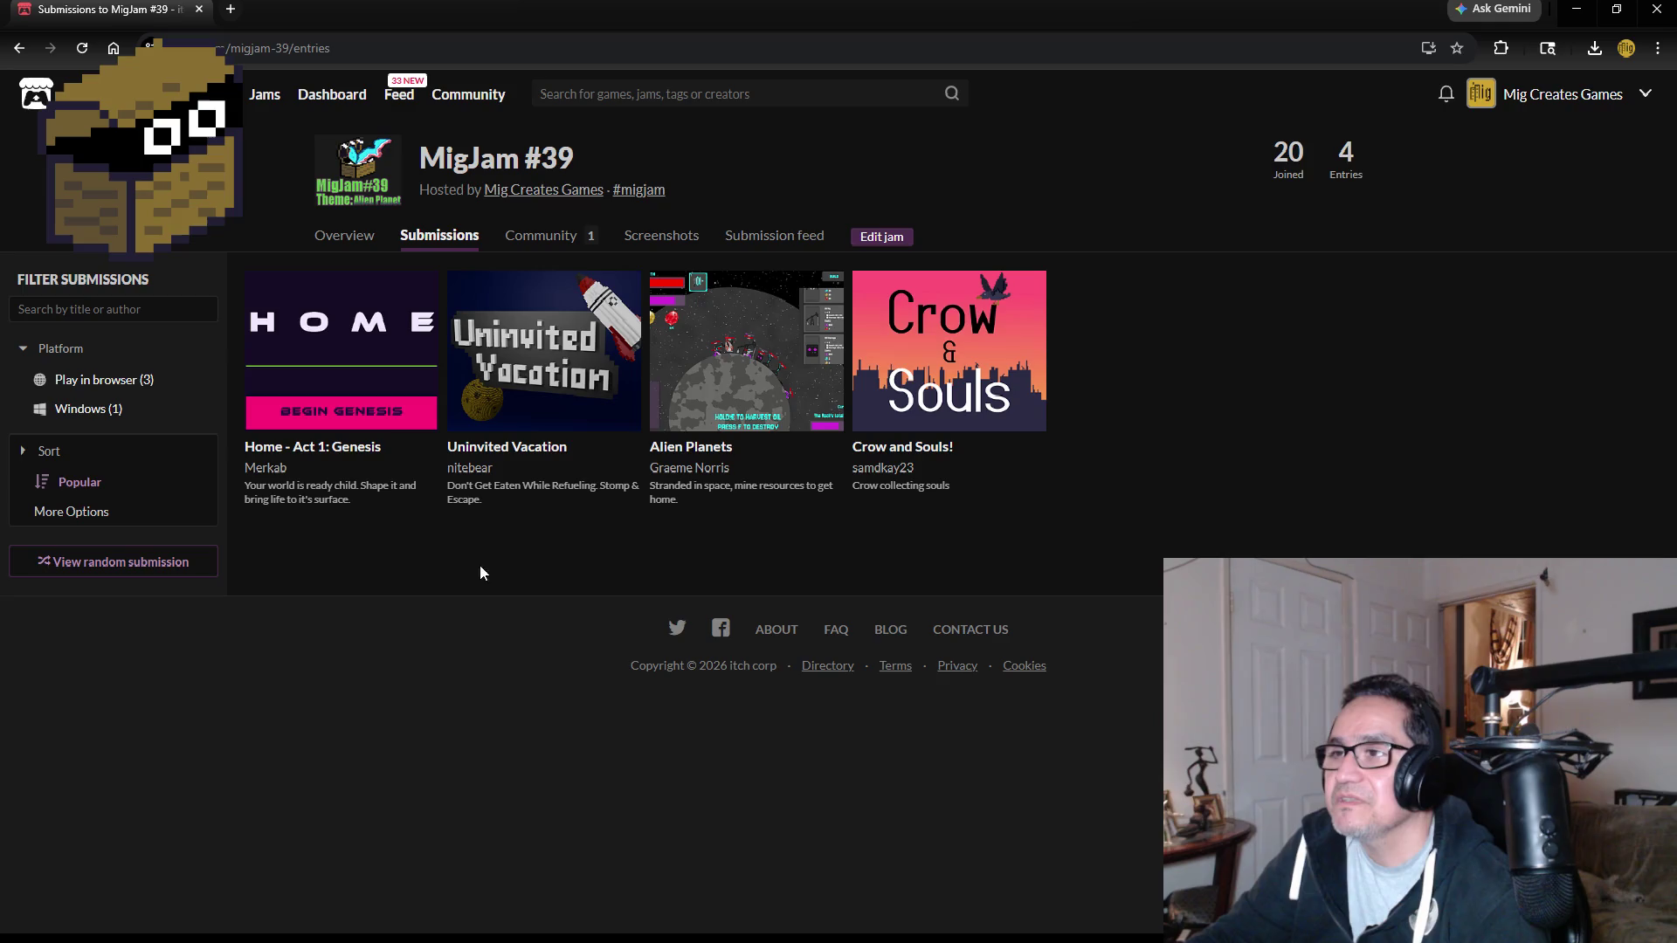
mouse_move(530, 351)
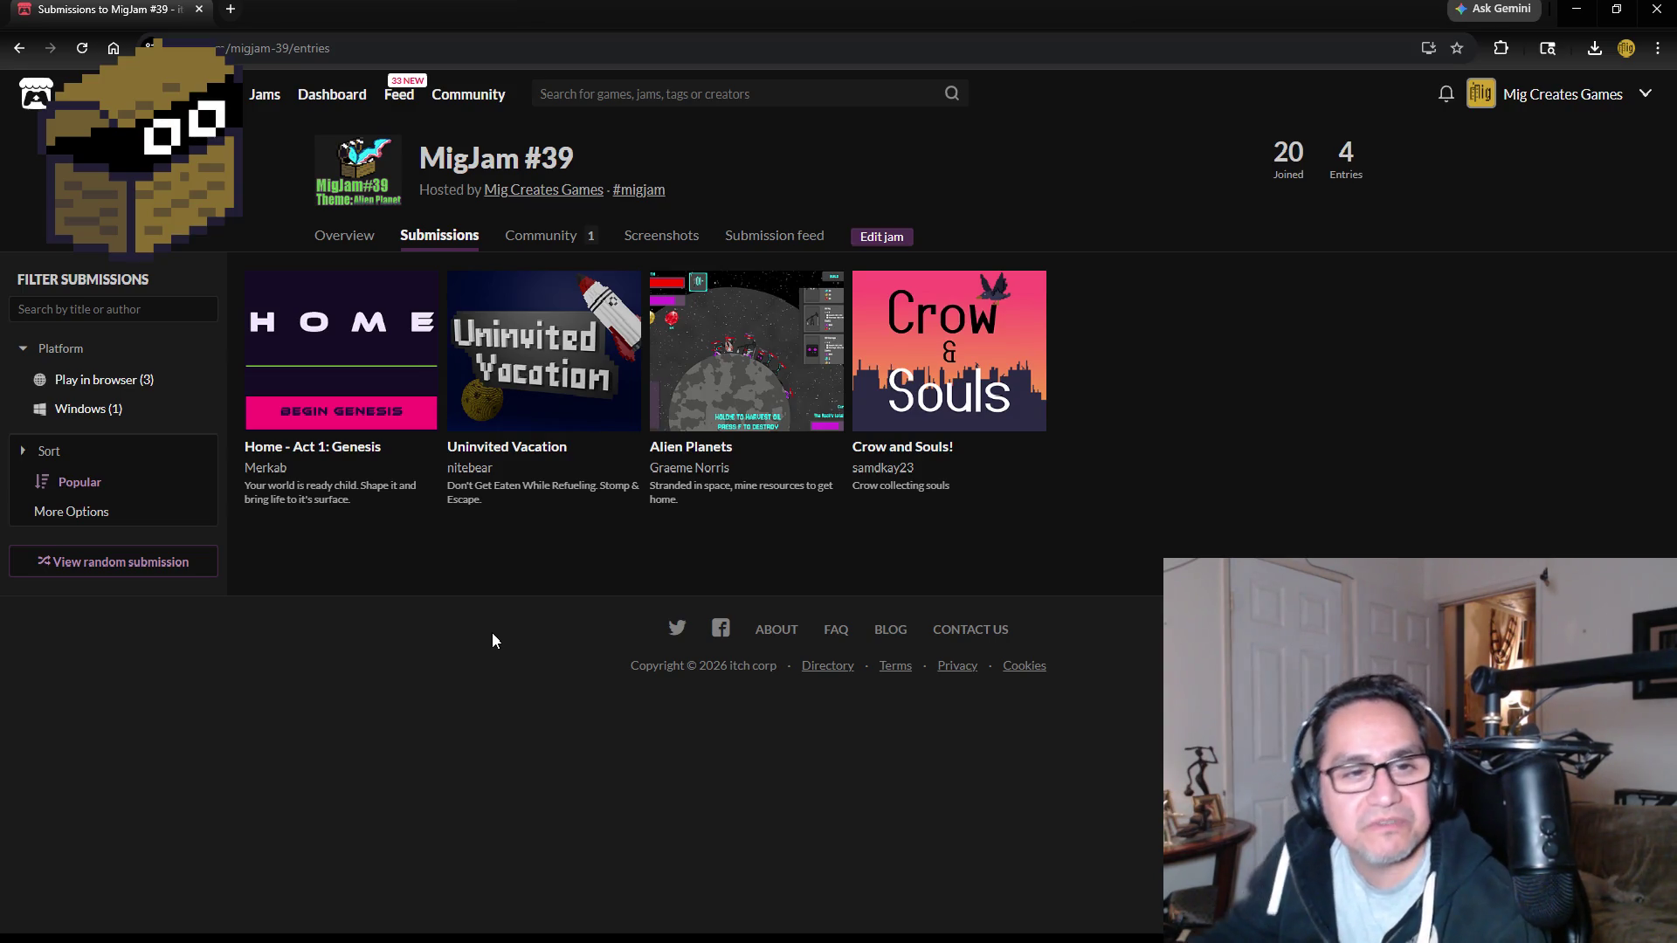
left_click(352, 332)
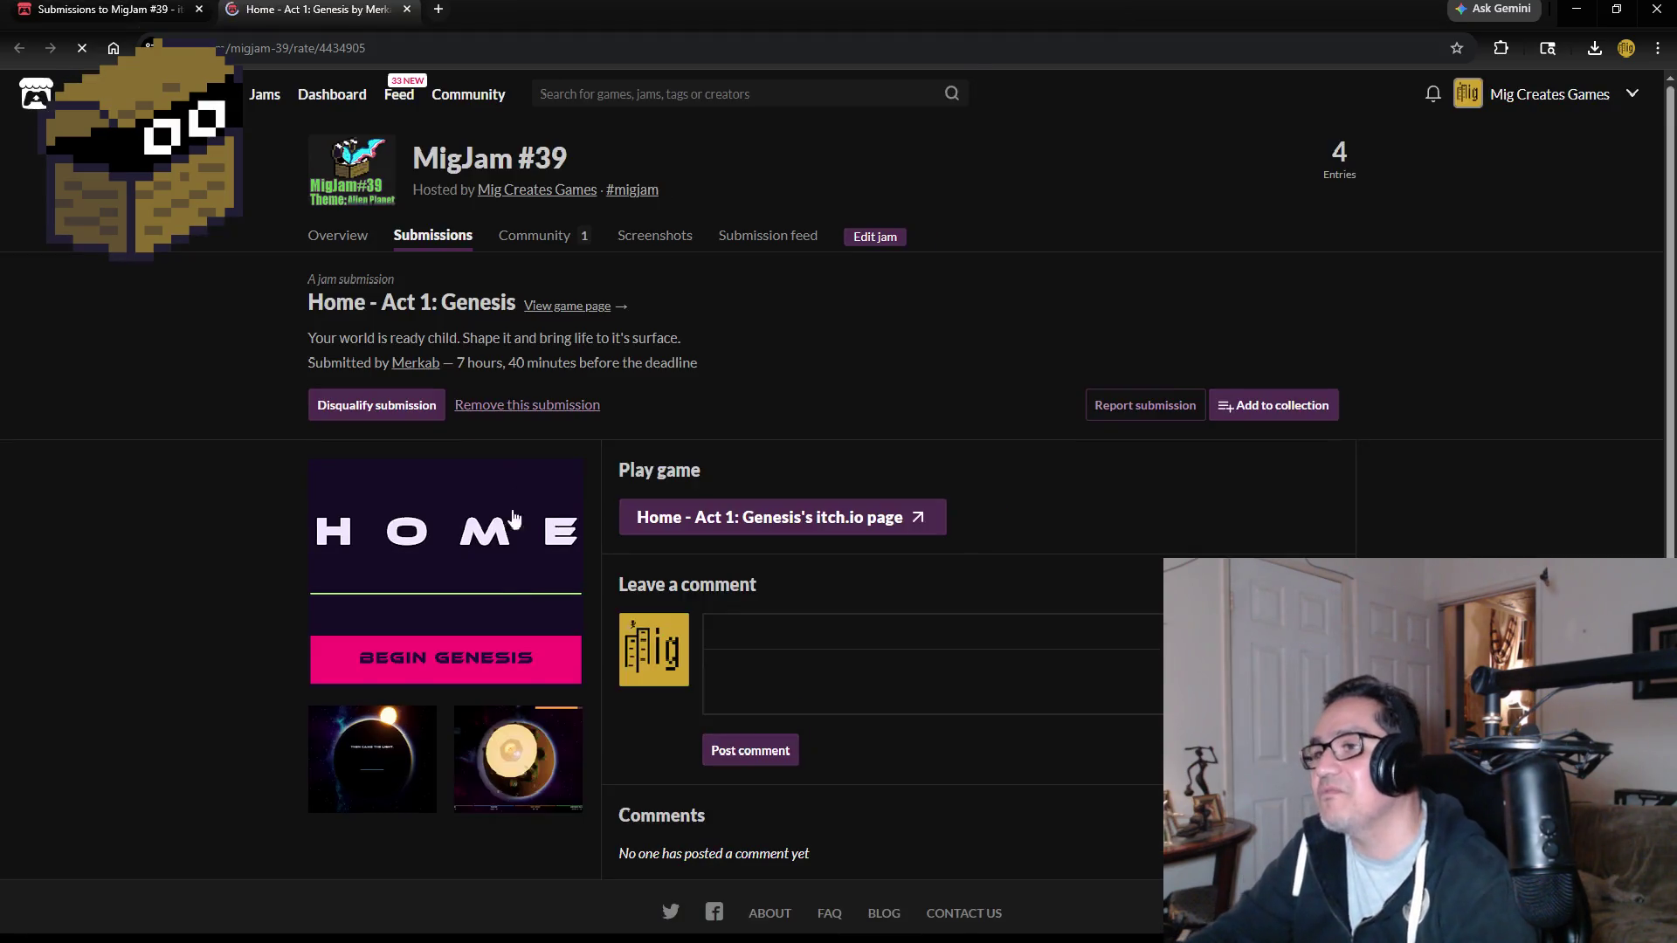
Open the game's itch.io page and scroll down to check the posted comment.
left_click(851, 529)
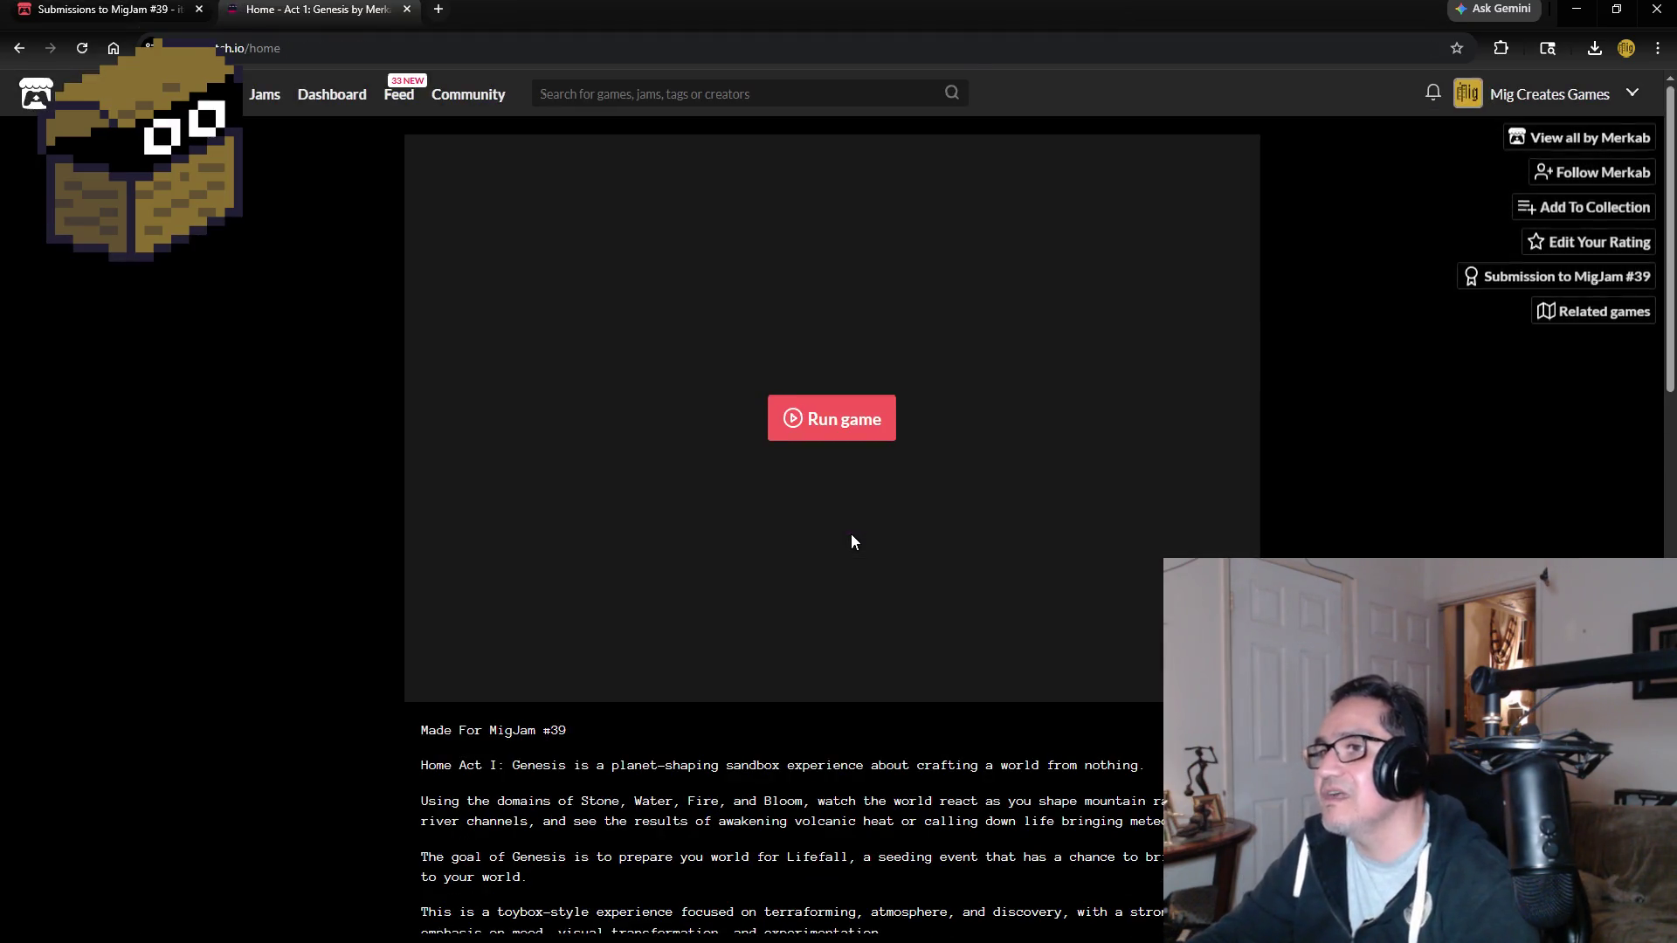
scroll(981, 561, "down", 15)
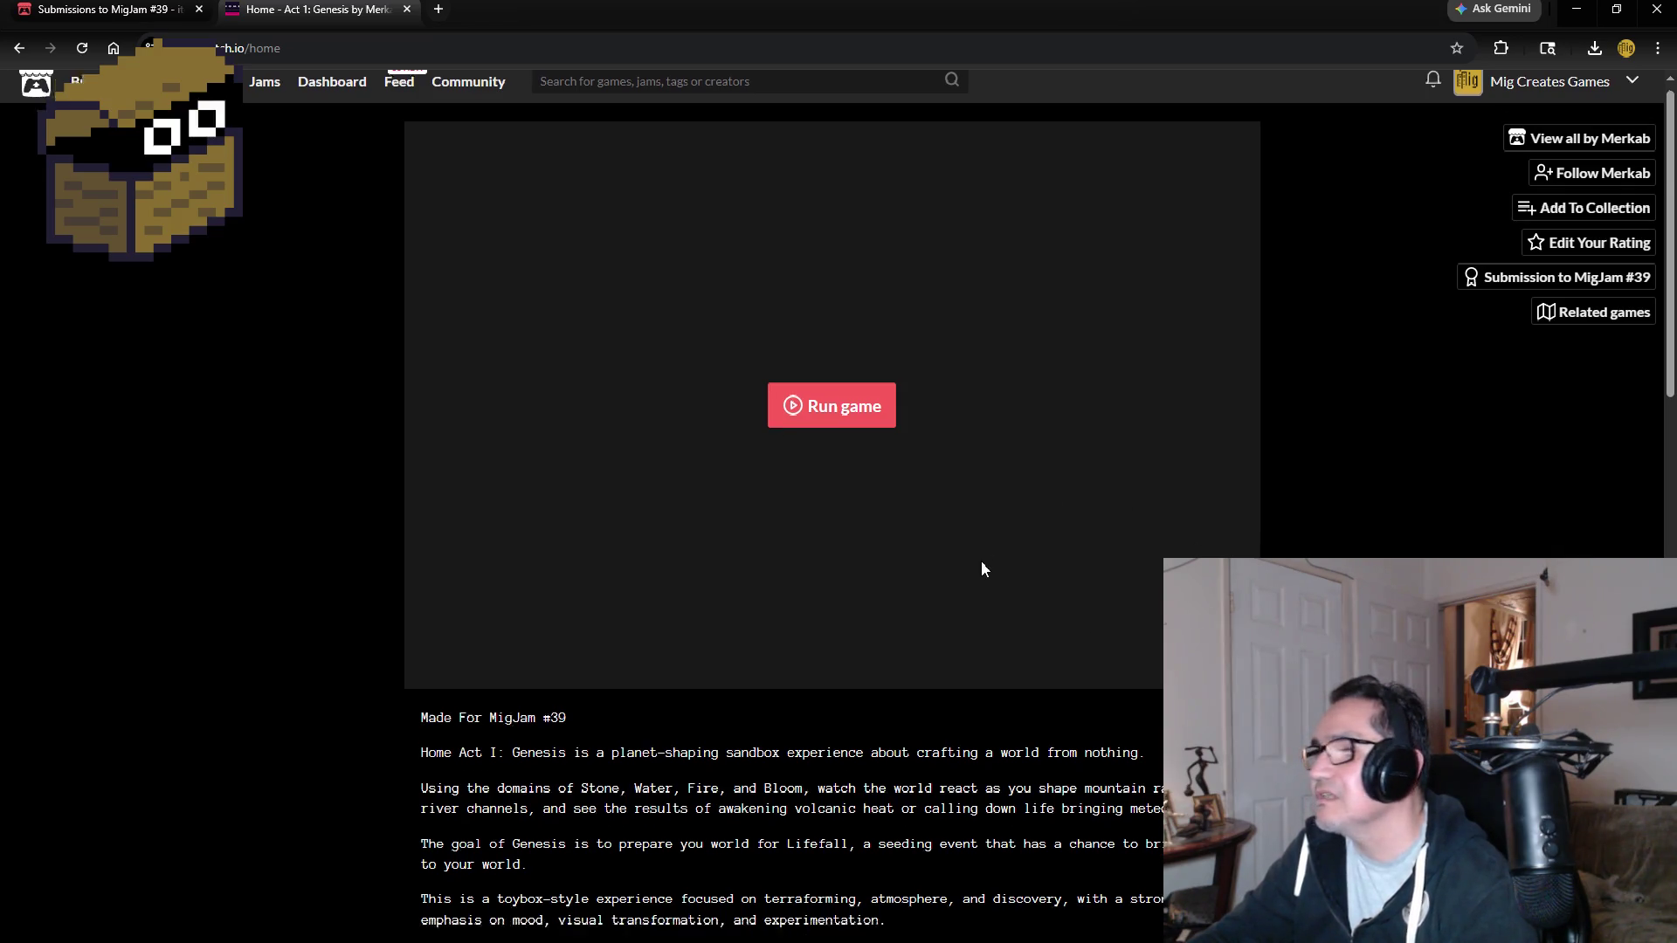
scroll(762, 612, "down", 2)
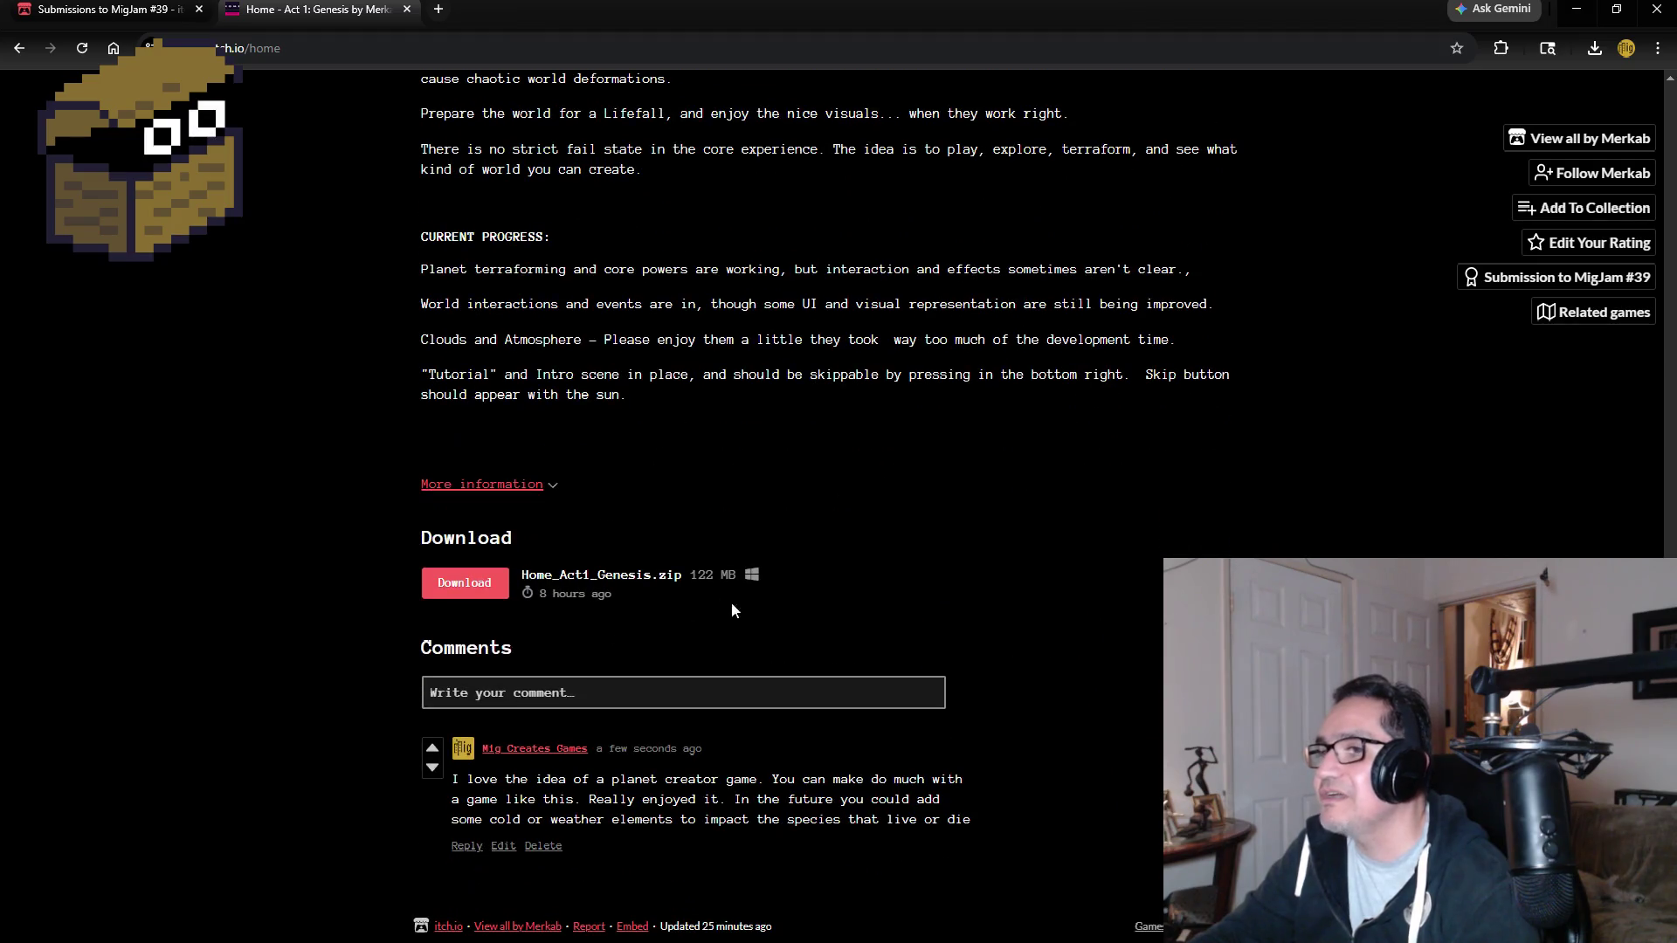
scroll(1048, 582, "up", 17)
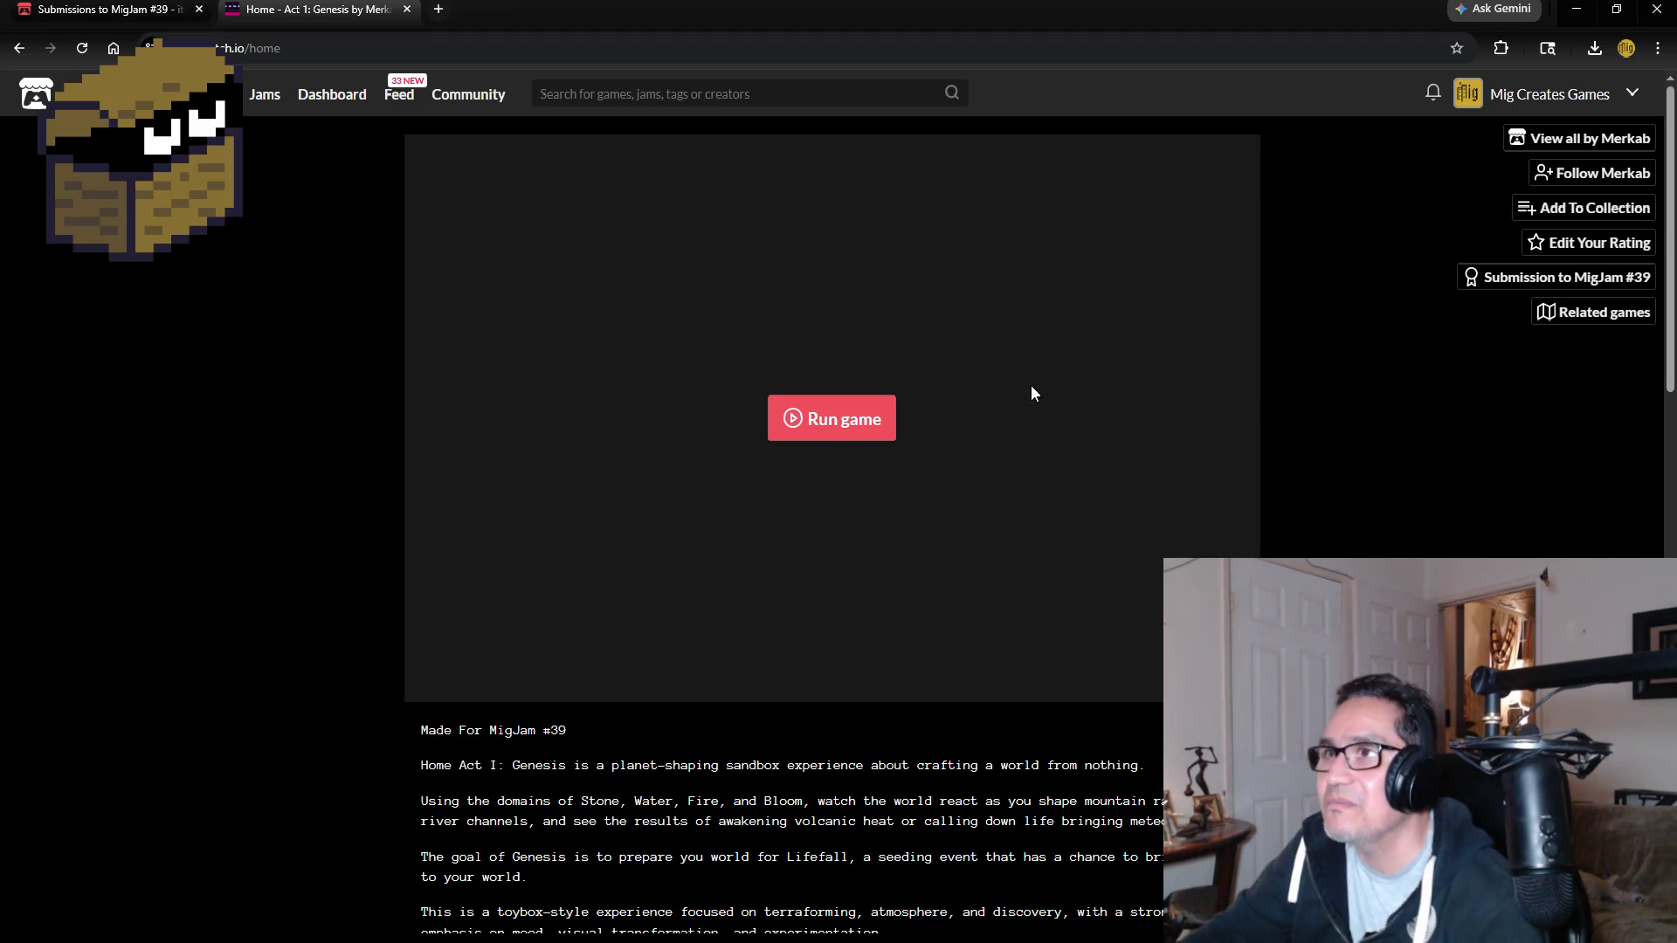
scroll(295, 543, "down", 9)
scroll(524, 545, "up", 5)
scroll(611, 559, "up", 4)
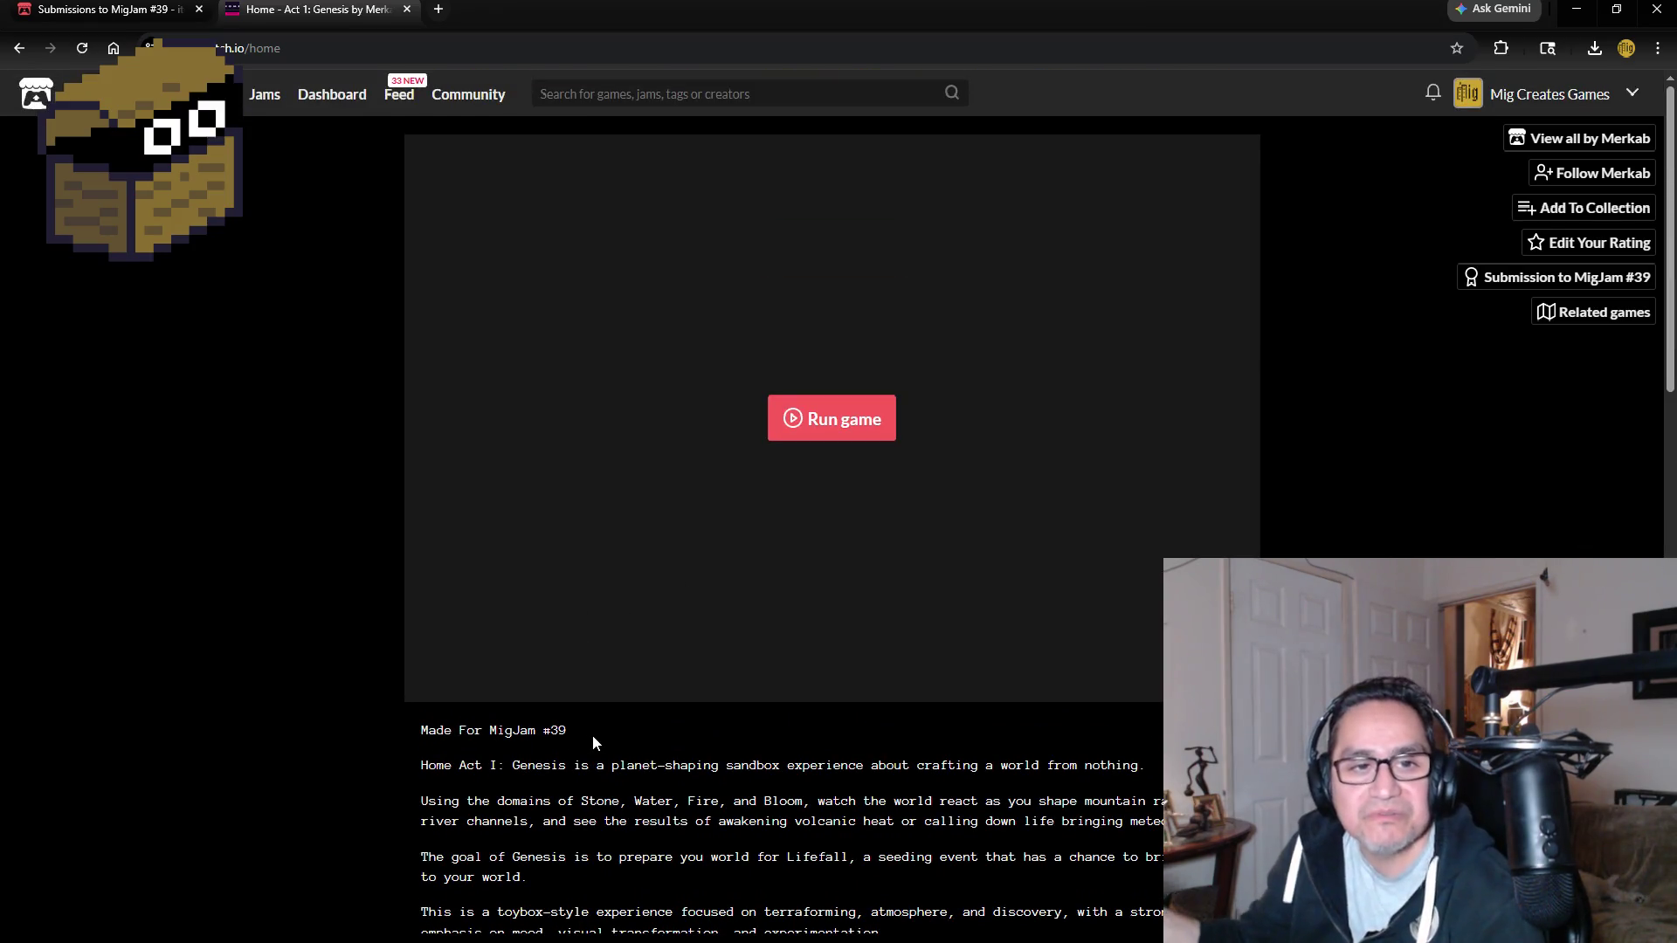
scroll(579, 726, "down", 3)
double_click(437, 455)
left_click(551, 495)
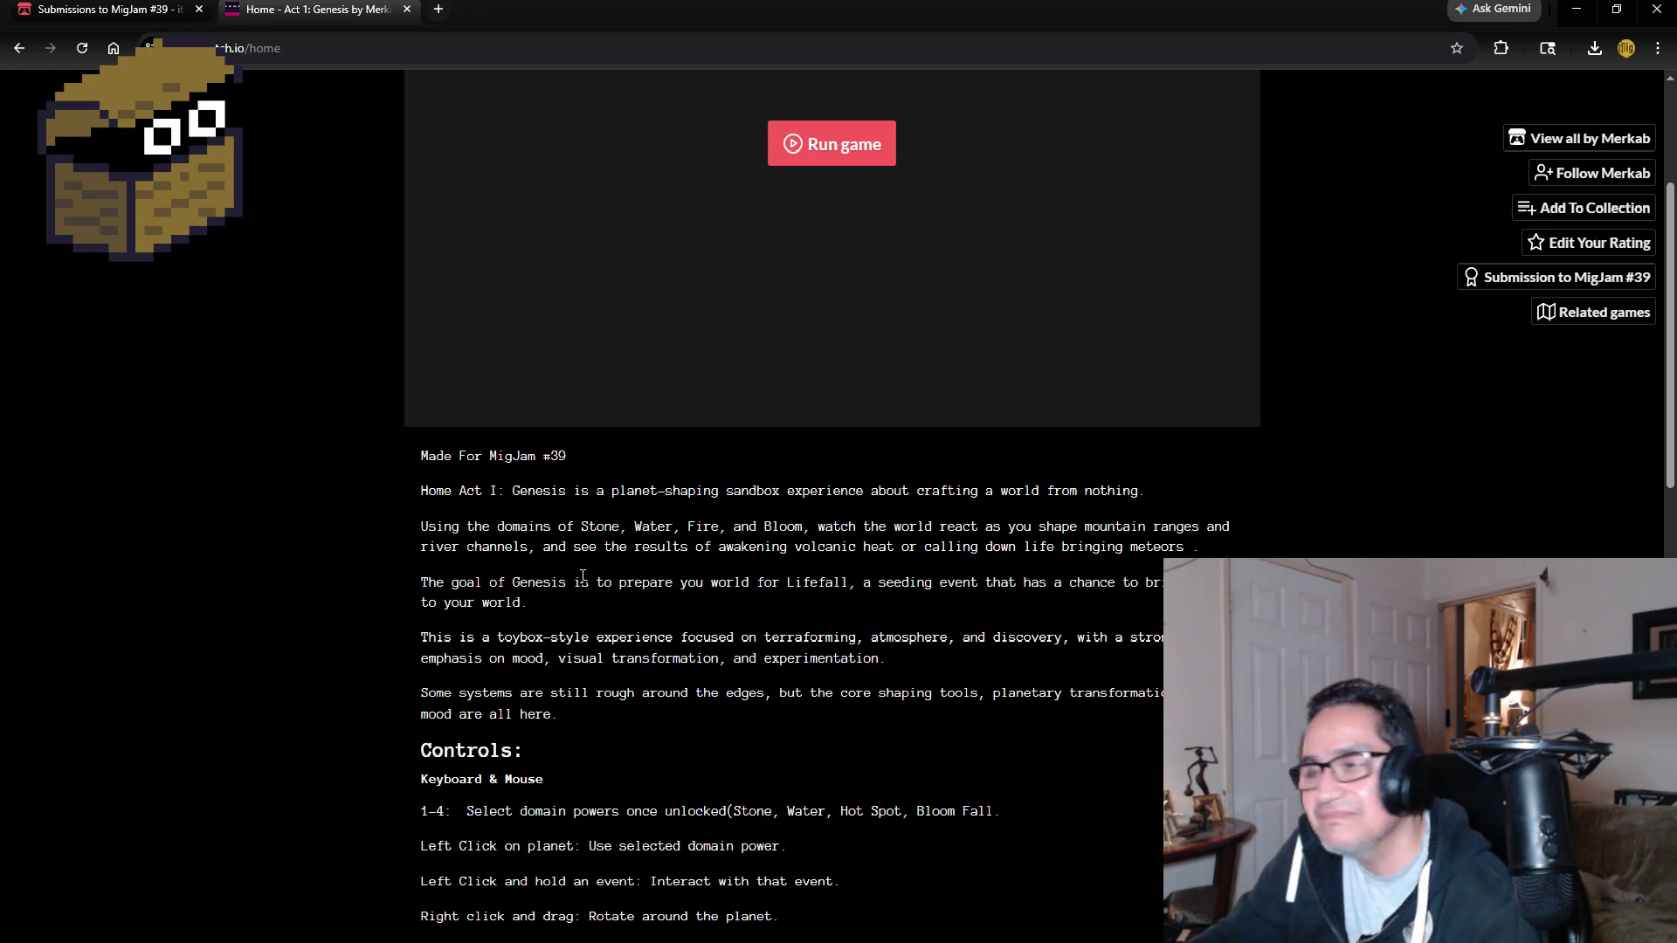
Expand and collapse More information, then go back to the jam submission page.
scroll(690, 601, "down", 15)
scroll(690, 601, "down", 1)
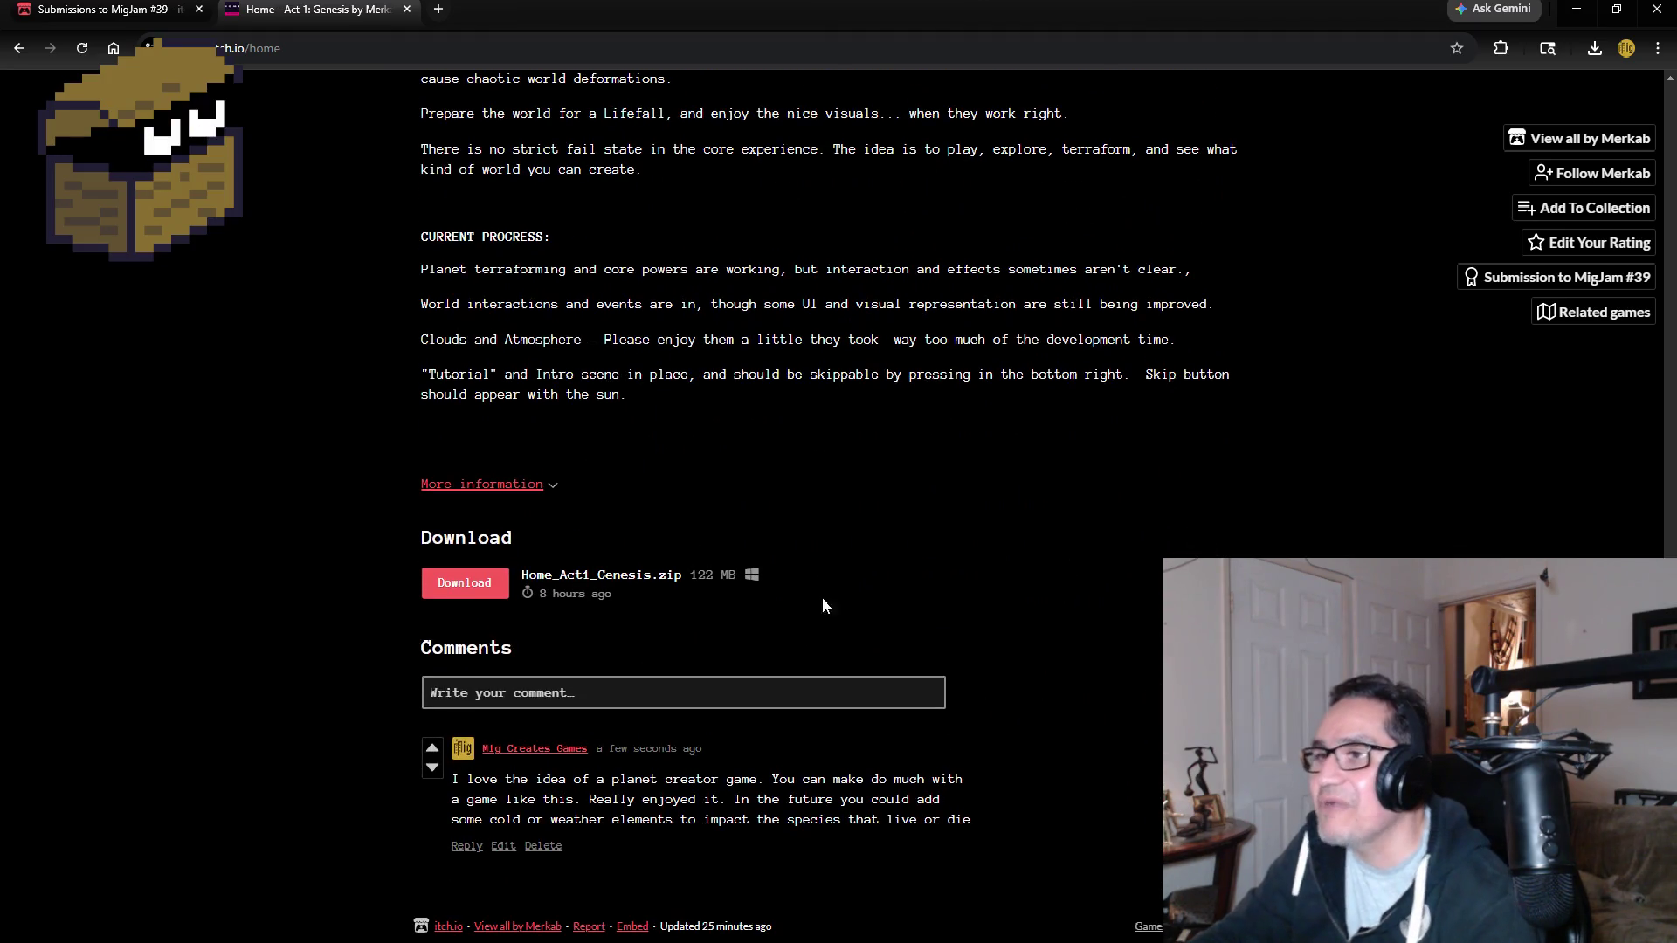
left_click(547, 489)
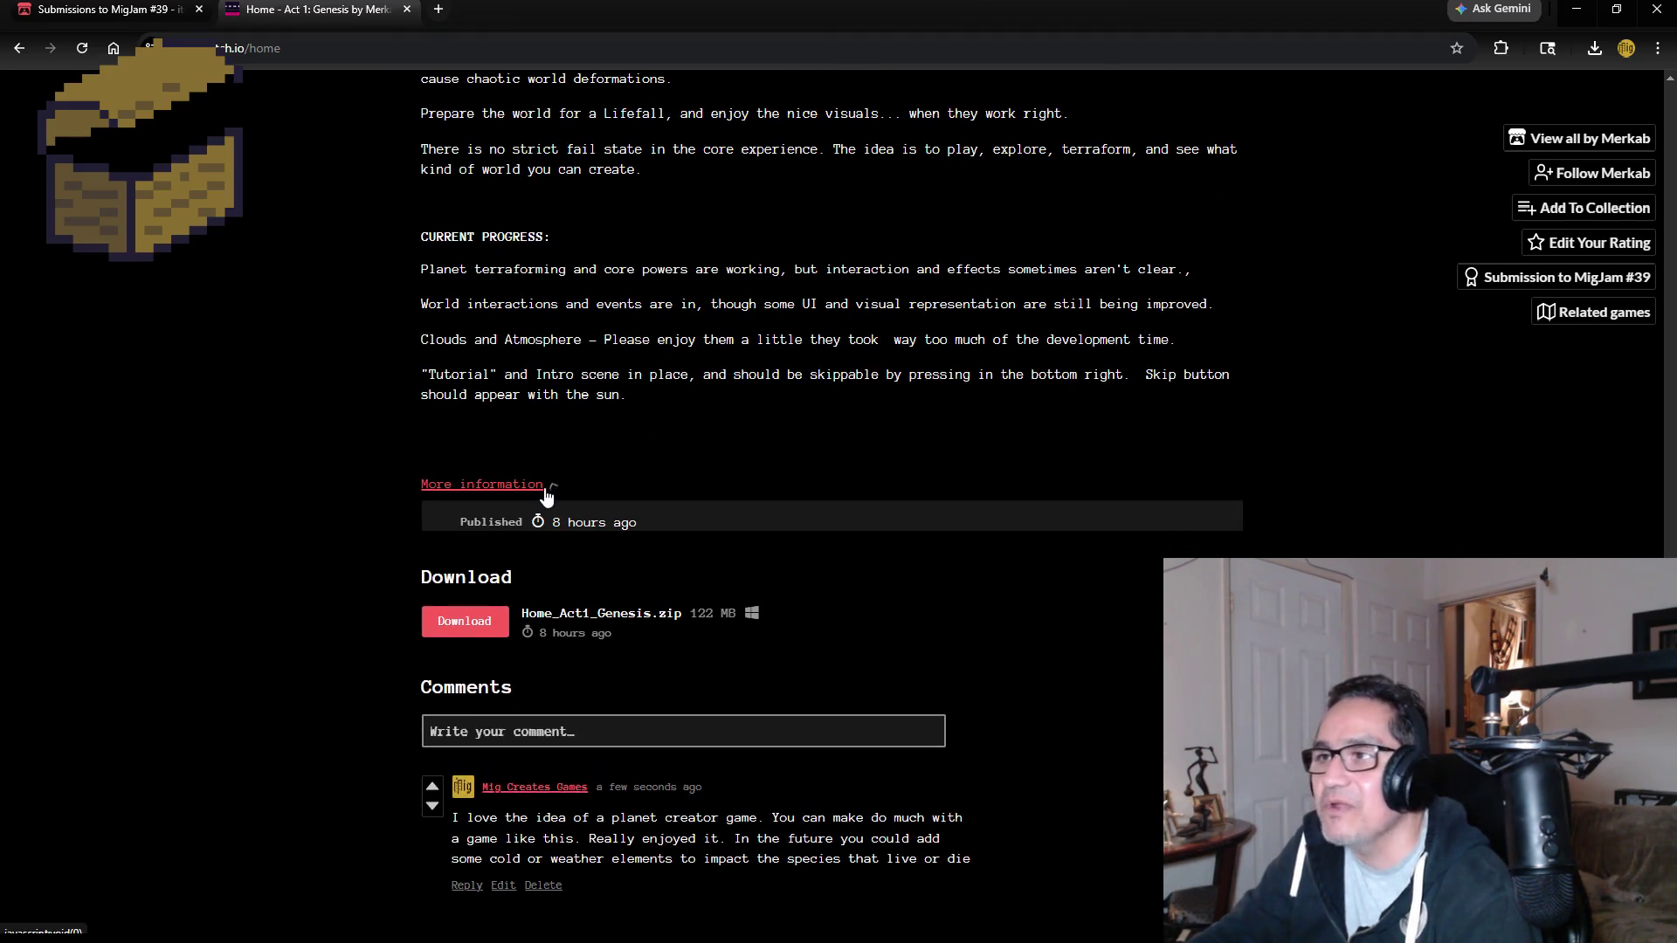
left_click(549, 491)
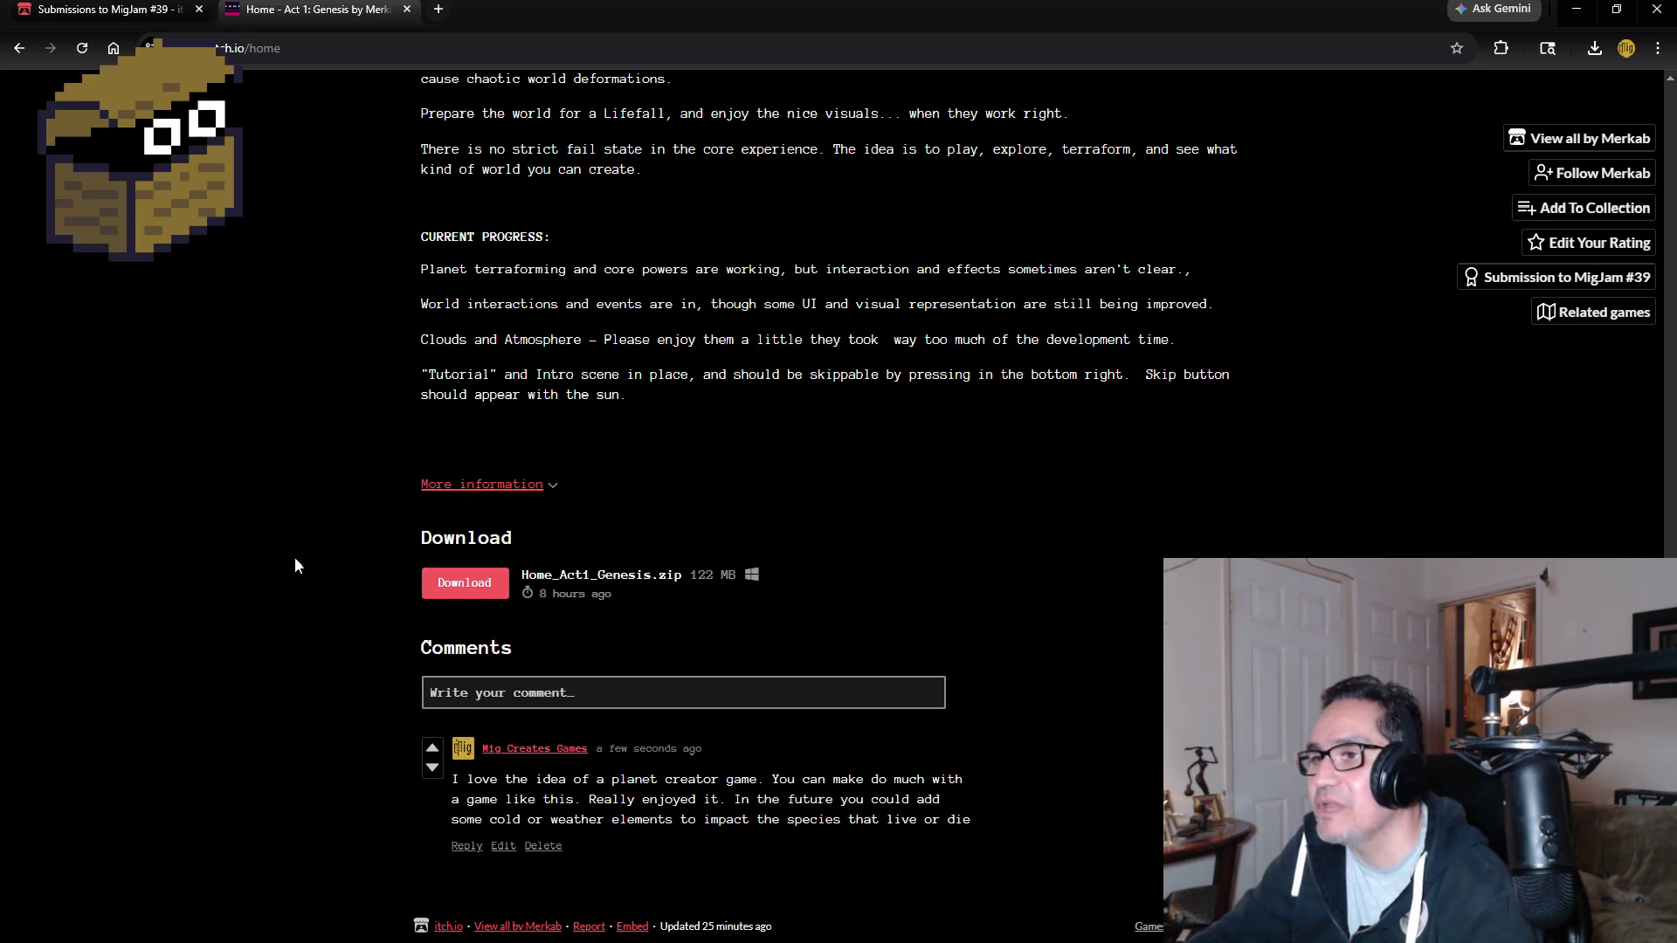
scroll(296, 556, "up", 15)
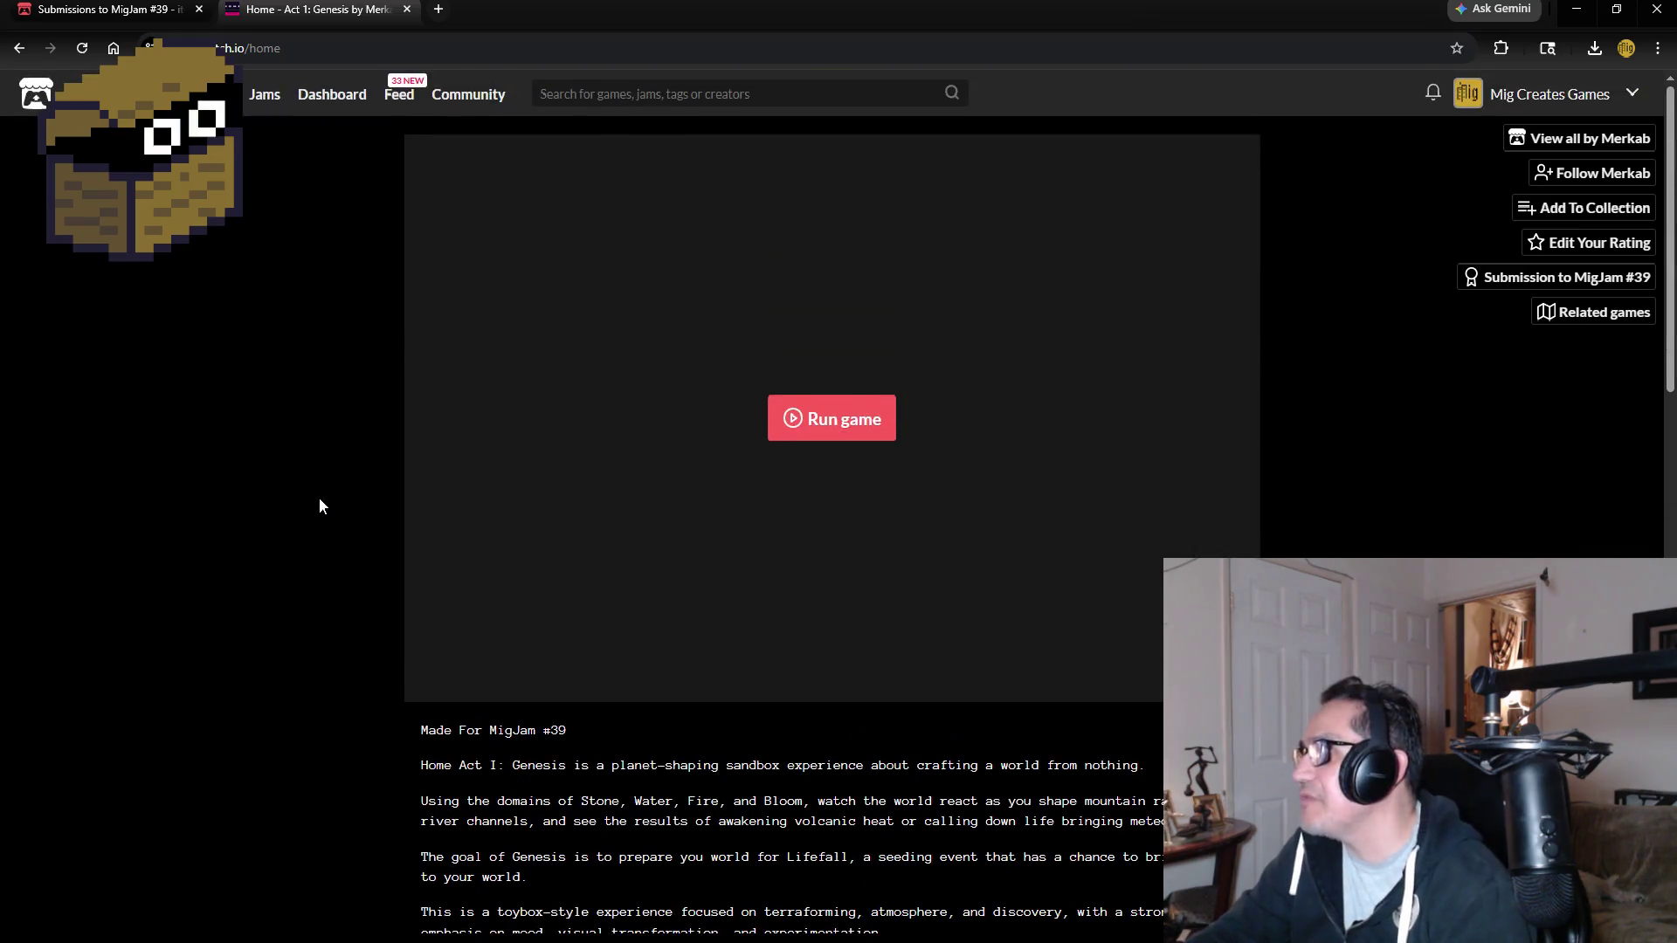
mouse_move(313, 135)
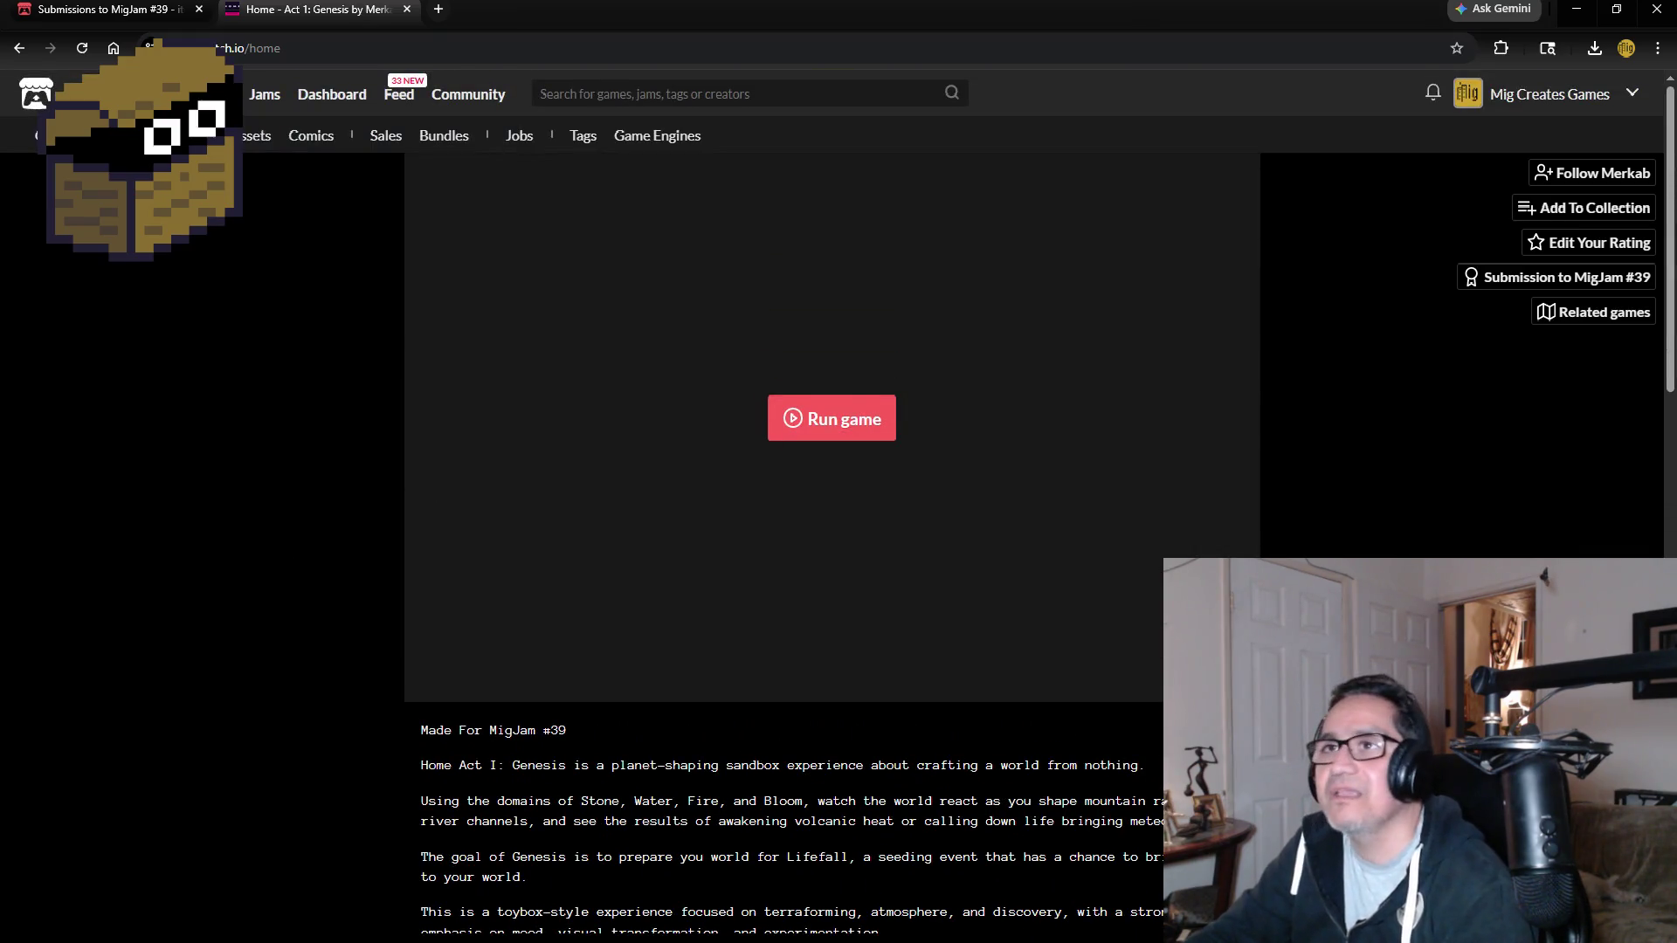
left_click(19, 49)
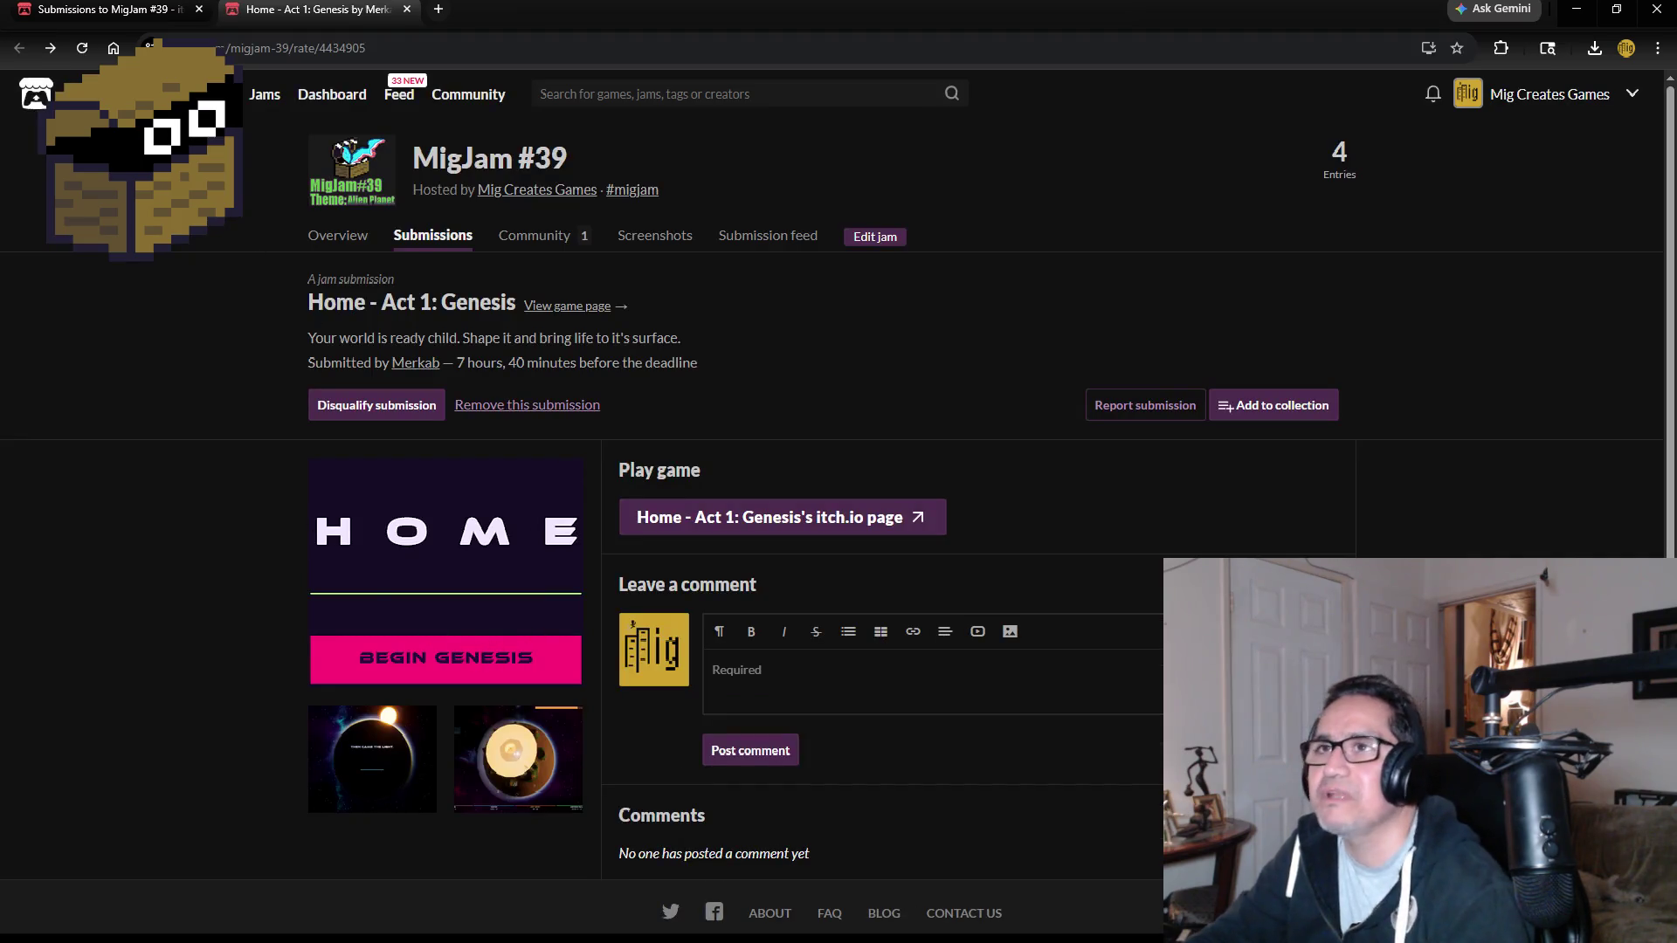
Close the Home - Act 1: Genesis tab to return to the MigJam #39 submissions list.
left_click(407, 9)
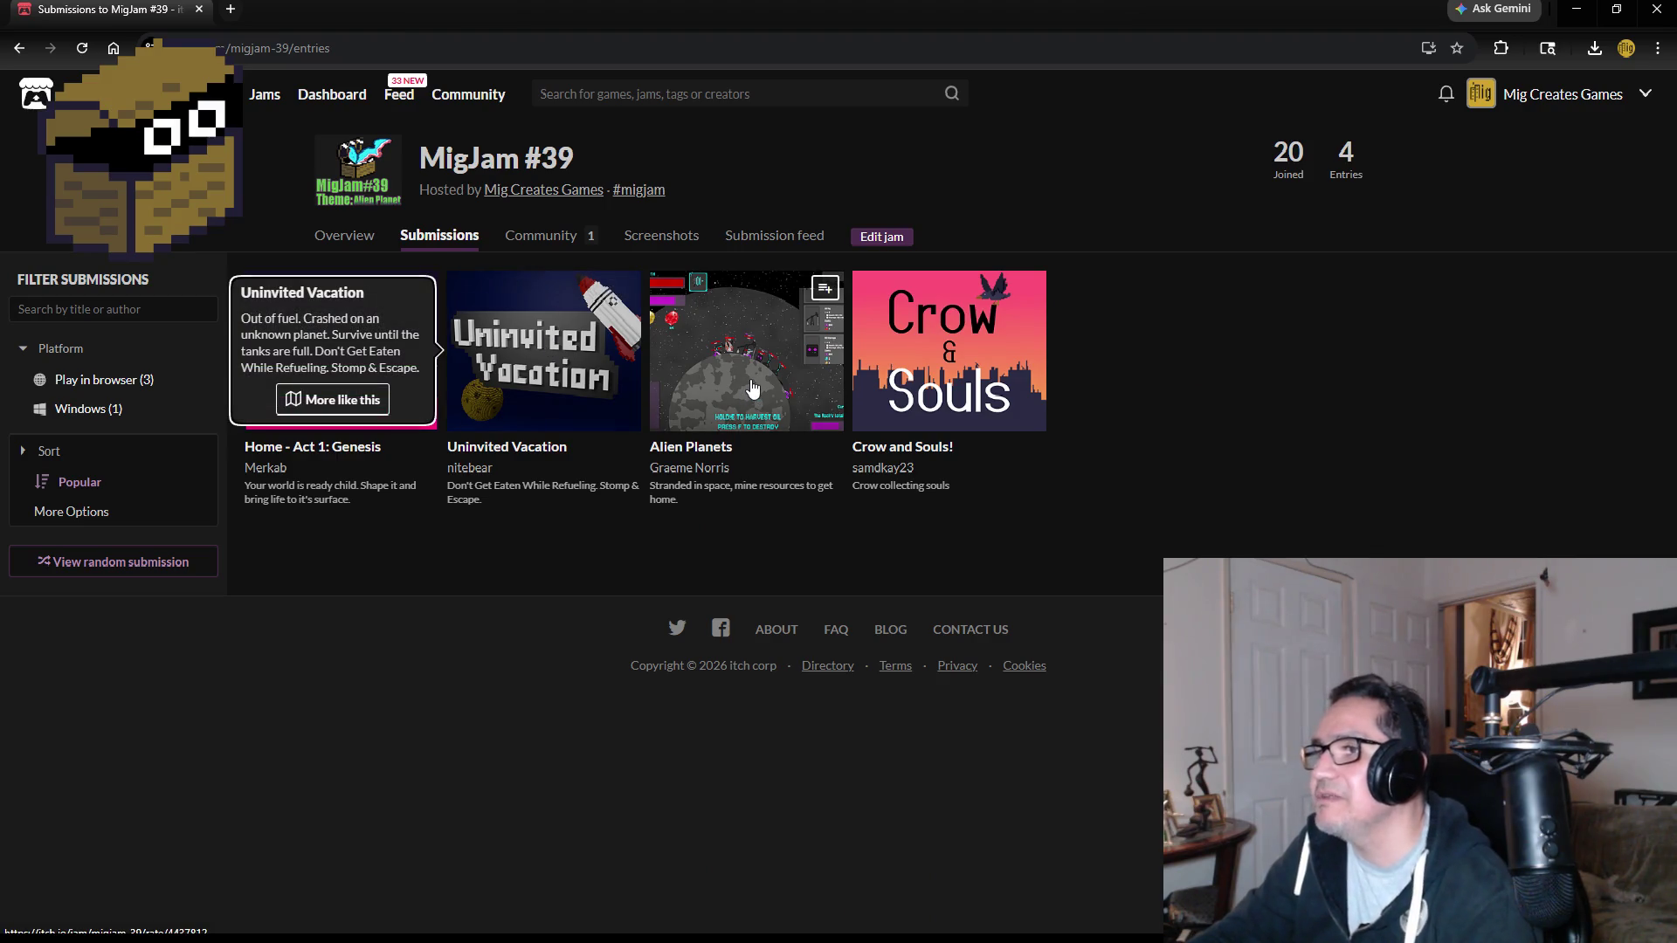
mouse_move(752, 385)
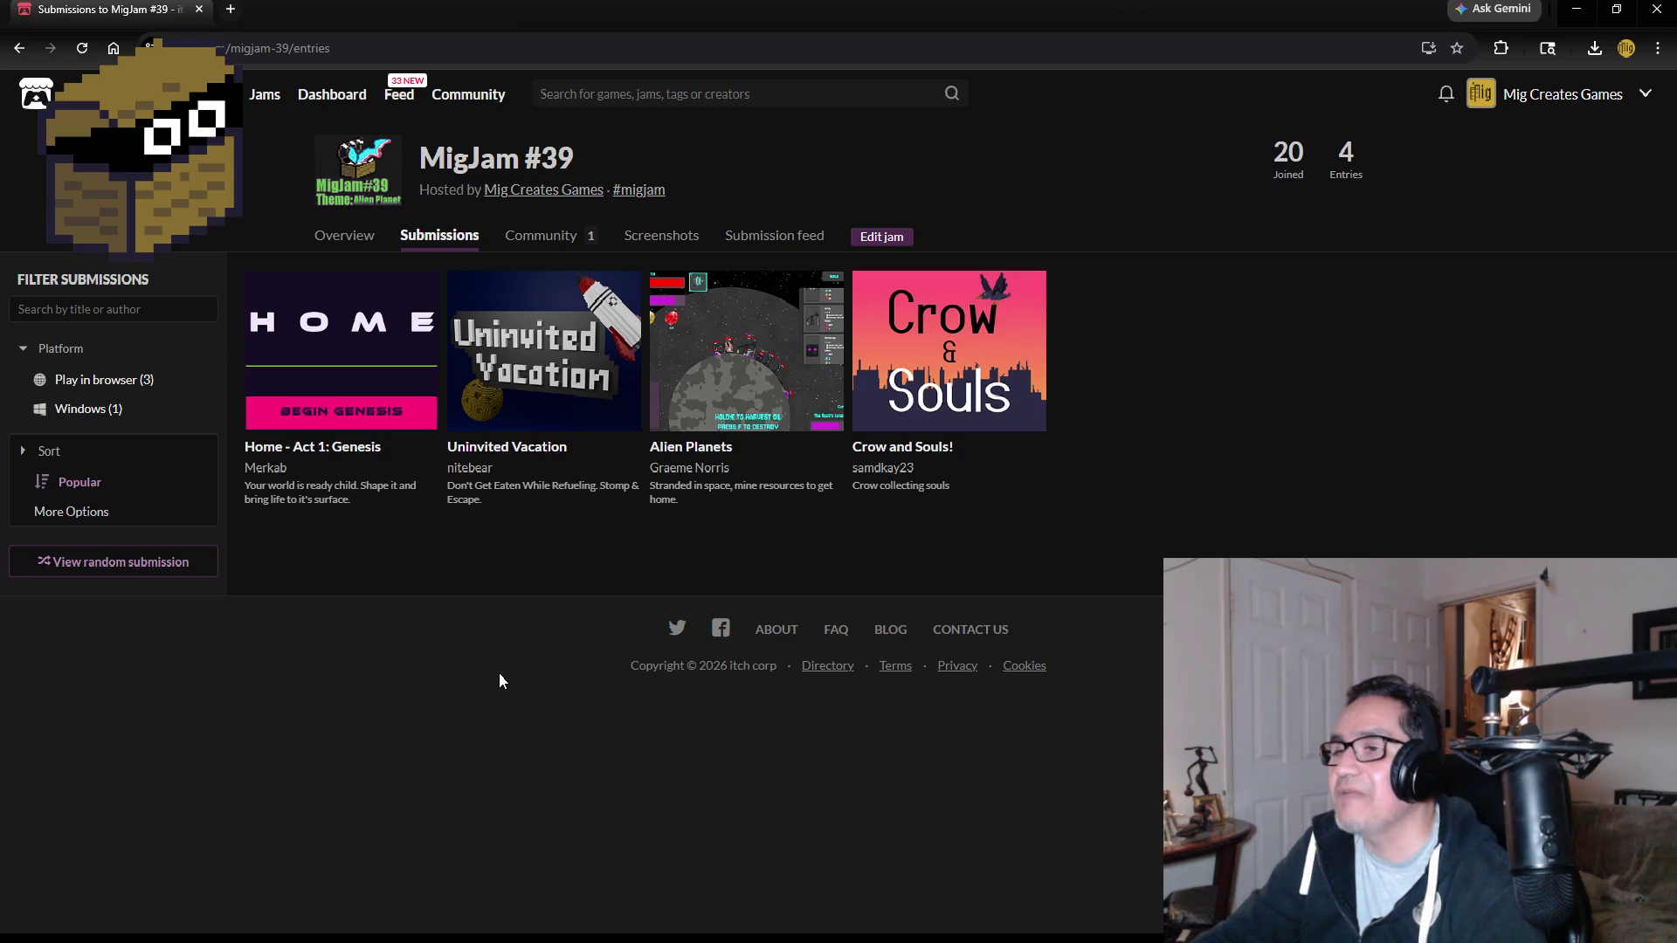
left_click(563, 367)
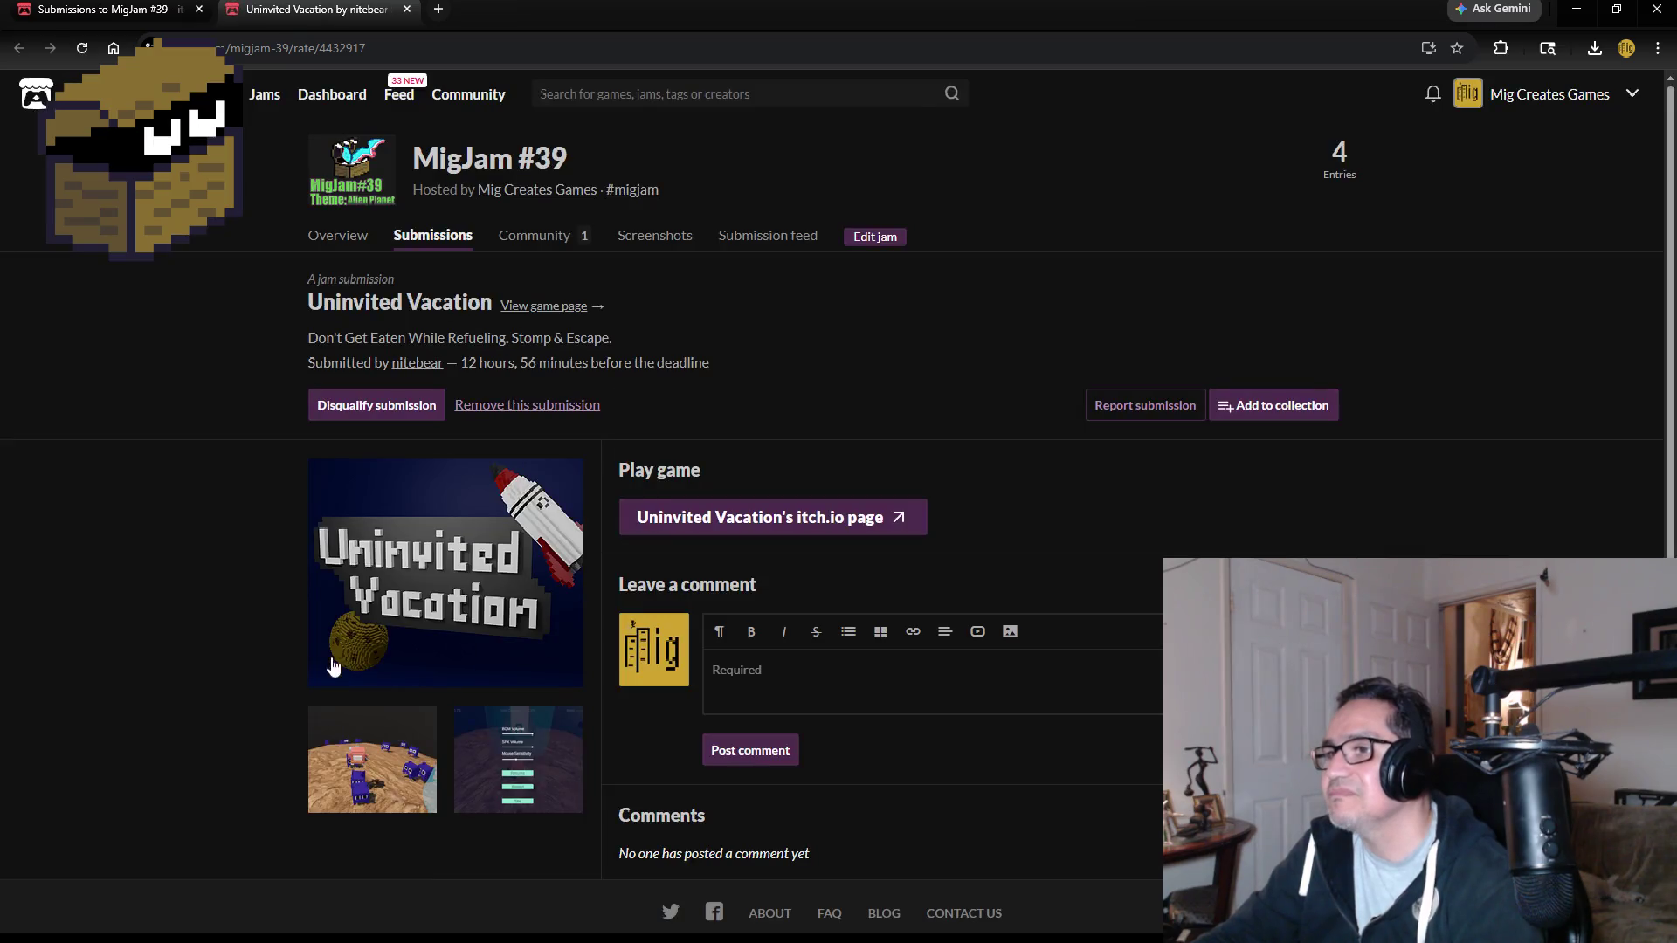
left_click(830, 520)
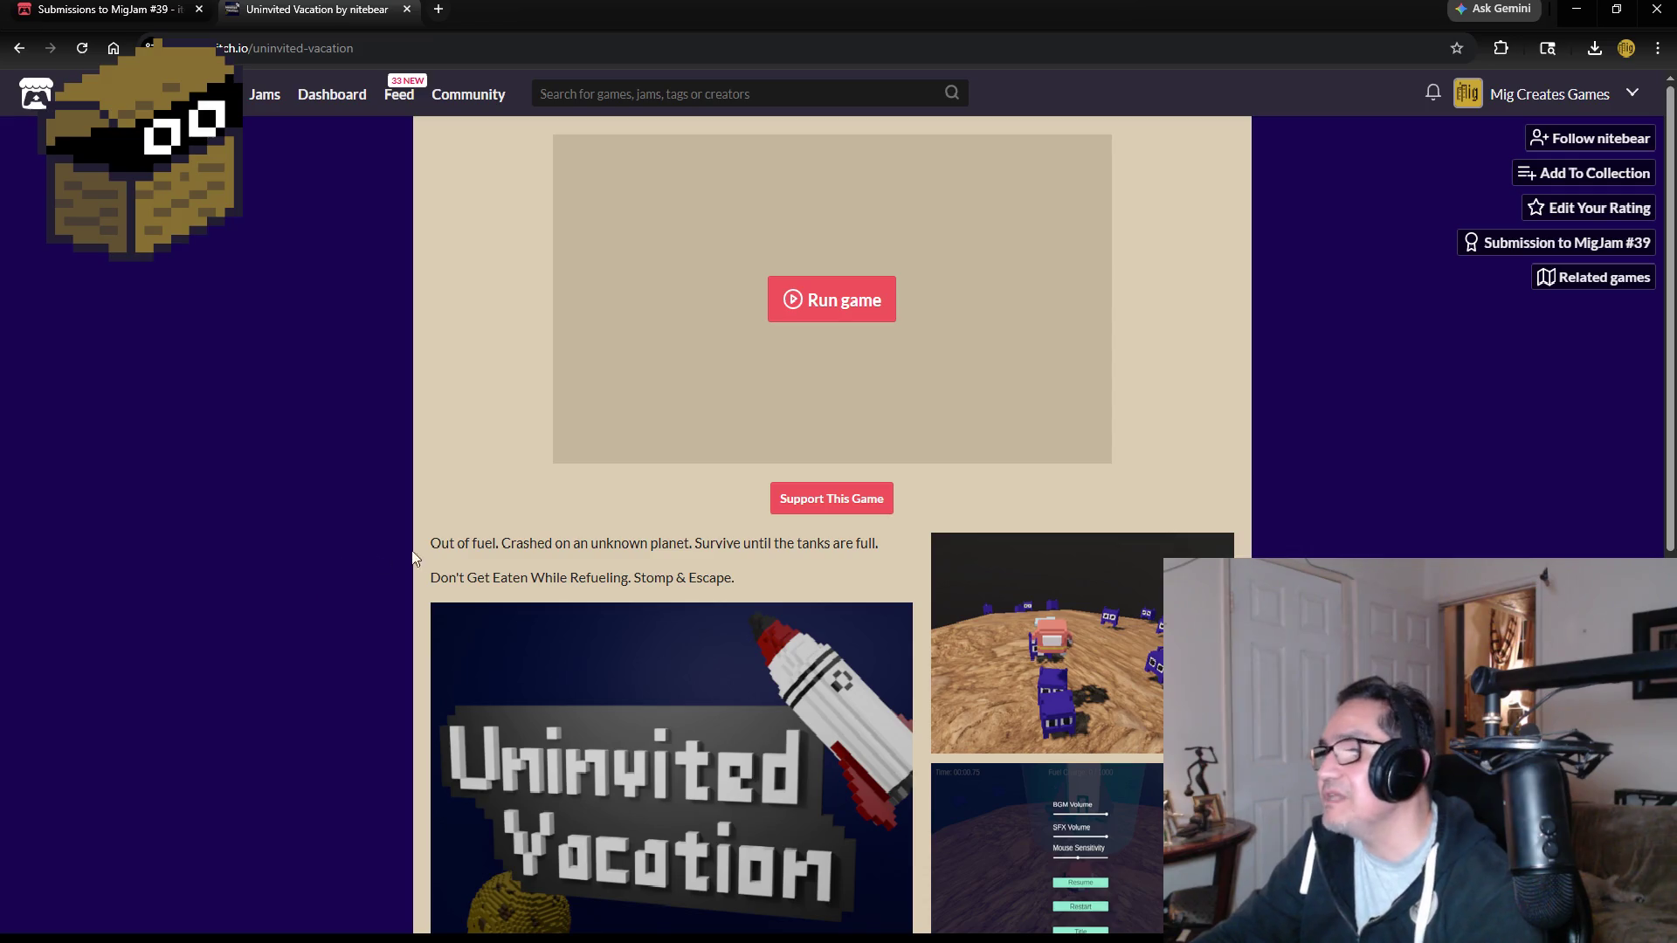
left_click(851, 507)
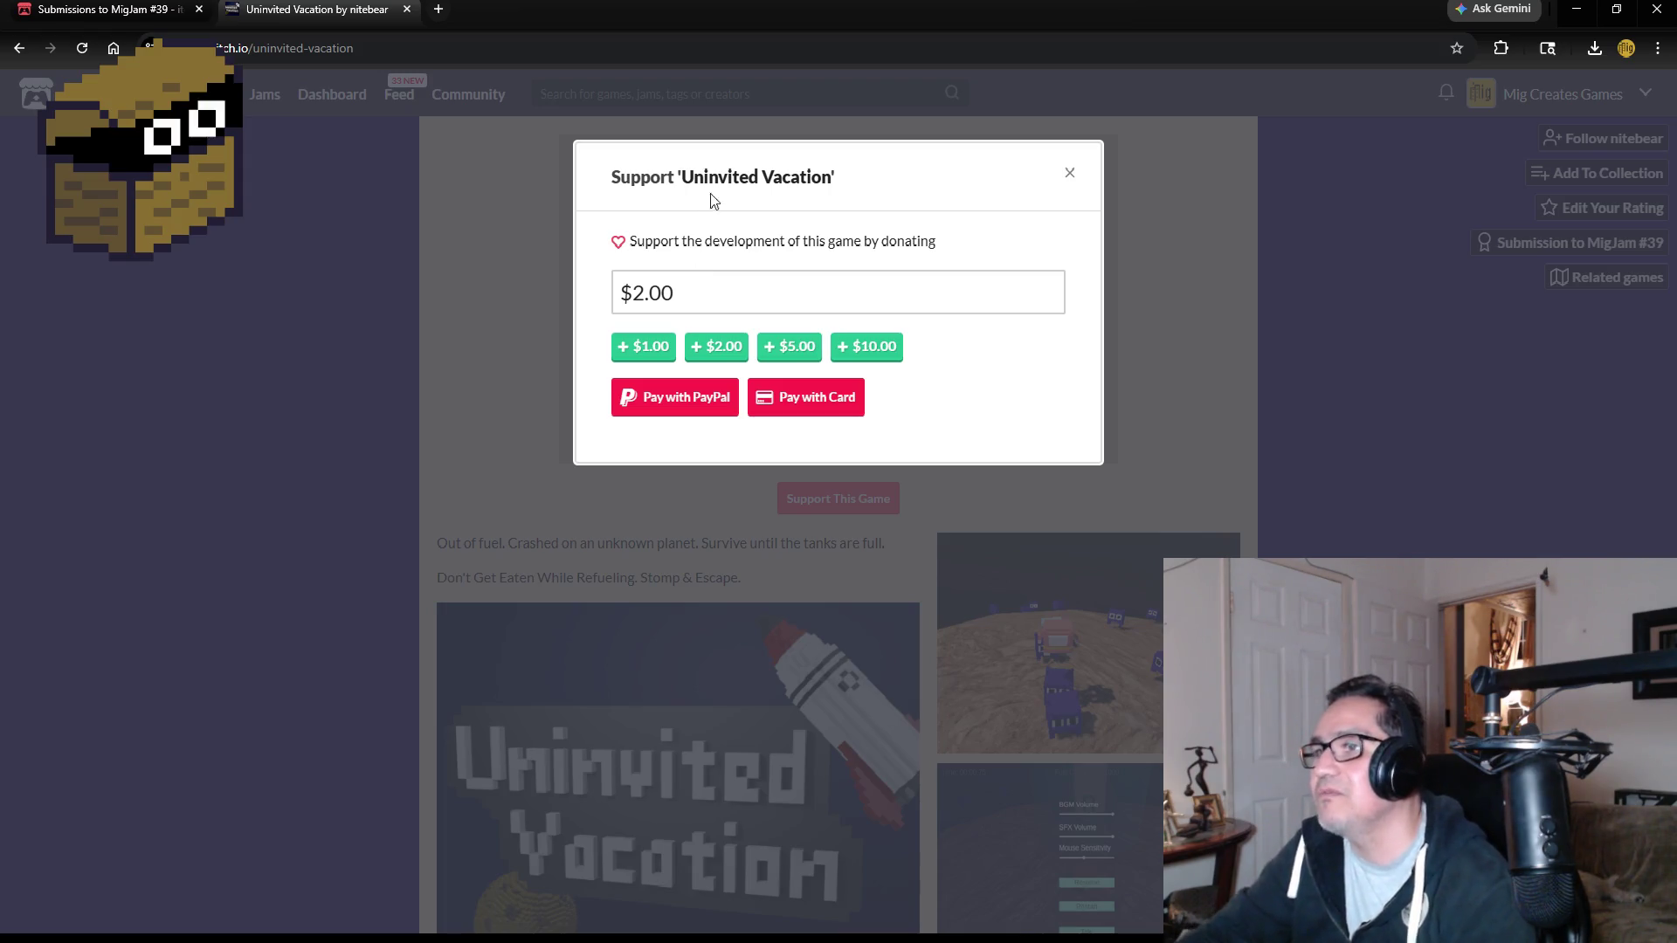
left_click(1069, 173)
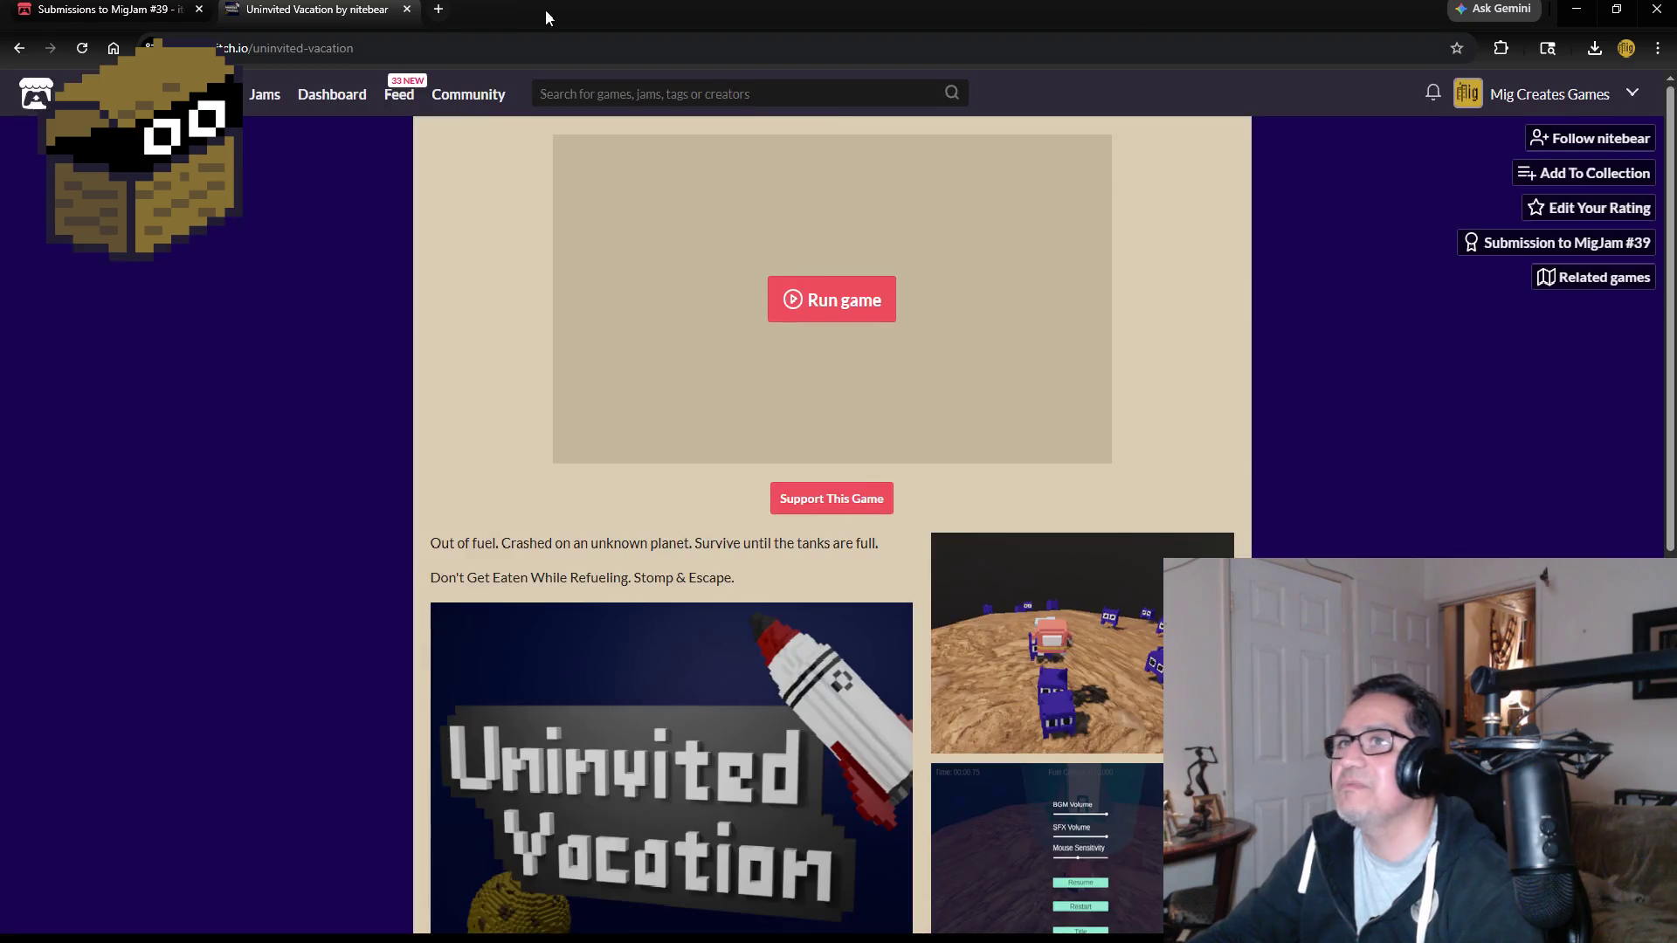
mouse_move(351, 10)
left_mouse_down()
mouse_move(61, 61)
mouse_move(35, 218)
mouse_move(0, 262)
left_mouse_up()
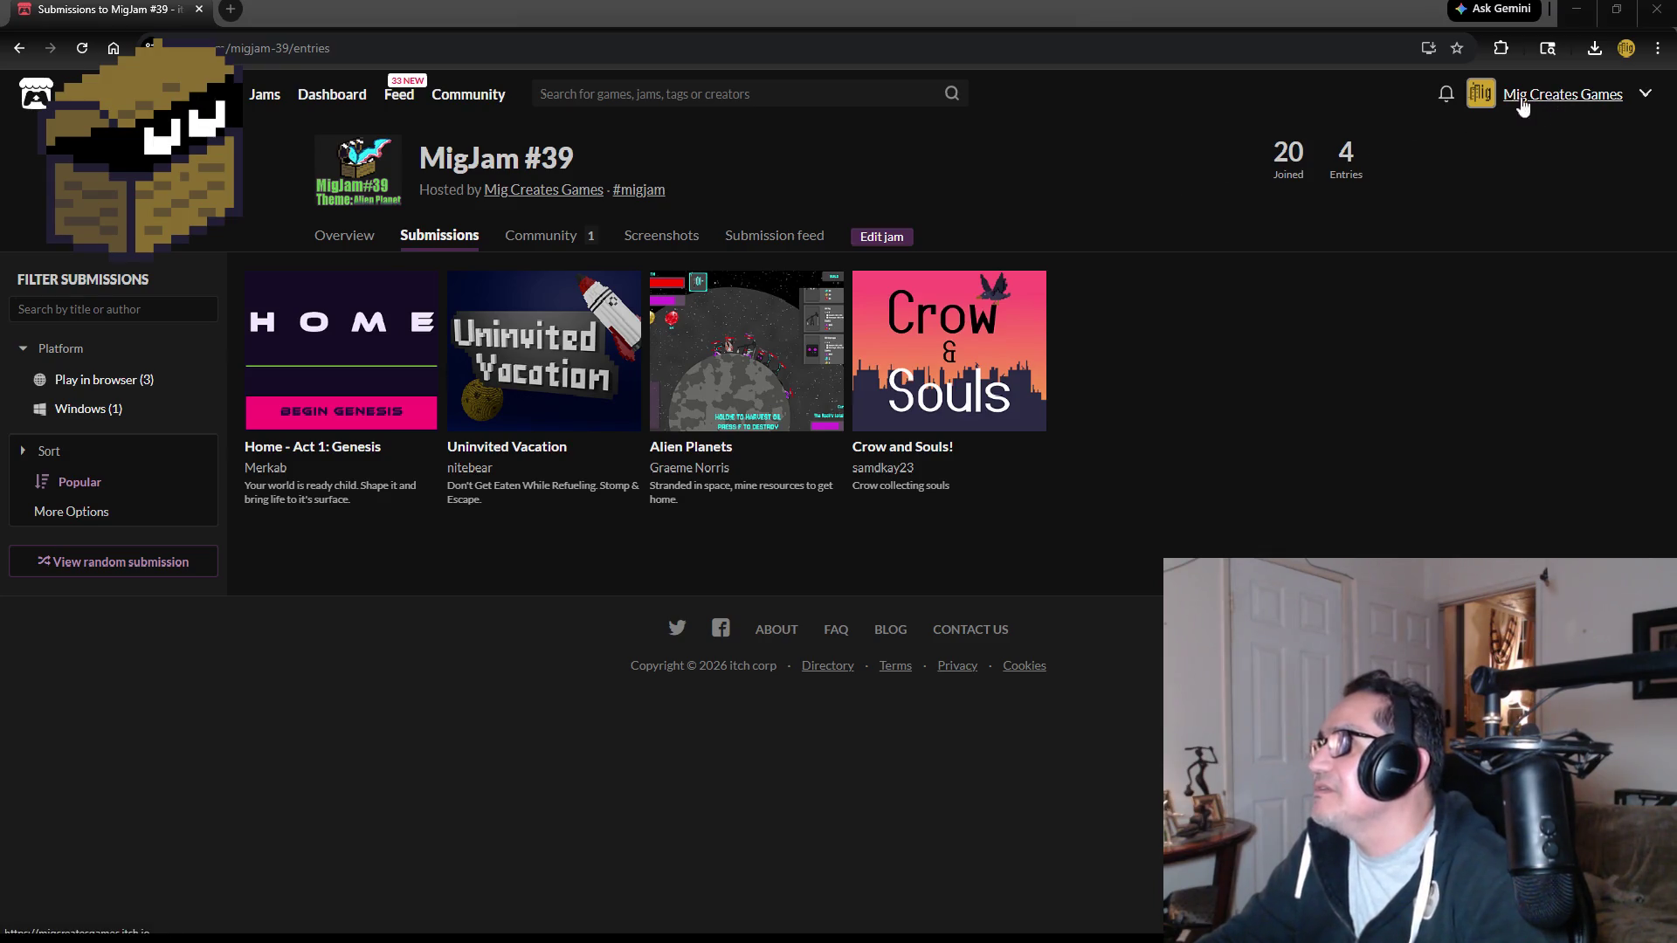
left_click(1445, 94)
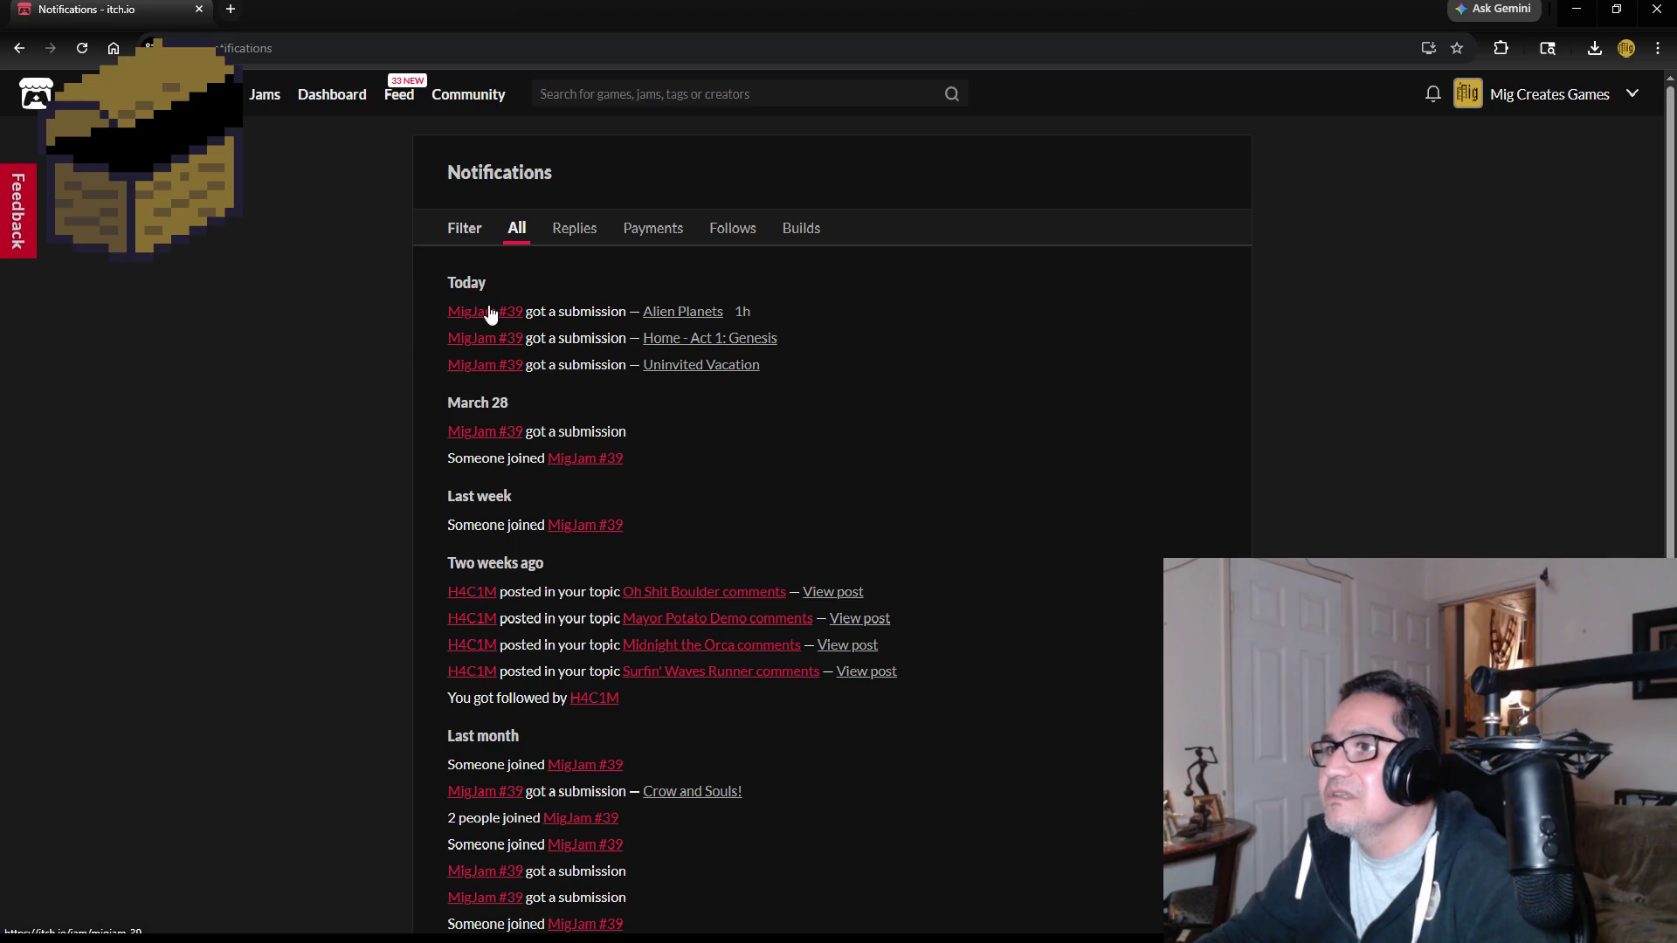
Open the MigJam #39 jam page and copy its URL from the address bar.
left_click(486, 313)
left_click(359, 46)
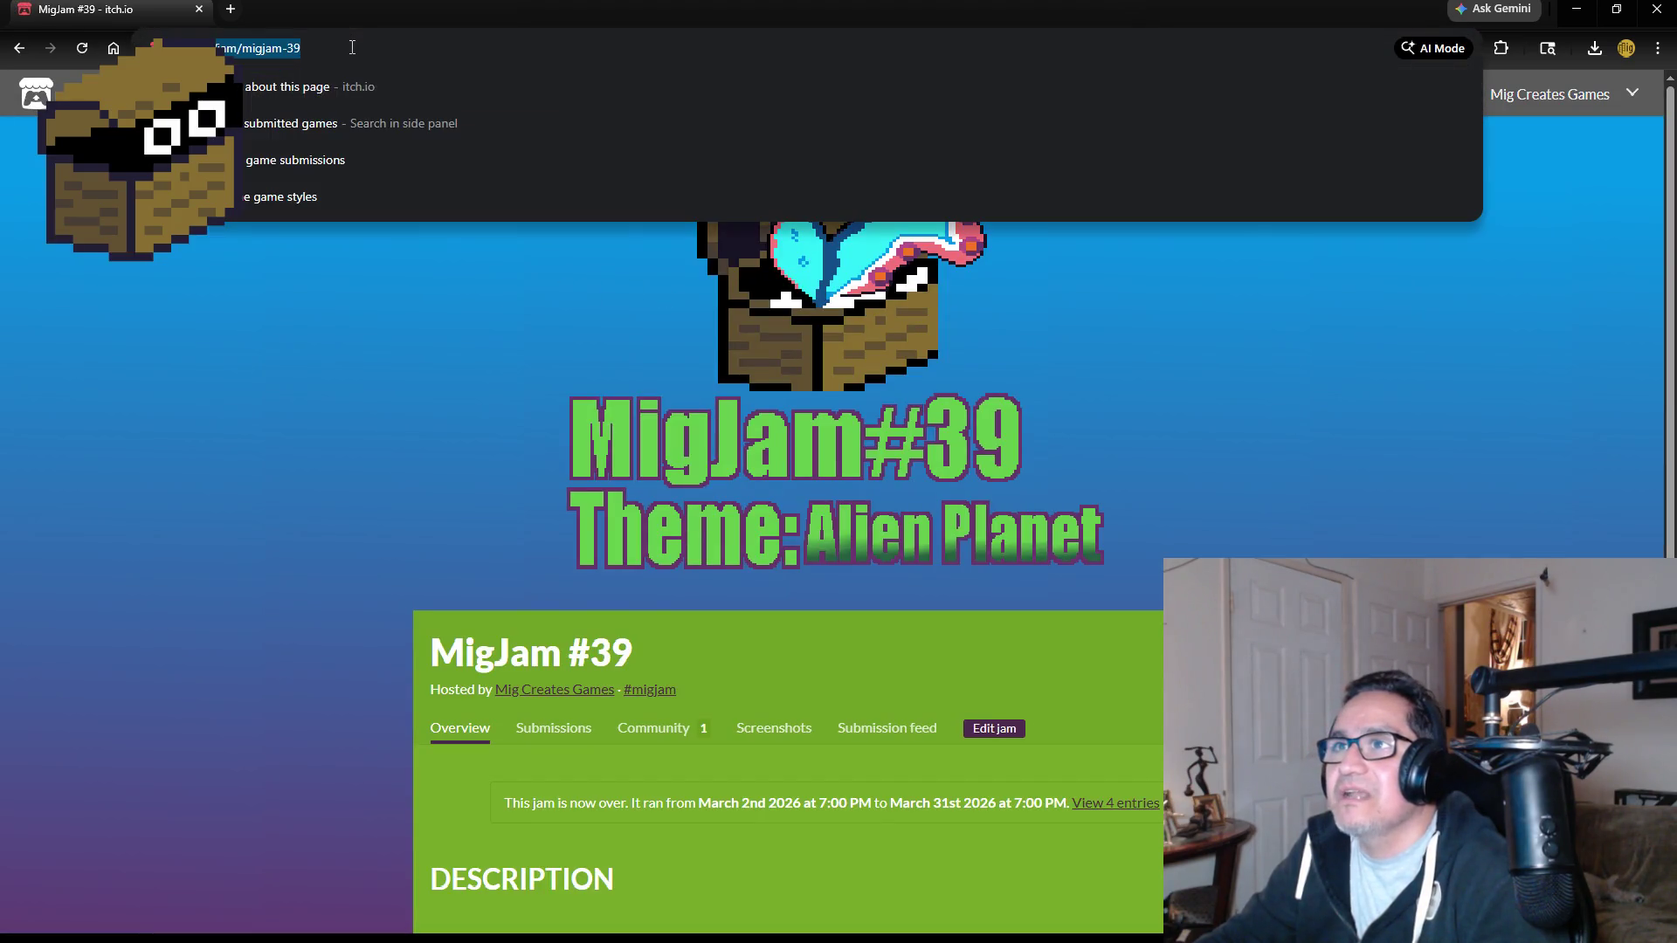
right_click(349, 46)
left_click(433, 228)
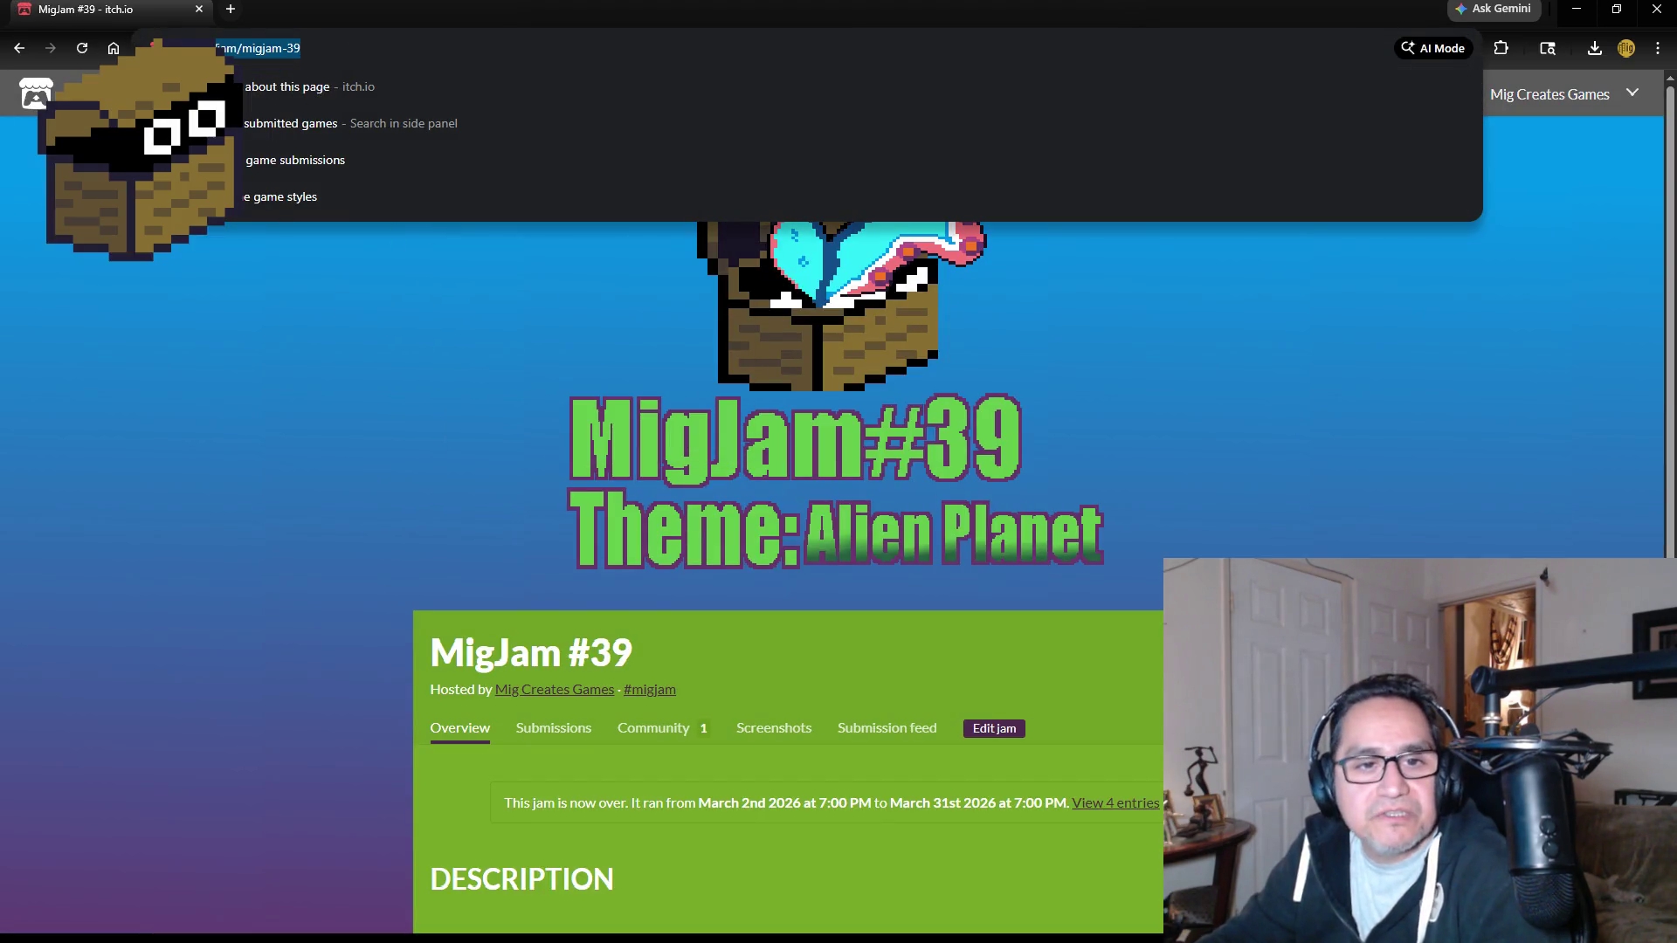
key("alt+Tab")
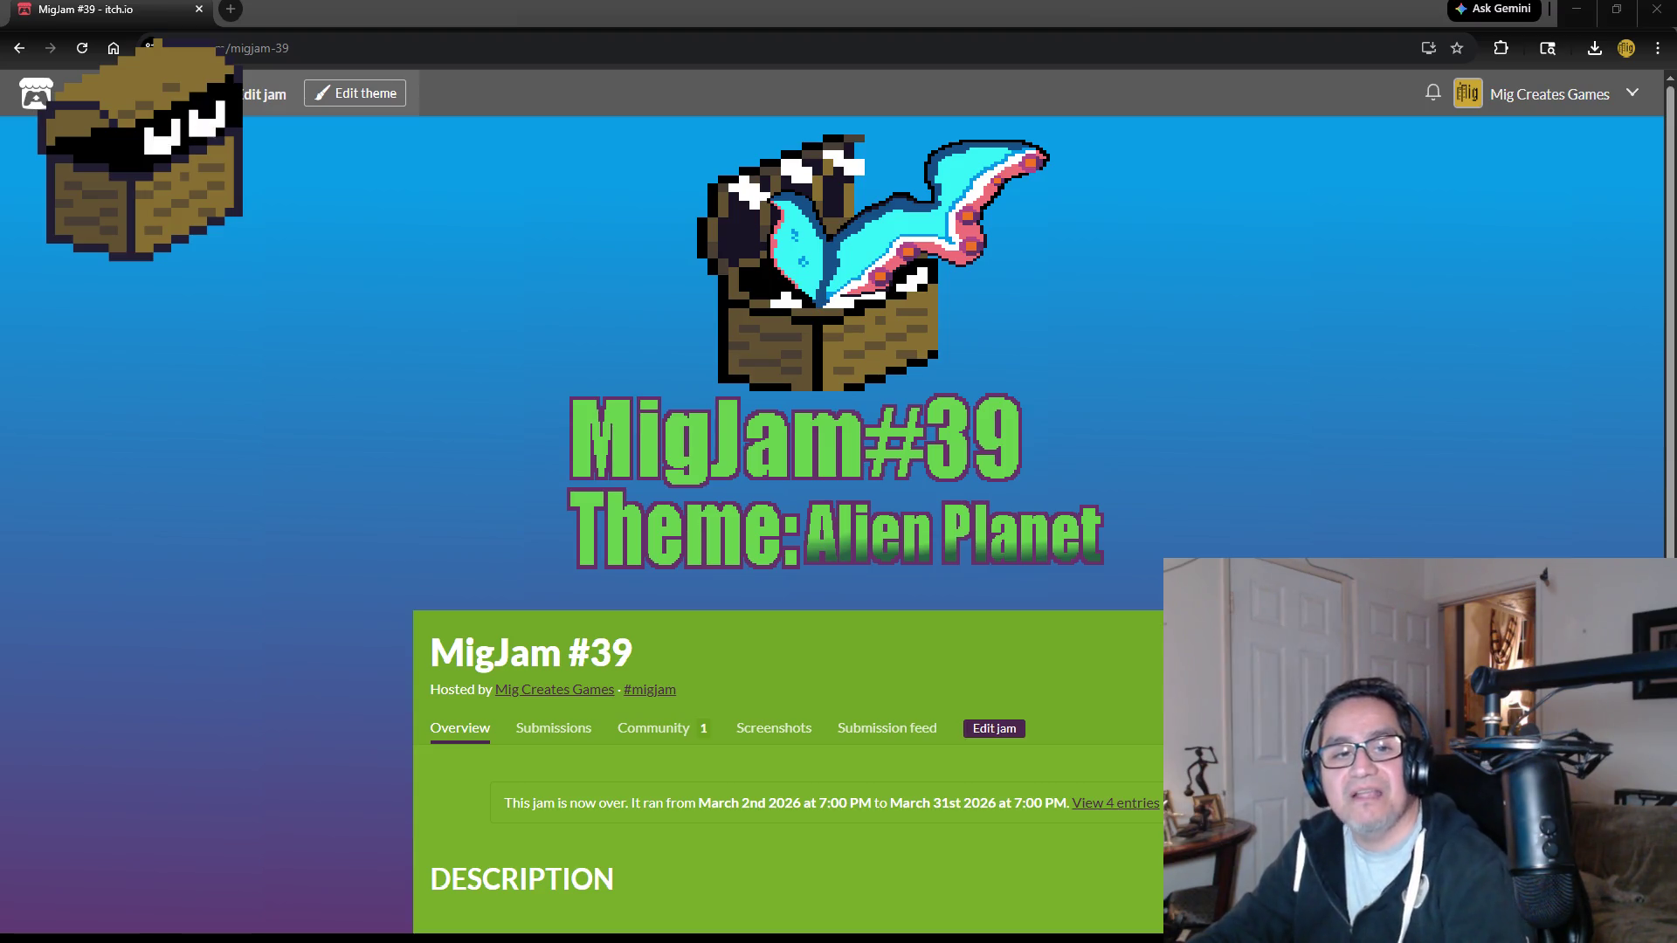
Open the Home - Act 1: Genesis game page from the jam's Submissions list.
left_click(559, 730)
left_click(322, 352)
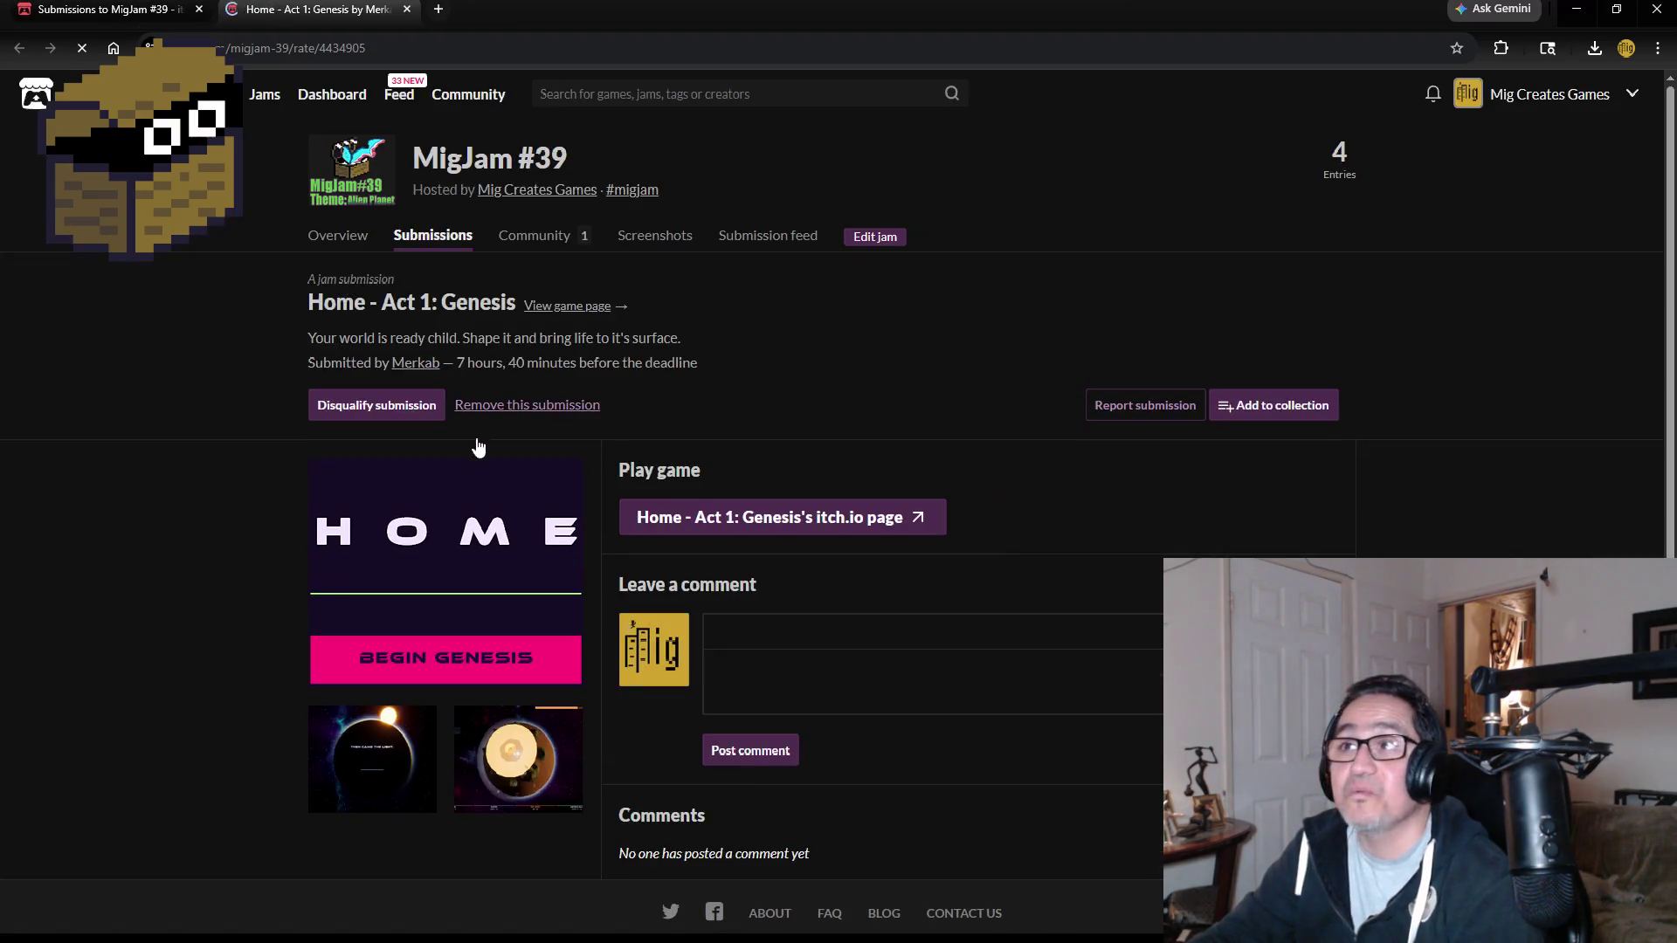
left_click(812, 518)
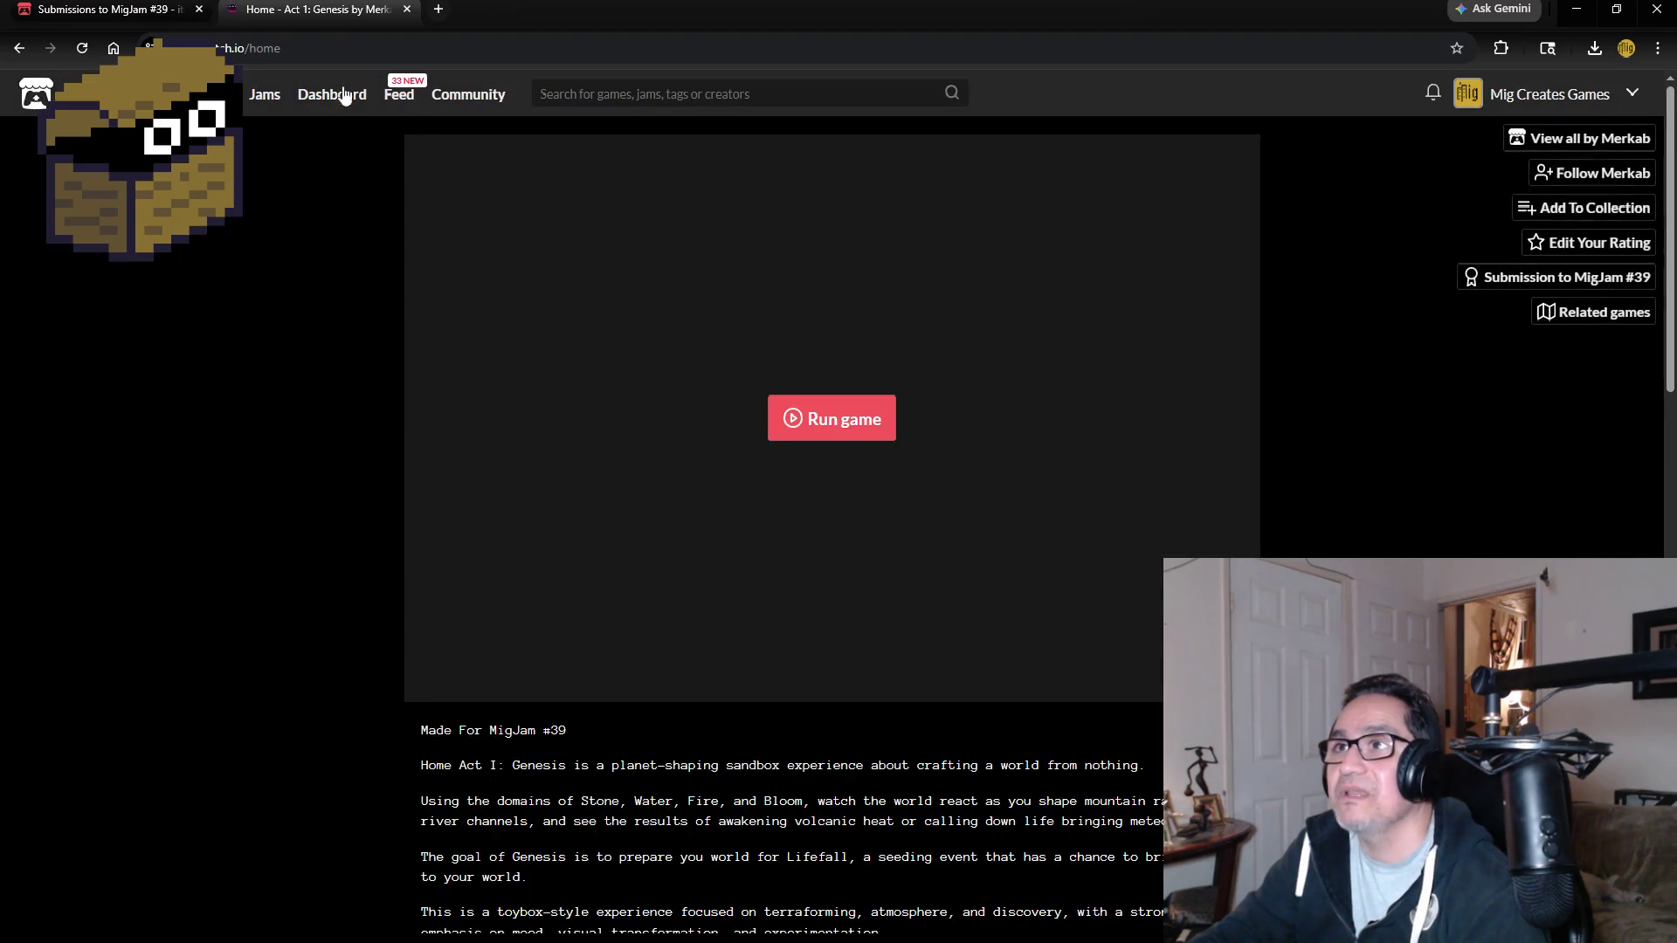
Copy the game page's URL, then close the Home - Act 1: Genesis tab.
key("ctrl+l")
right_click(360, 97)
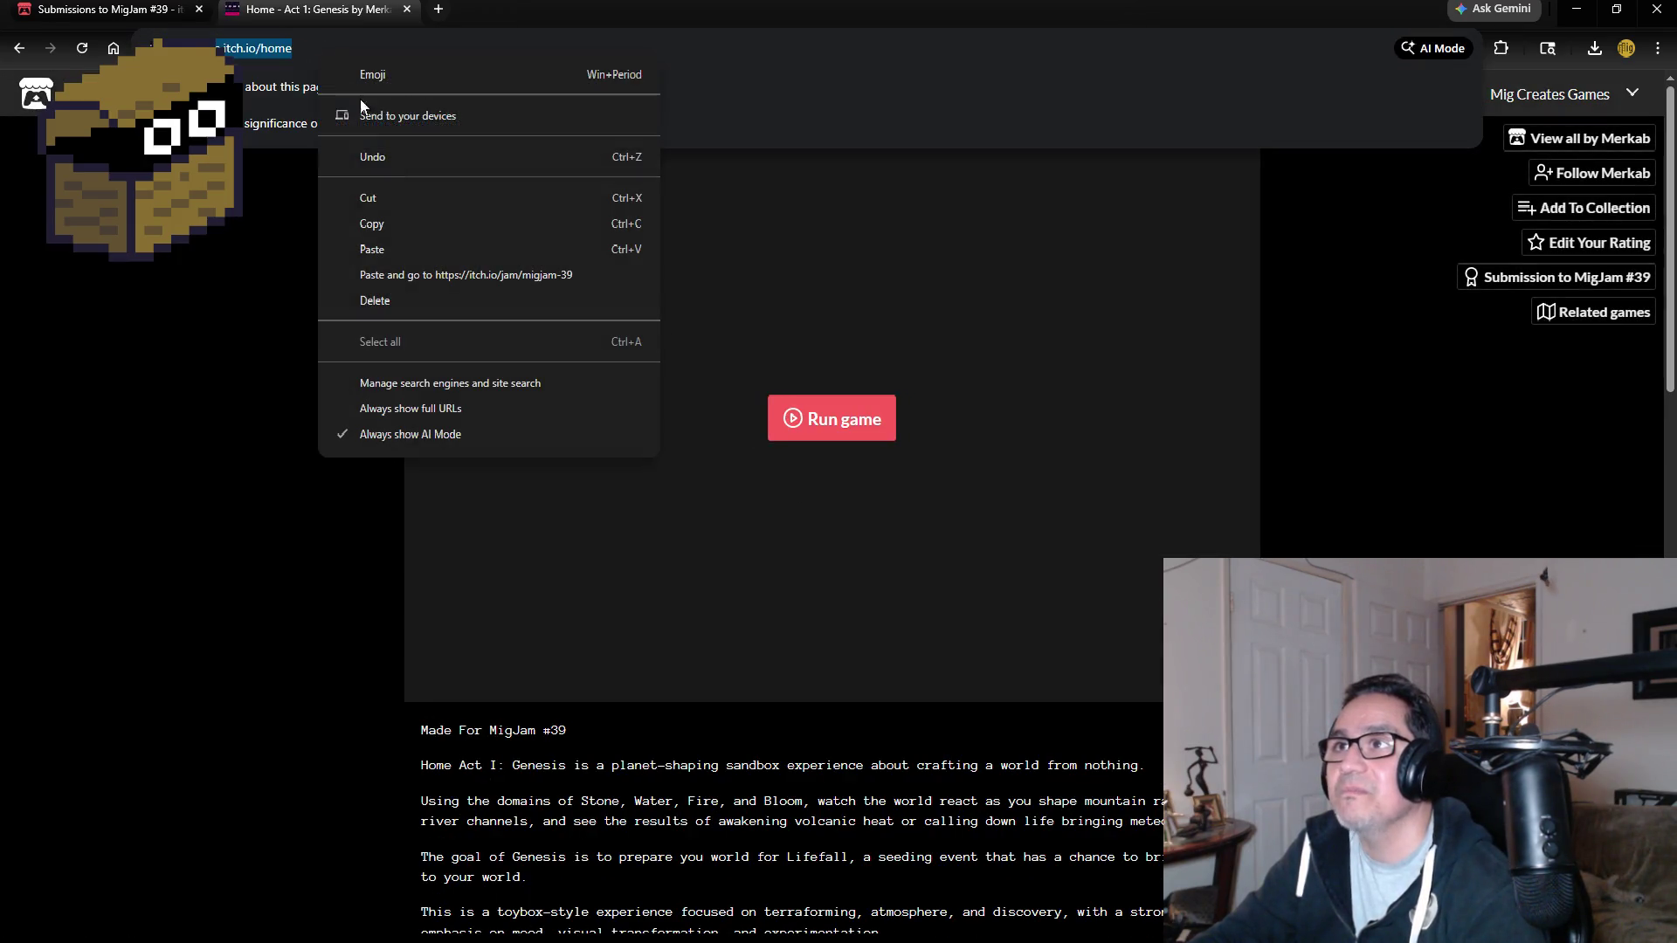
left_click(400, 223)
key("alt+Tab")
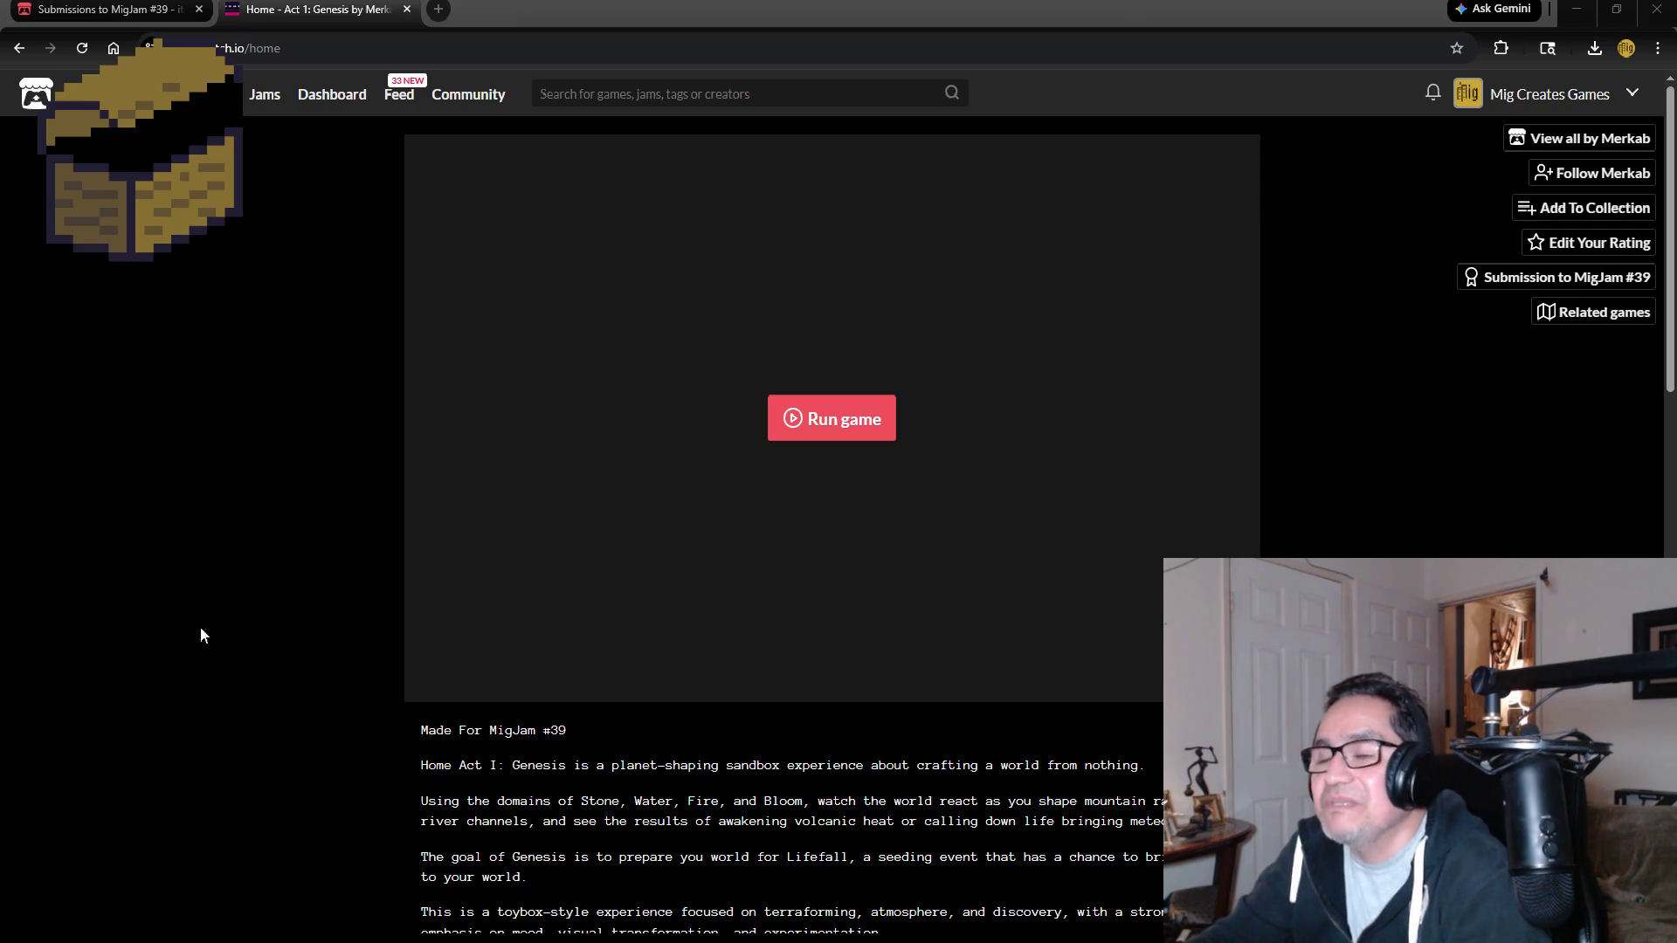
left_click(406, 9)
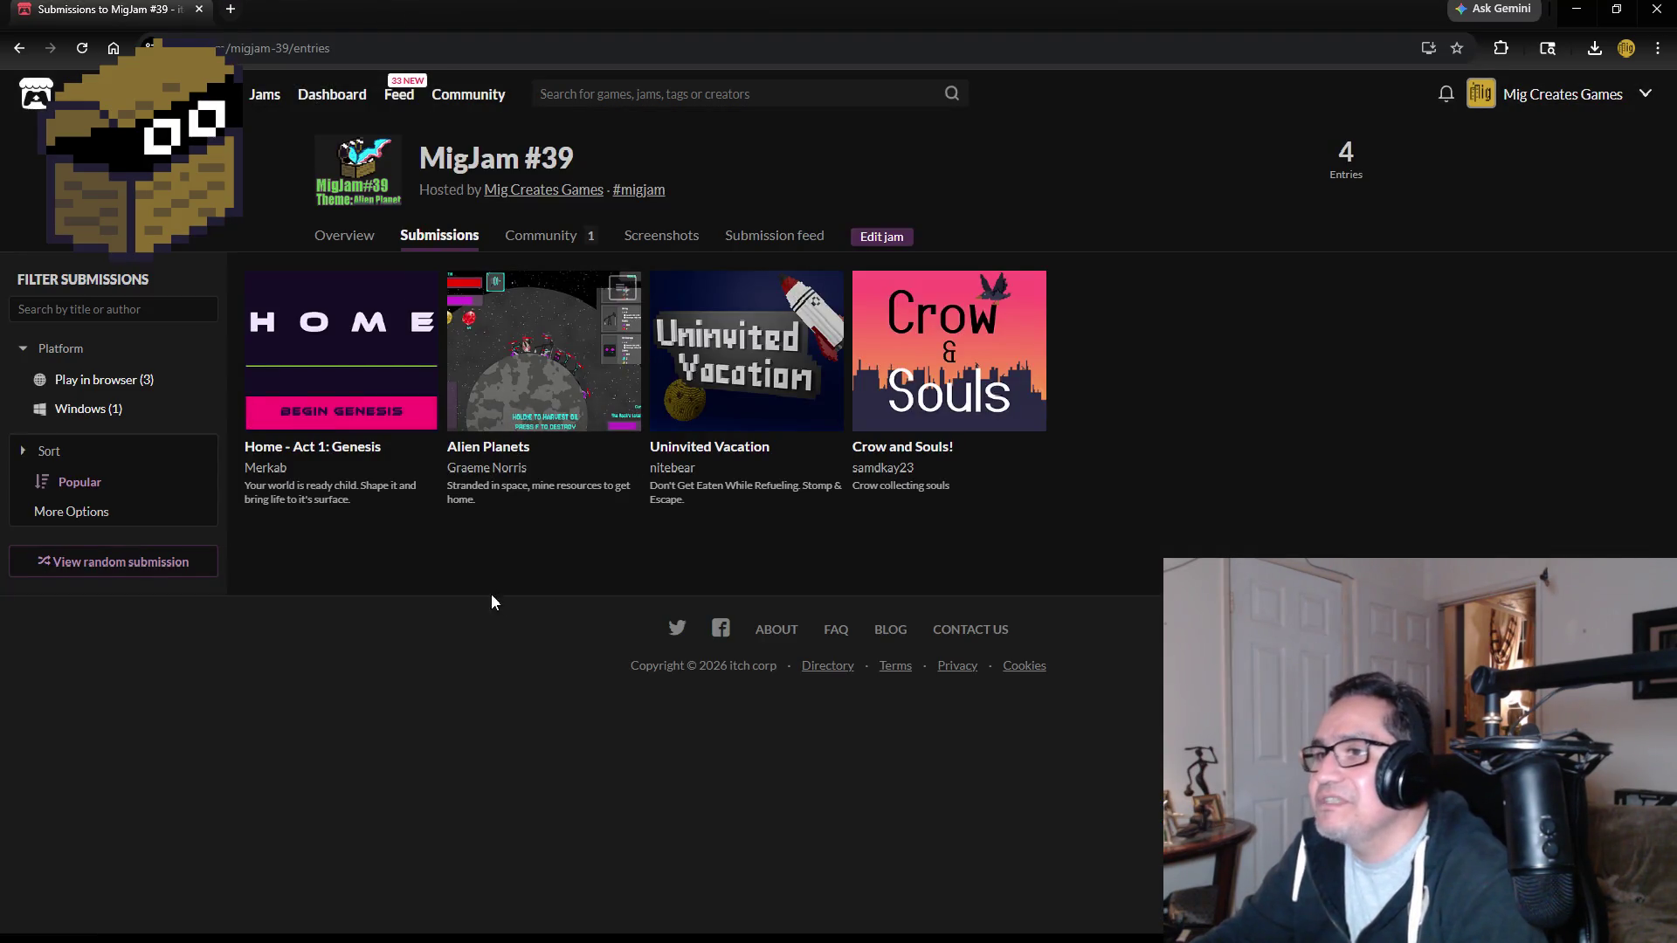
Close the Home - Act 1: Genesis game tab to get back to the MigJam #39 submissions list.
mouse_move(720, 362)
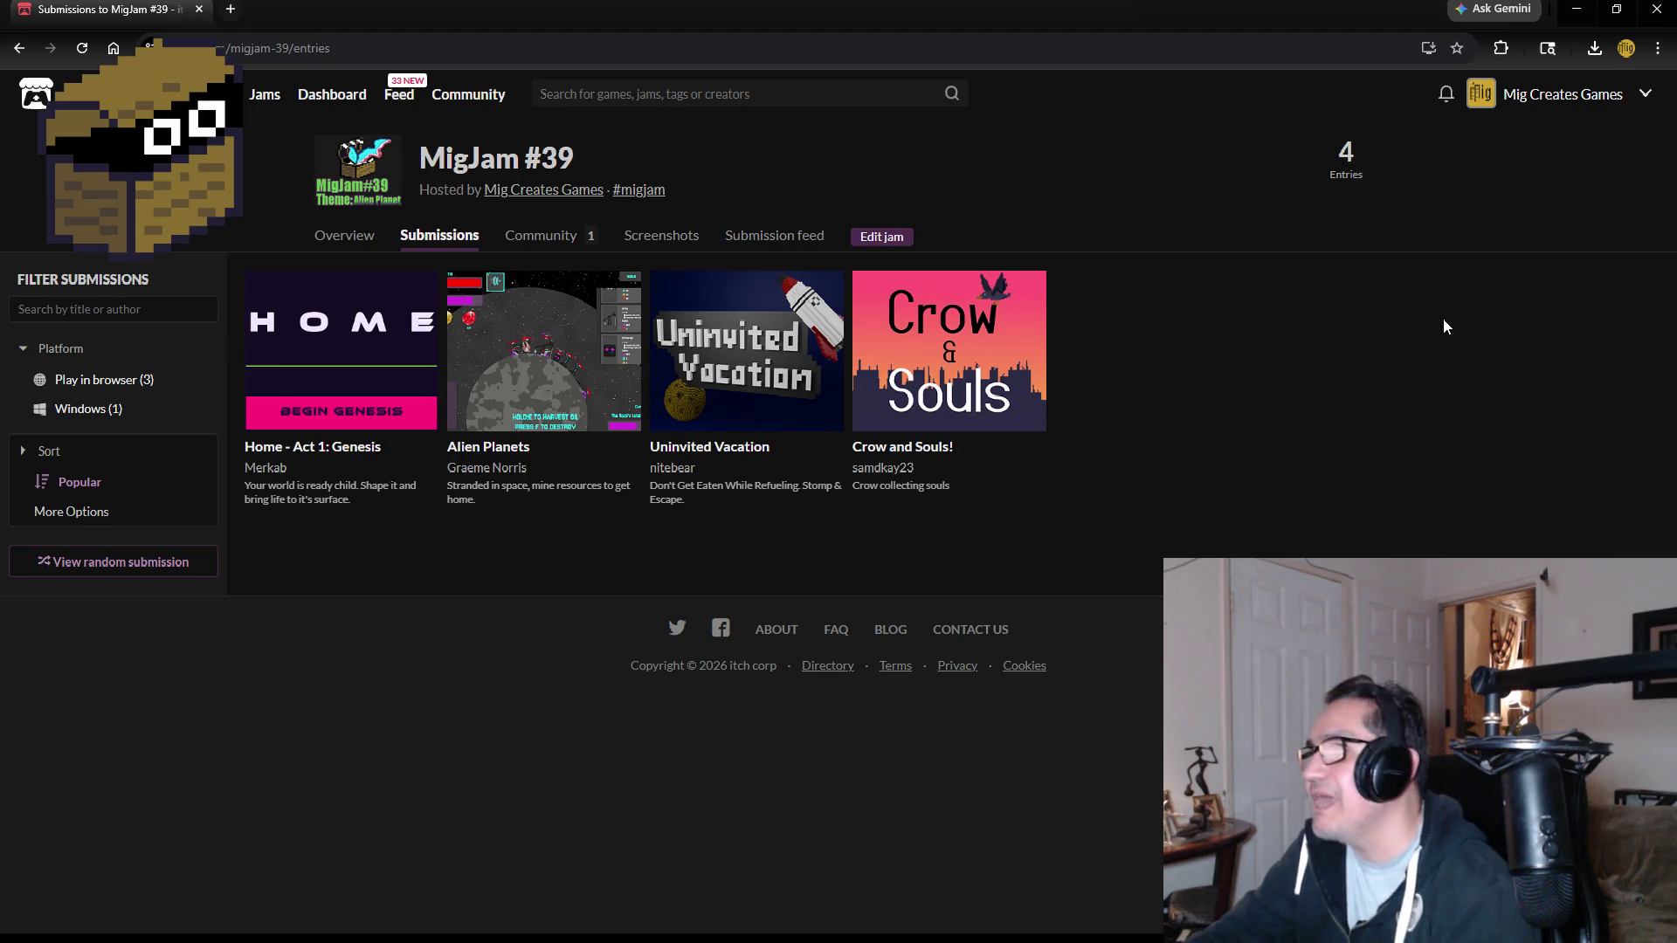
Reopen the MigJam #39 jam page from the notifications, then close the browser.
left_click(1445, 98)
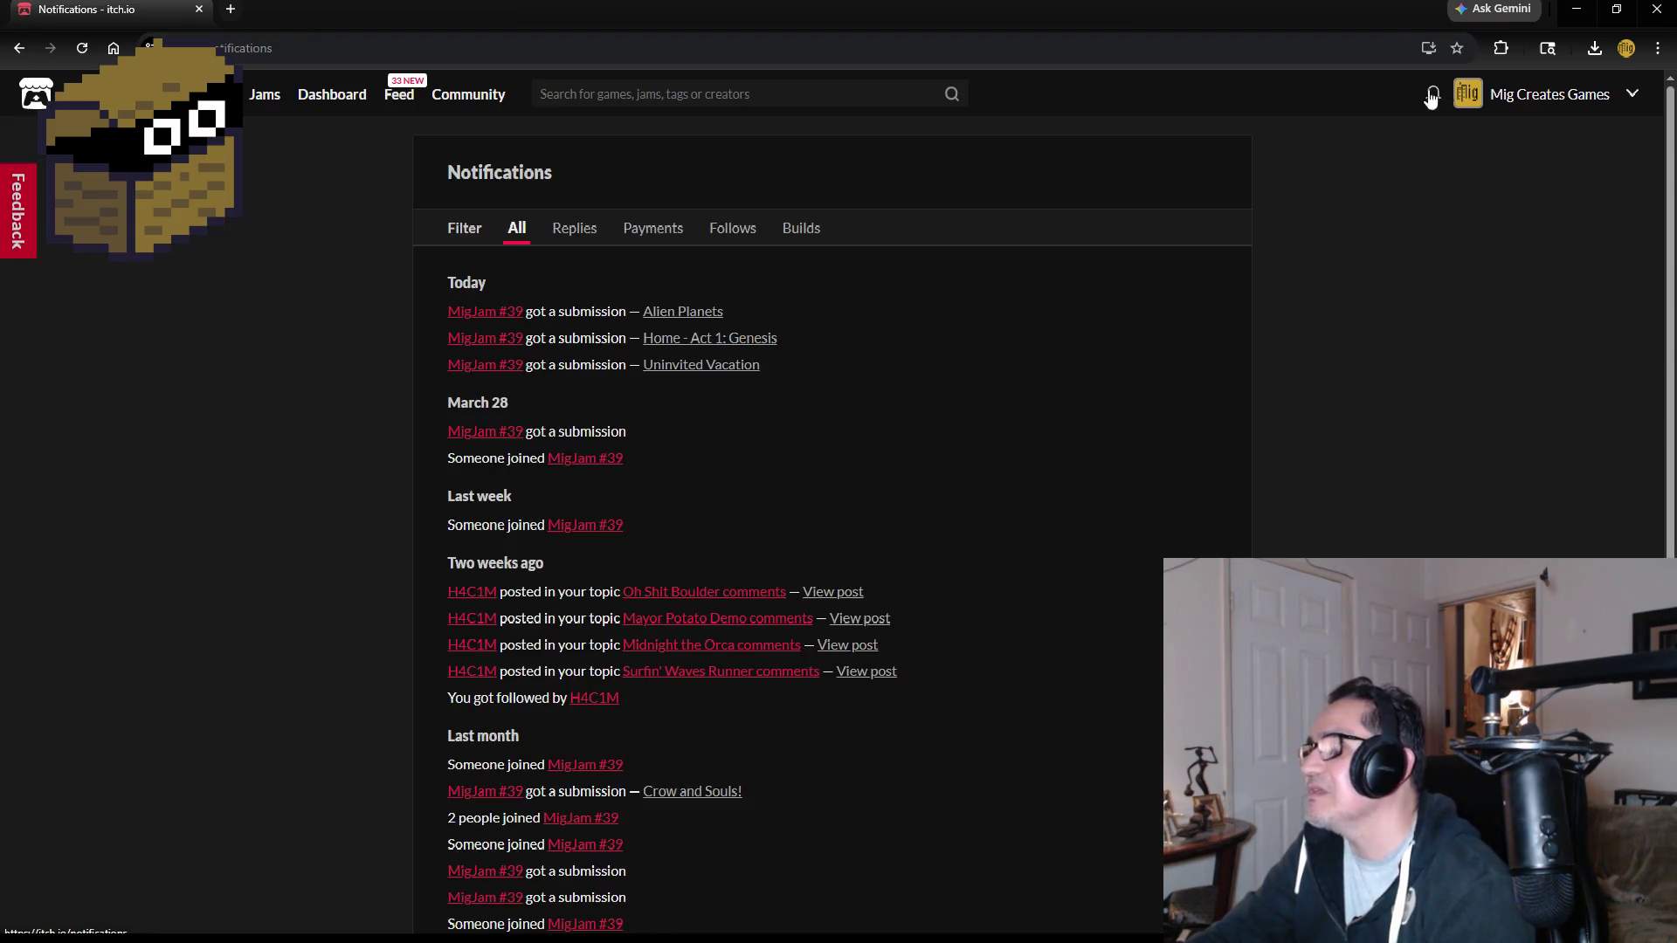
left_click(460, 312)
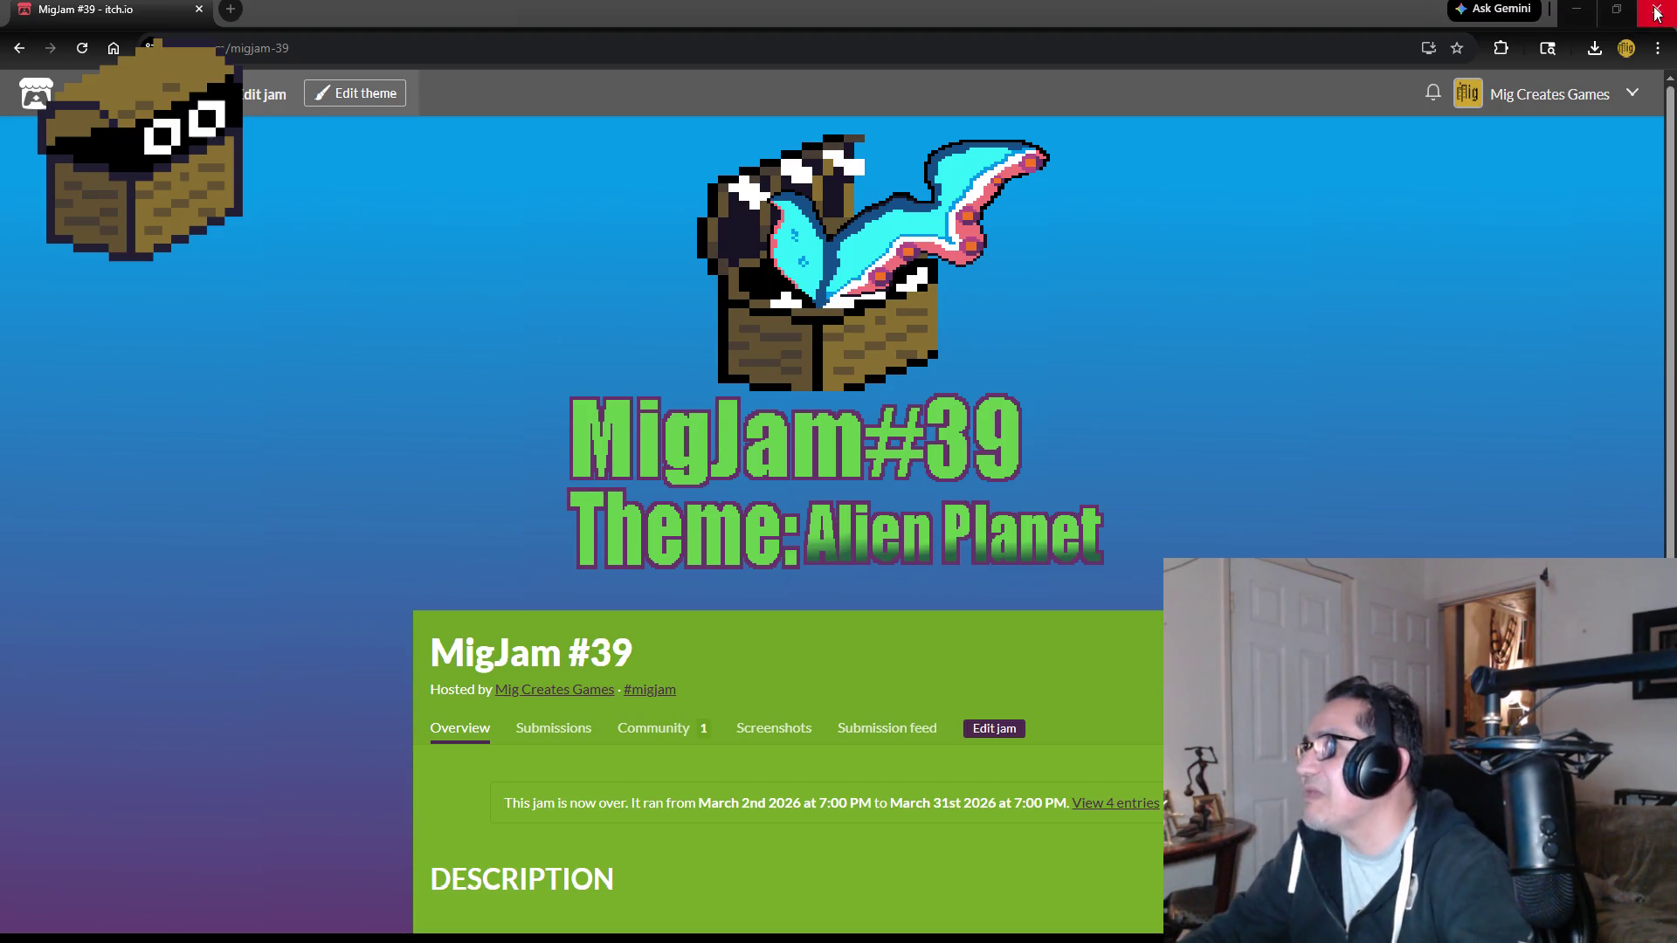
left_click(1577, 9)
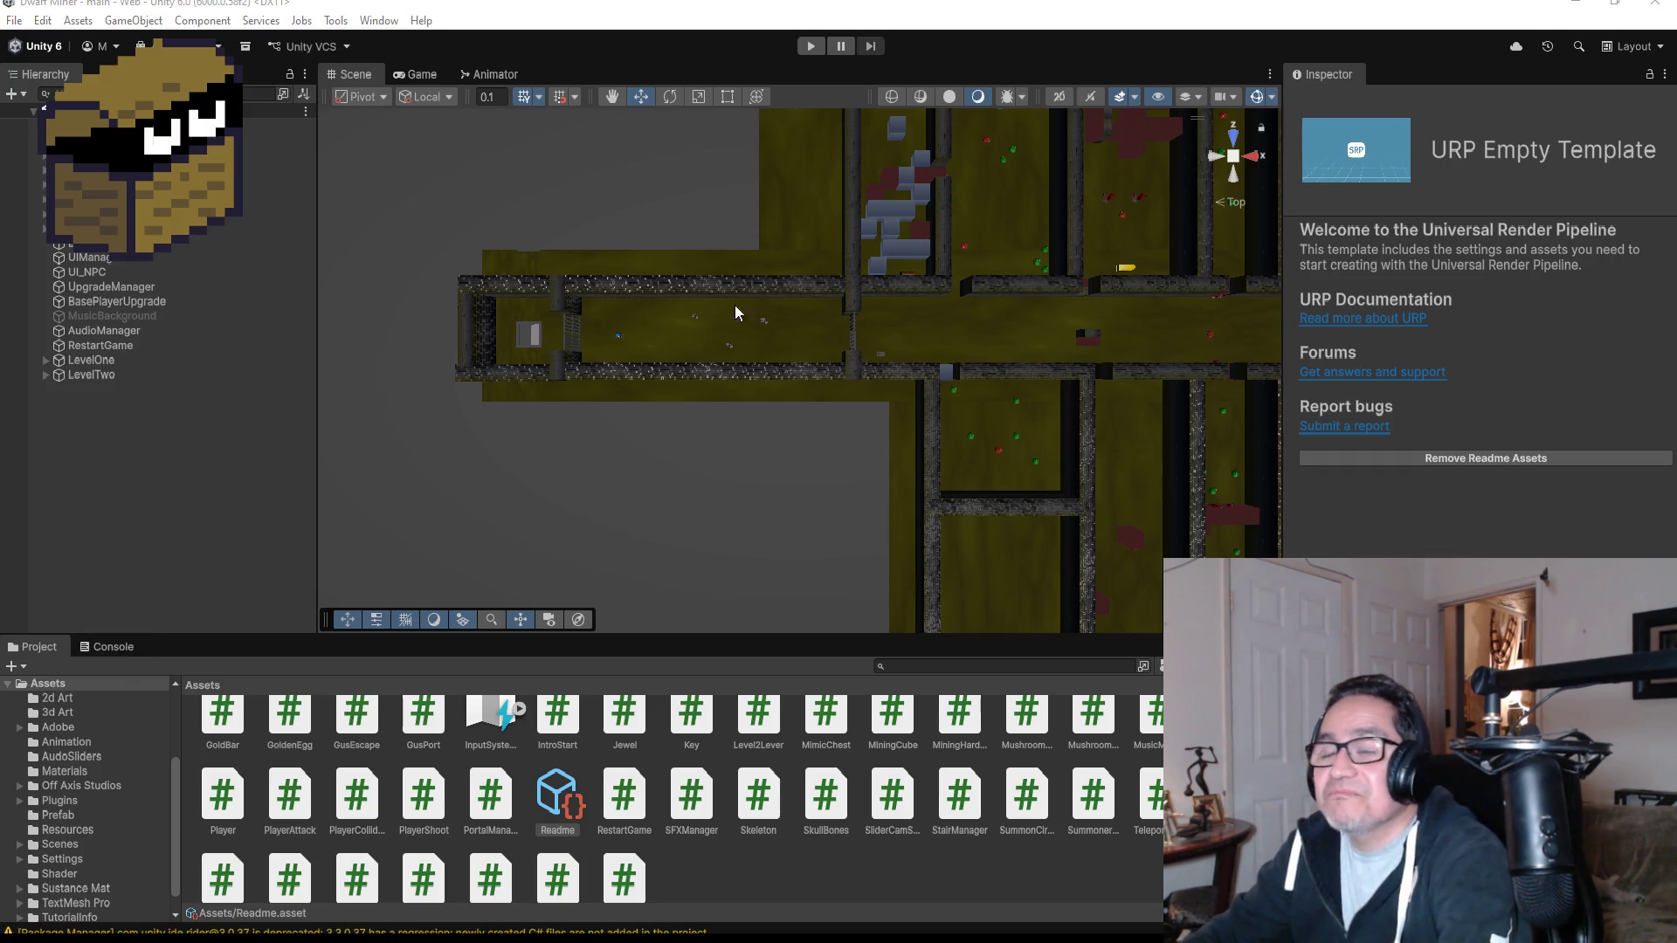
Zoom and orbit the Scene view to a low perspective angle over the corridors, then select LevelOne.
scroll(670, 347, "up", 5)
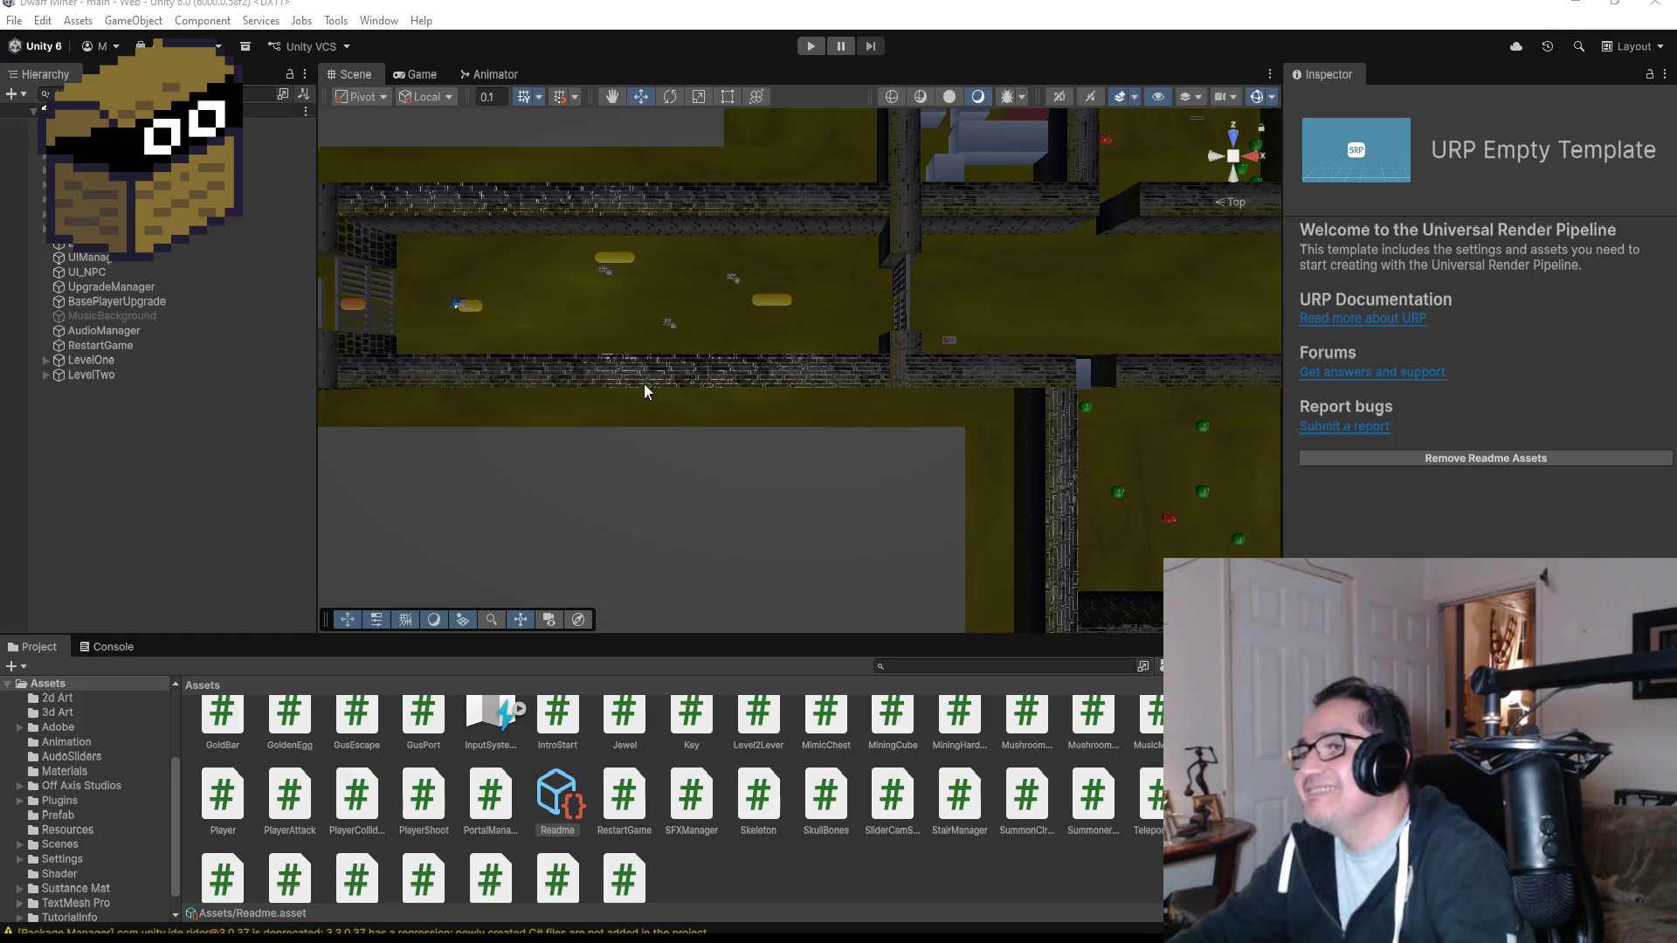
mouse_move(1052, 376)
left_mouse_down()
mouse_move(940, 344)
mouse_move(1013, 459)
left_mouse_up()
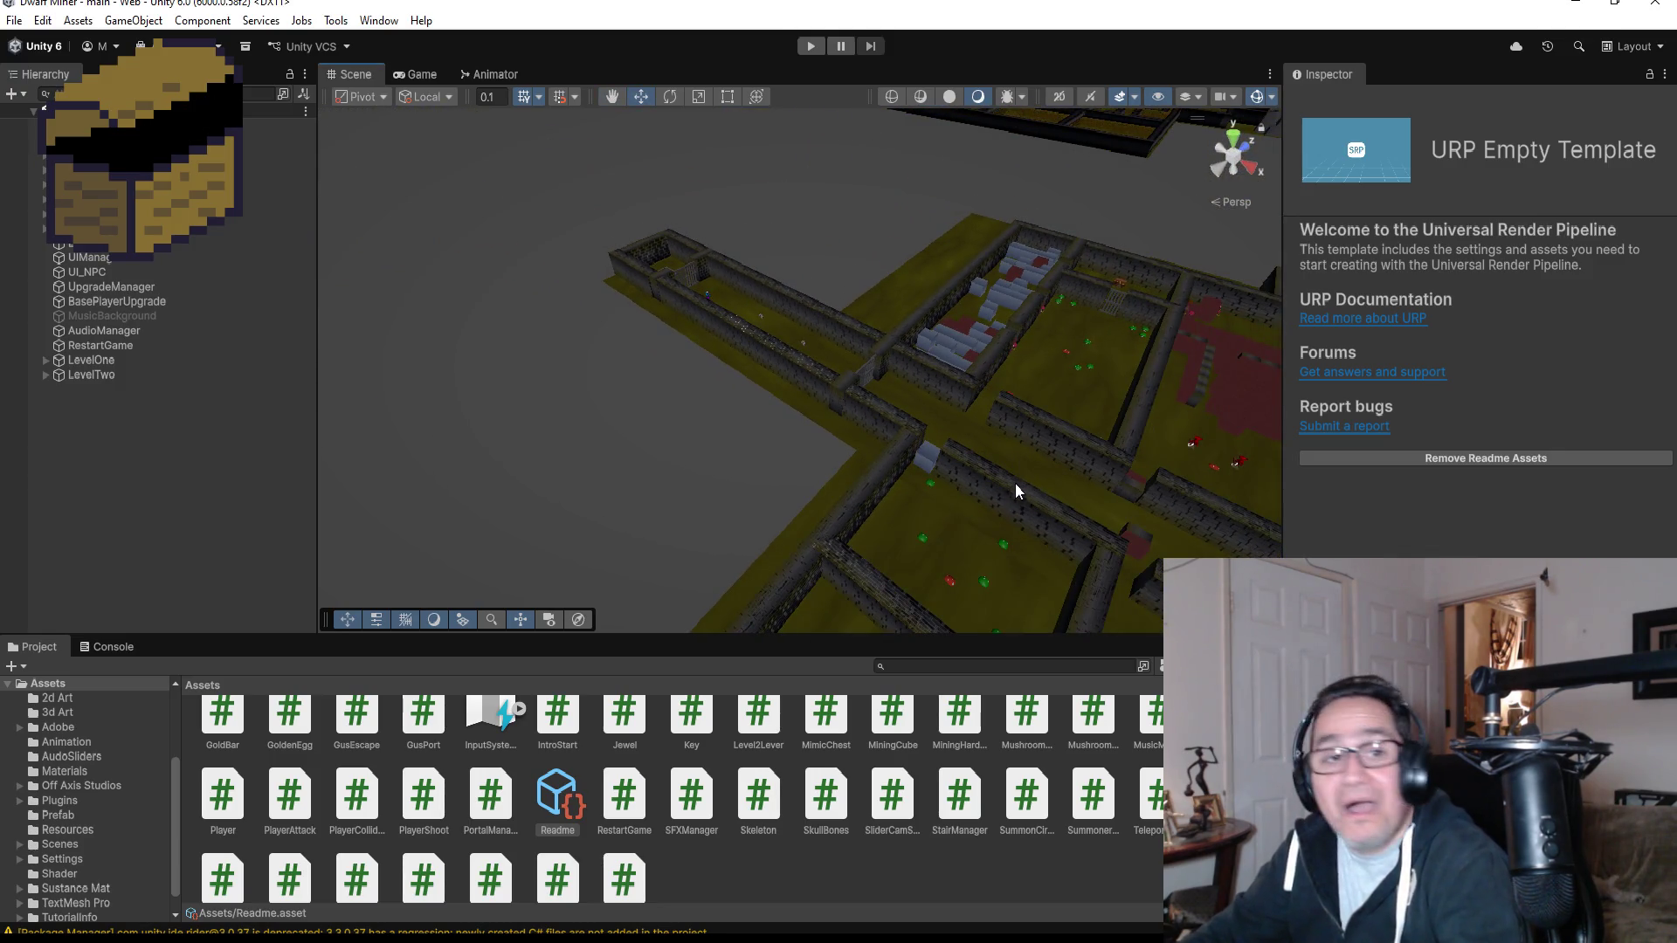
mouse_move(1015, 494)
left_mouse_down()
mouse_move(733, 315)
mouse_move(751, 361)
mouse_move(901, 505)
left_mouse_up()
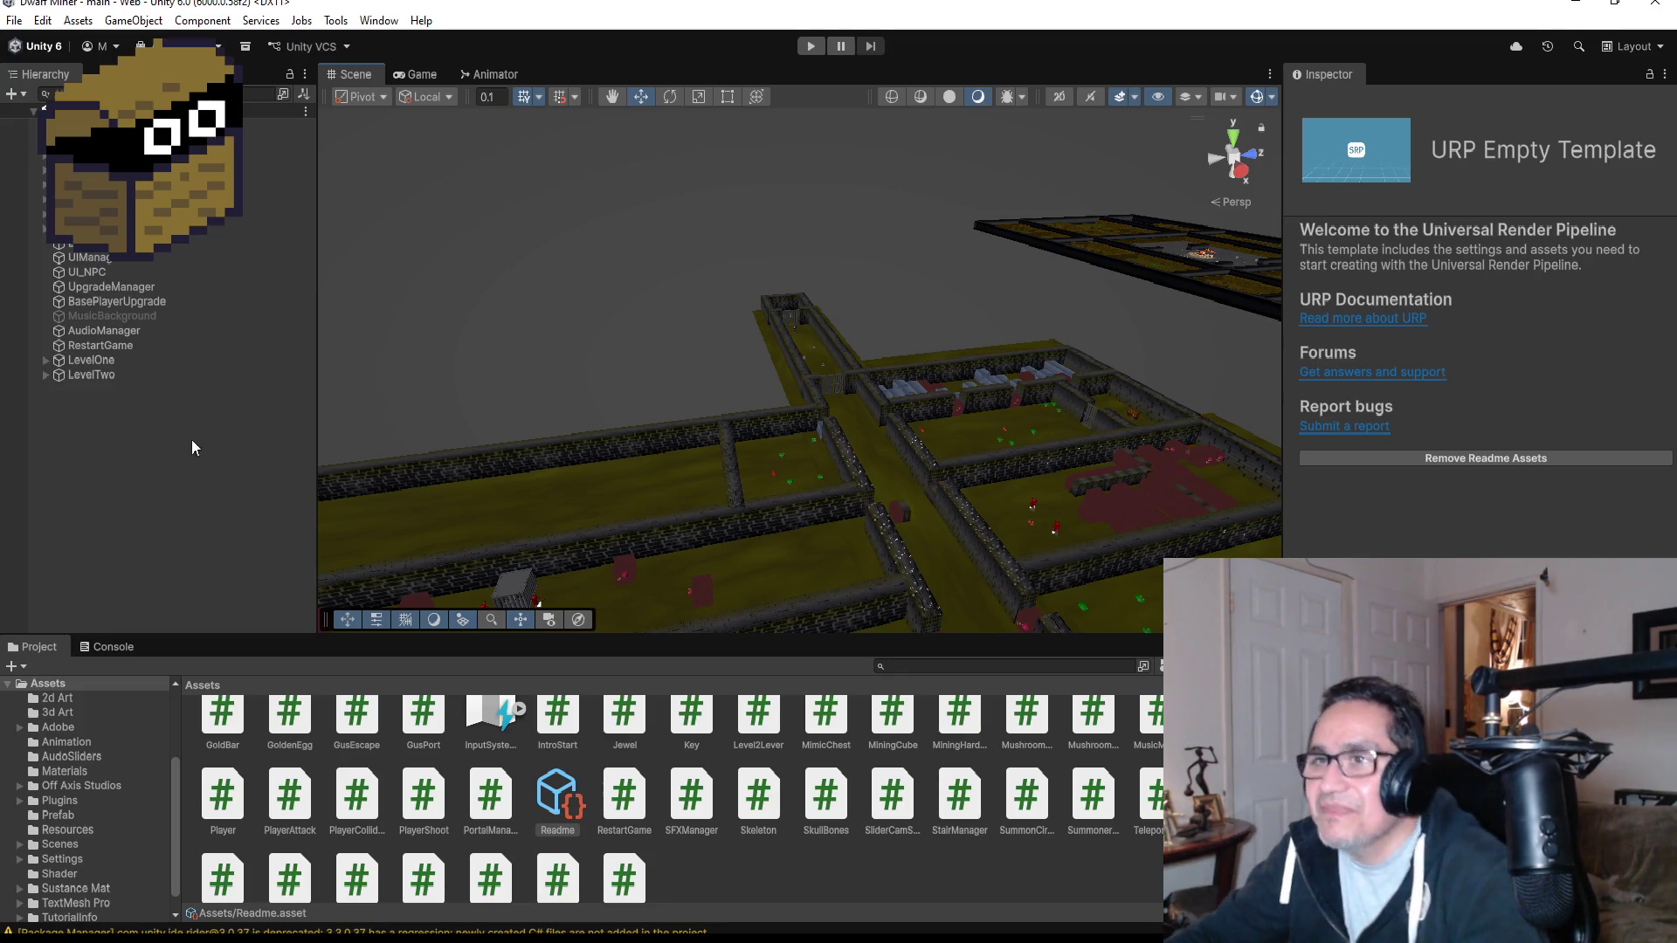
left_click(102, 358)
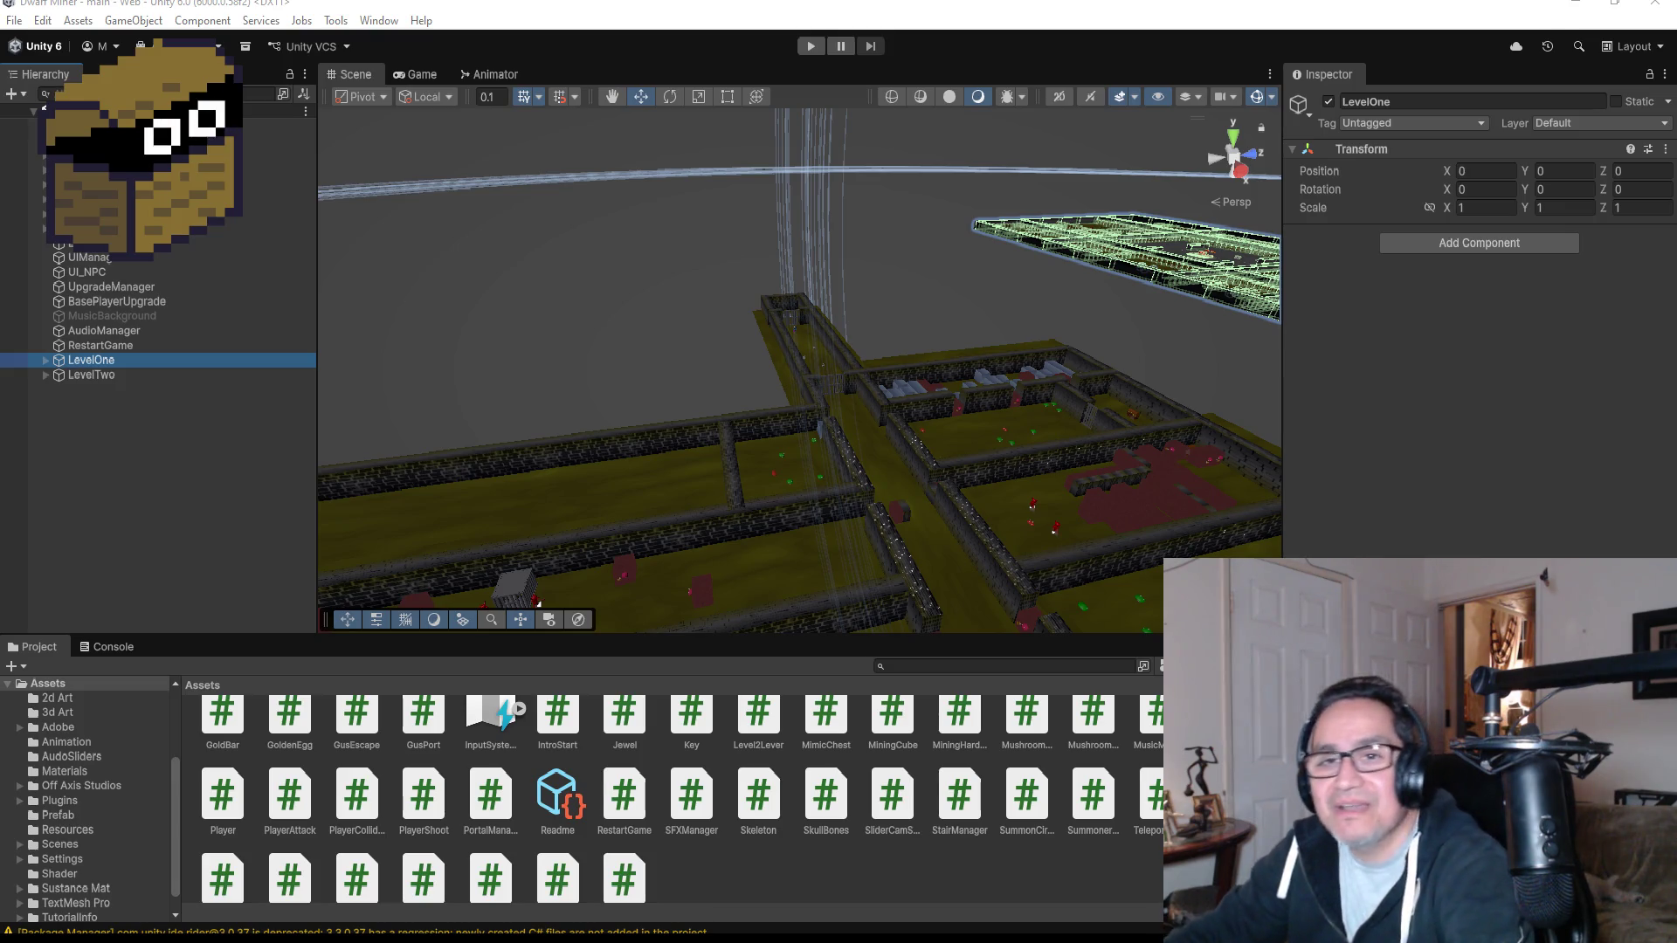
scroll(821, 454, "up", 5)
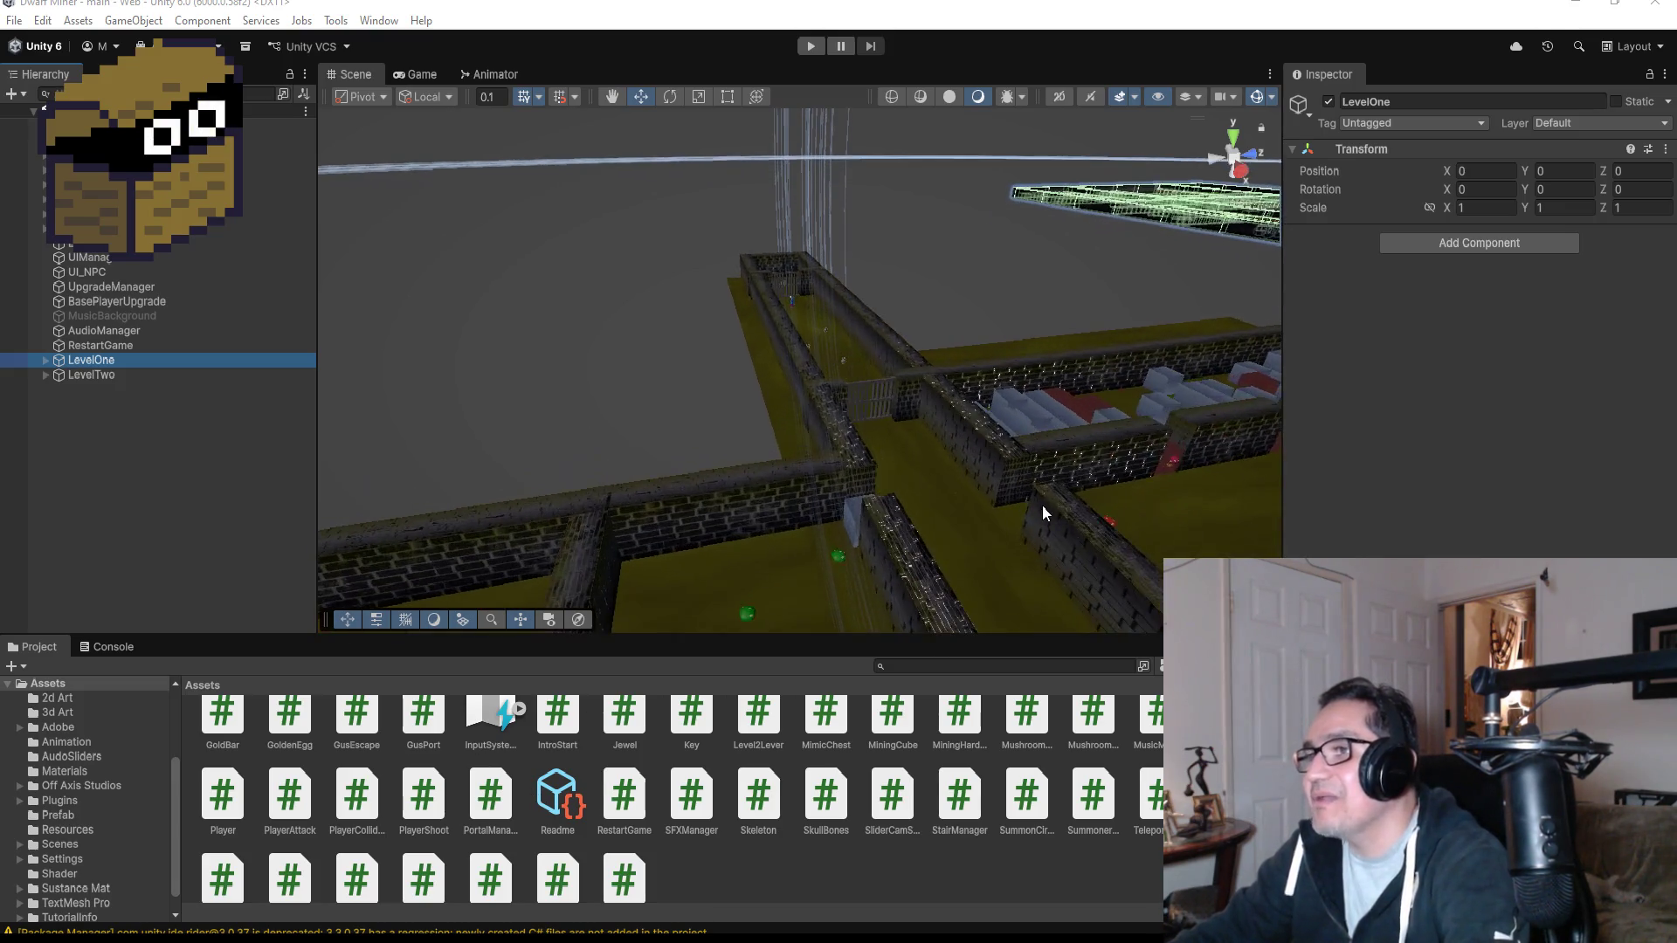
left_click_drag(988, 511, 889, 418)
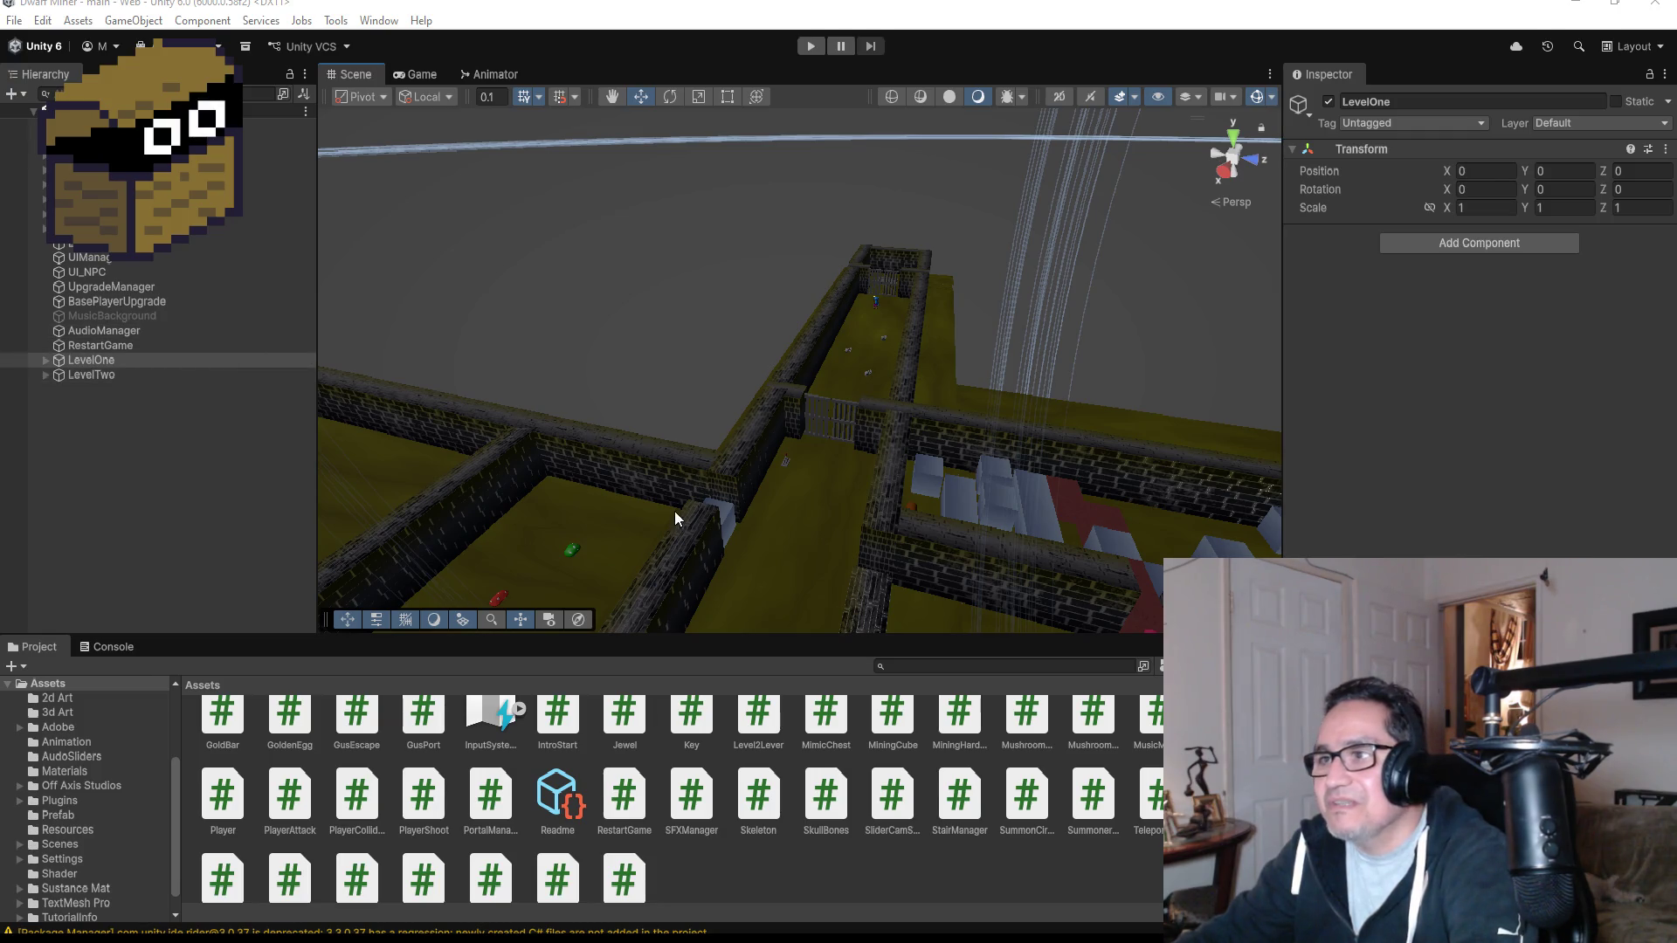
scroll(743, 526, "down", 5)
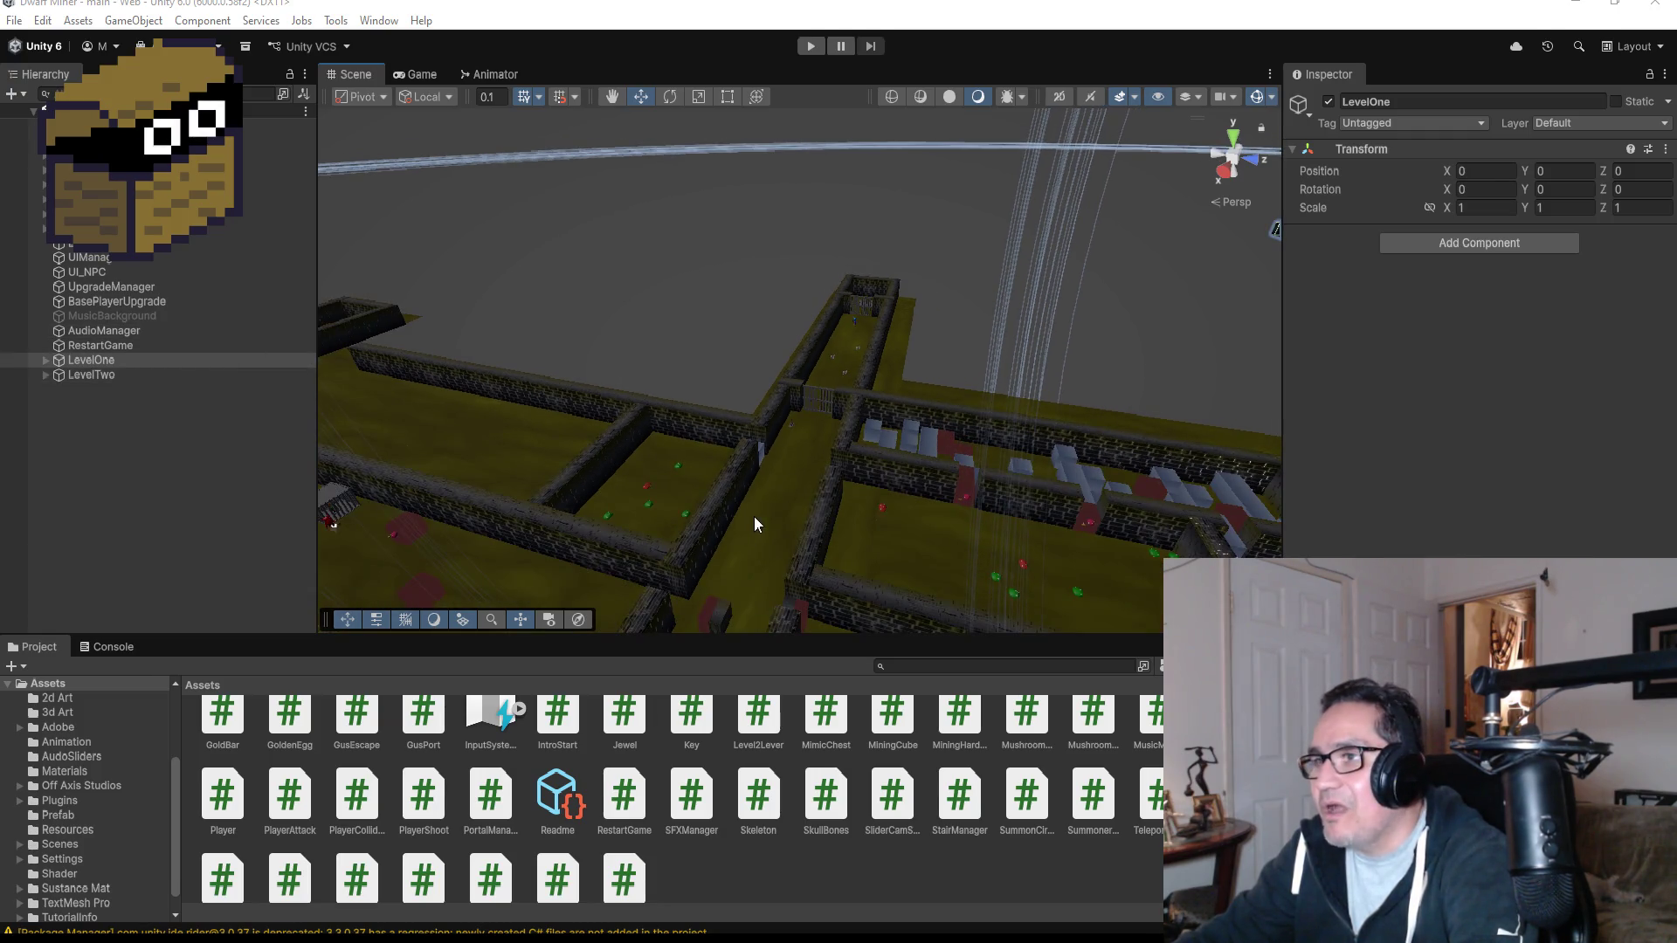
scroll(753, 517, "down", 3)
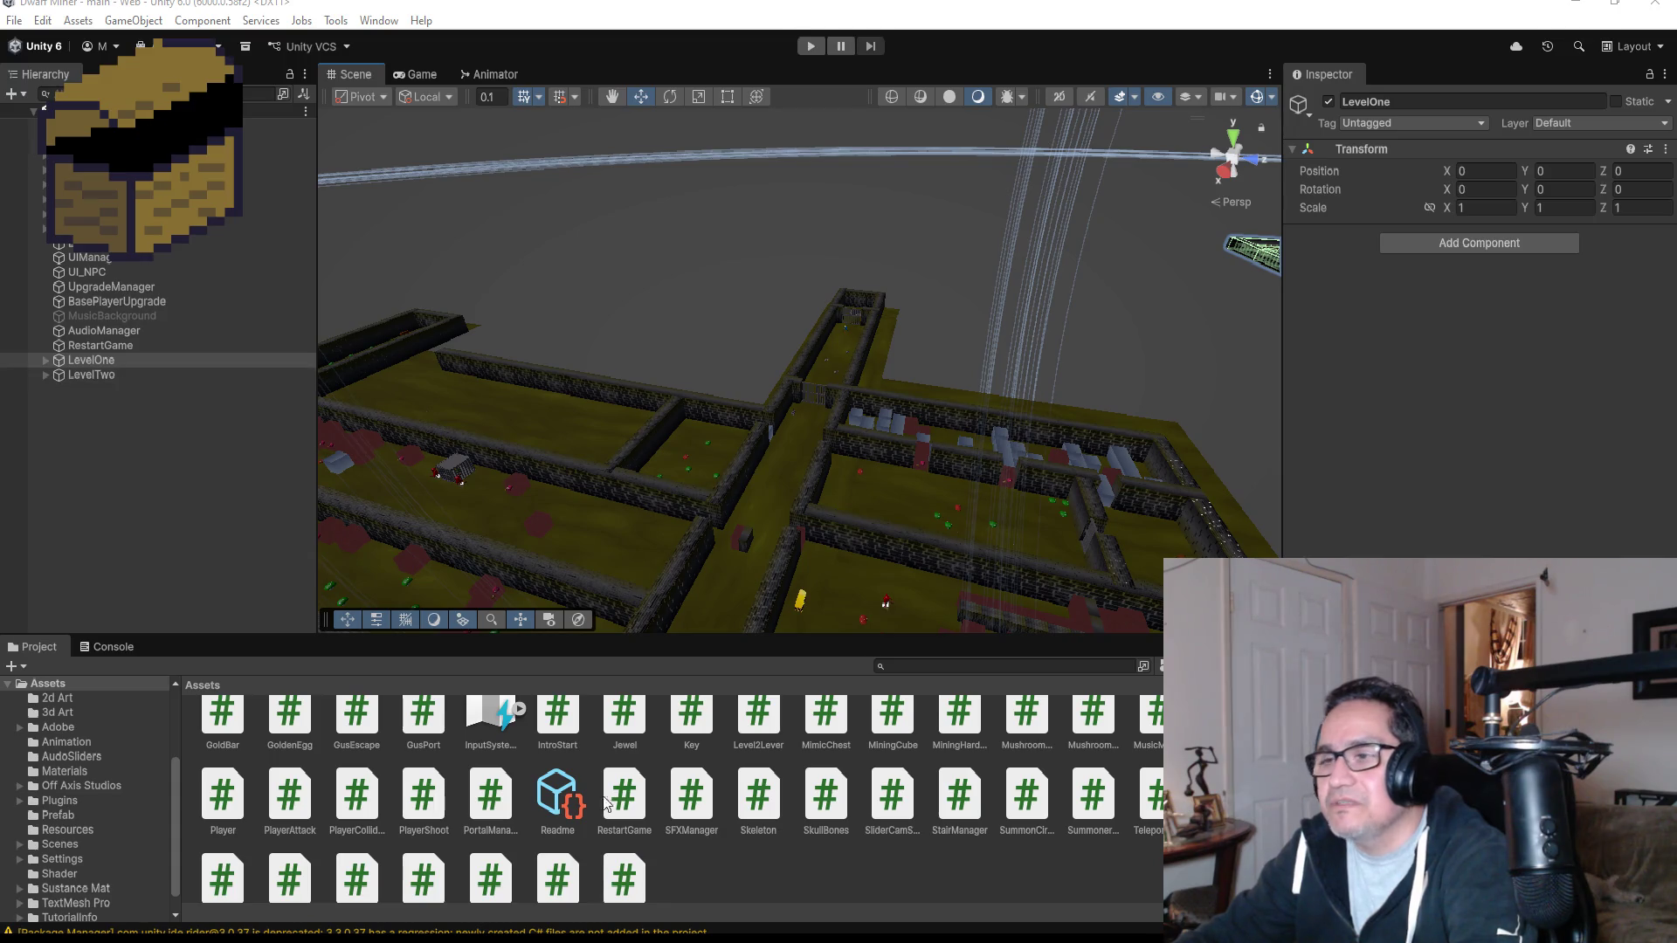
scroll(576, 786, "up", 3)
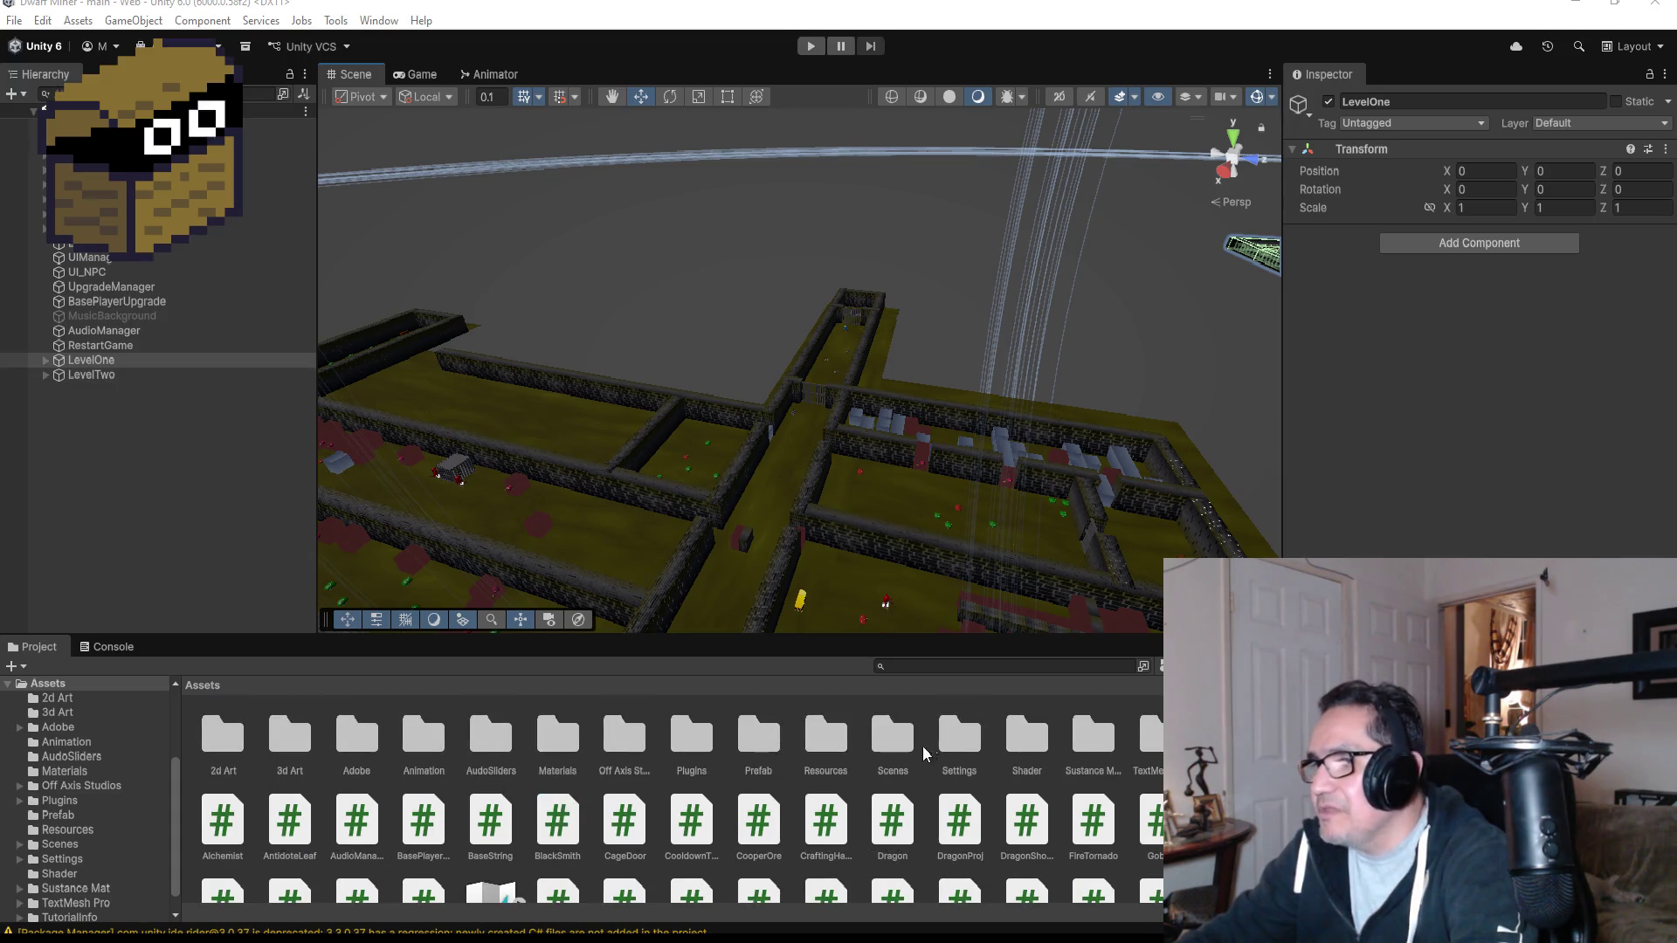
Open the Prefab folder and compare the Goblin and Skeleton prefabs' colliders.
left_click(1102, 738)
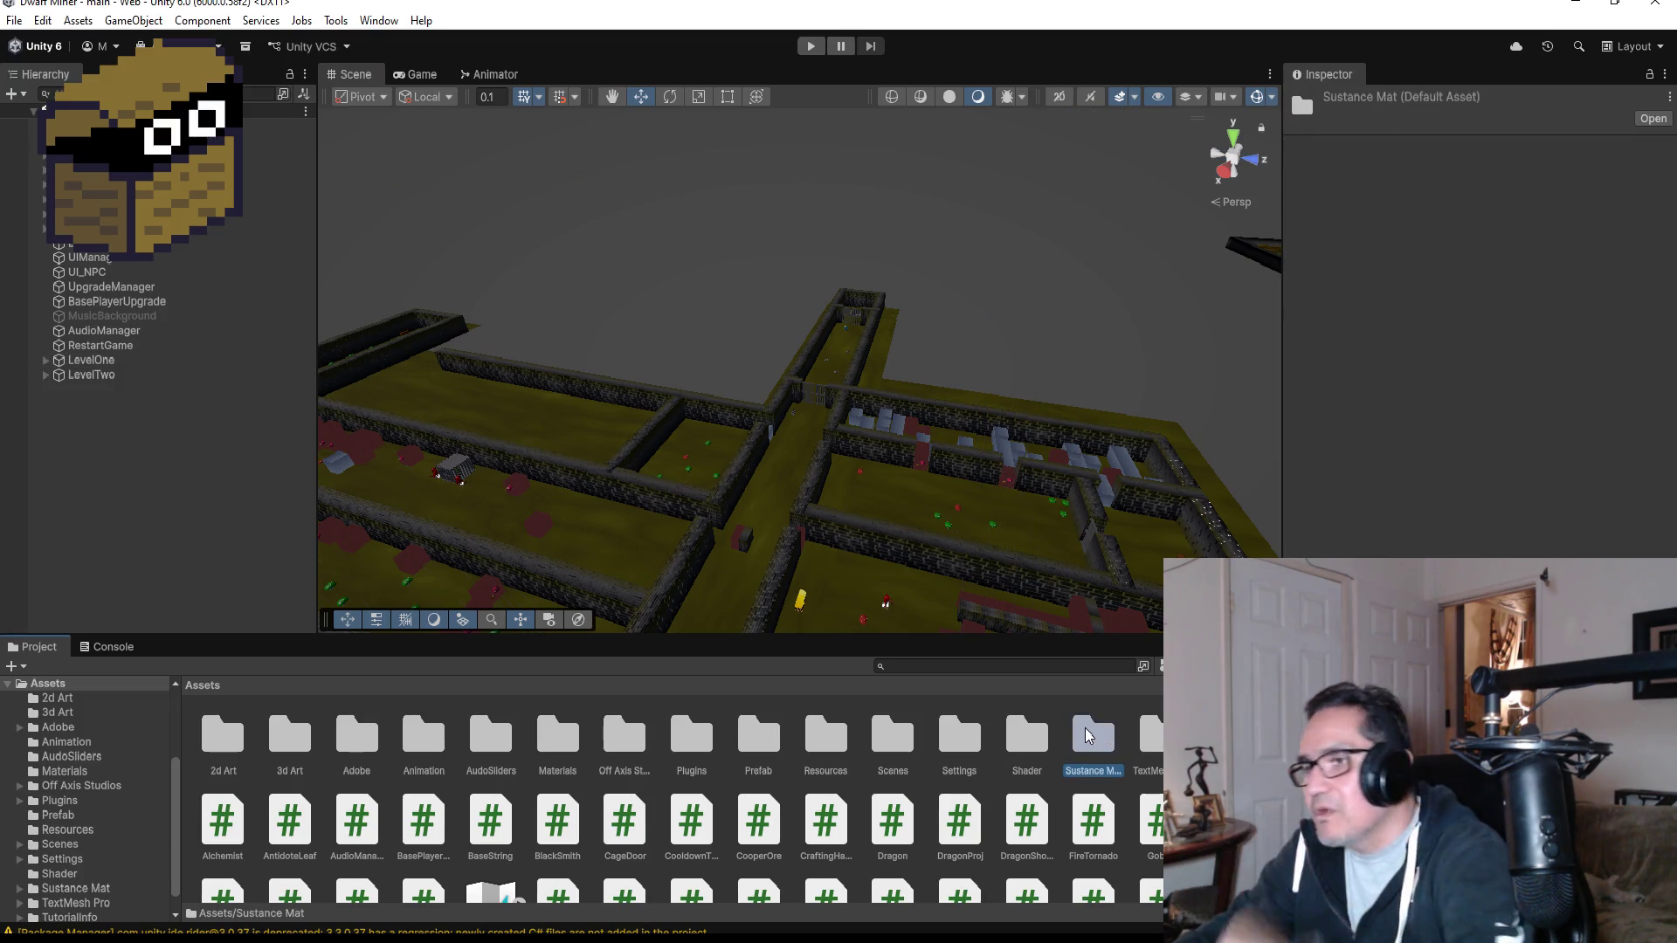
left_click(887, 753)
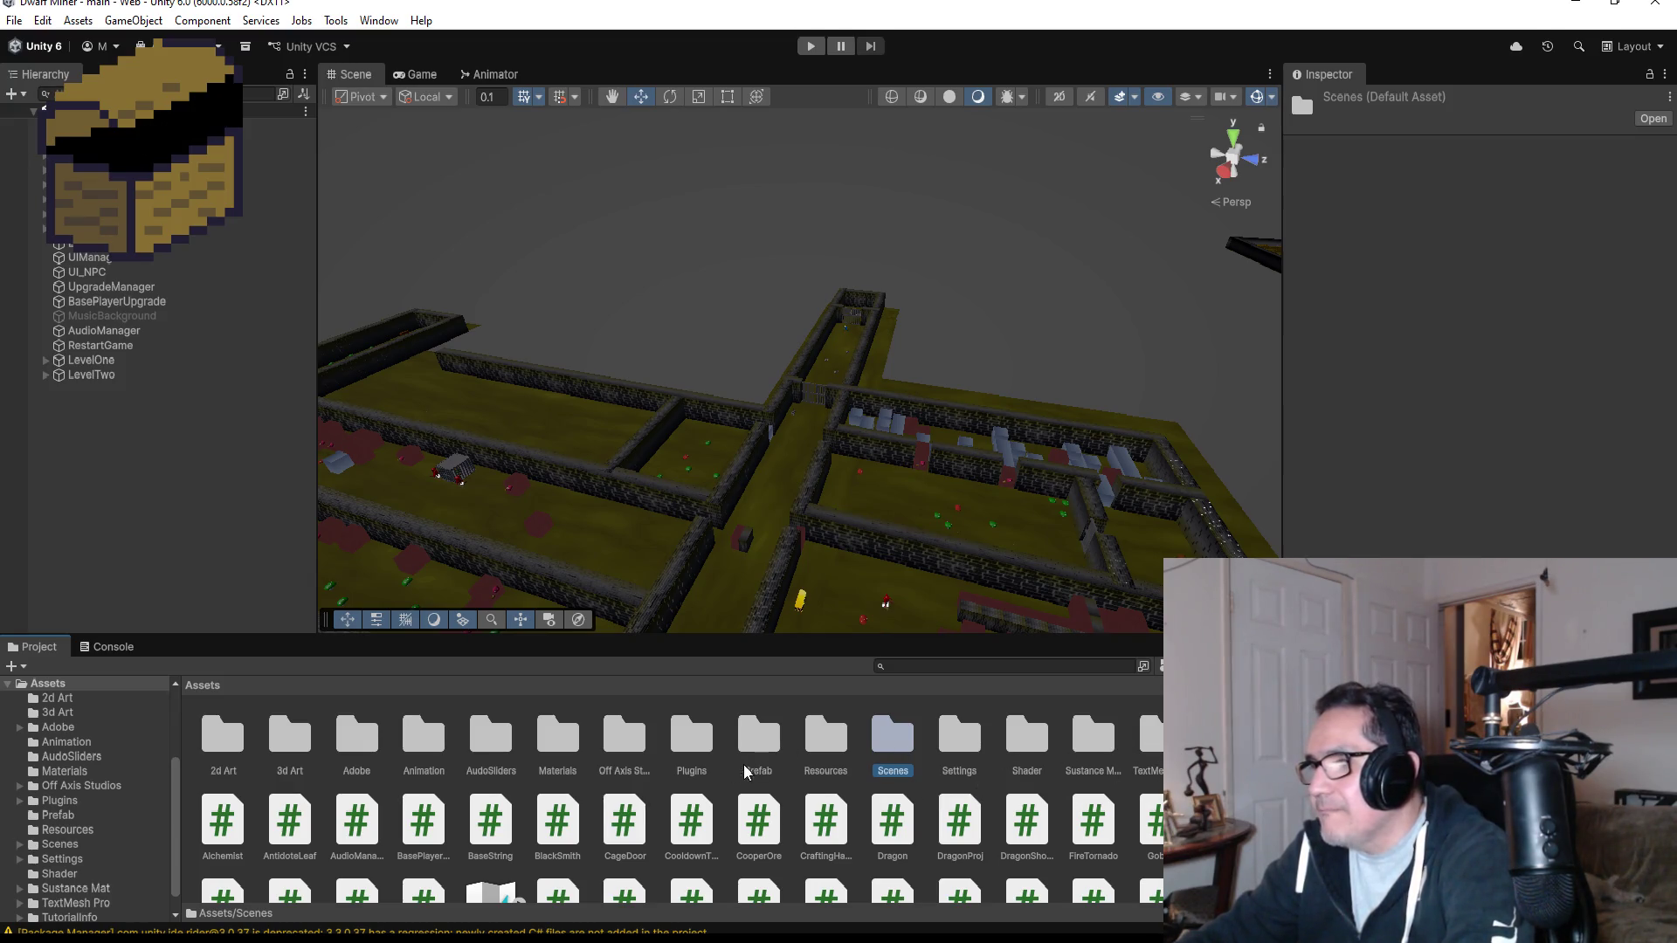
left_click(757, 742)
double_click(757, 742)
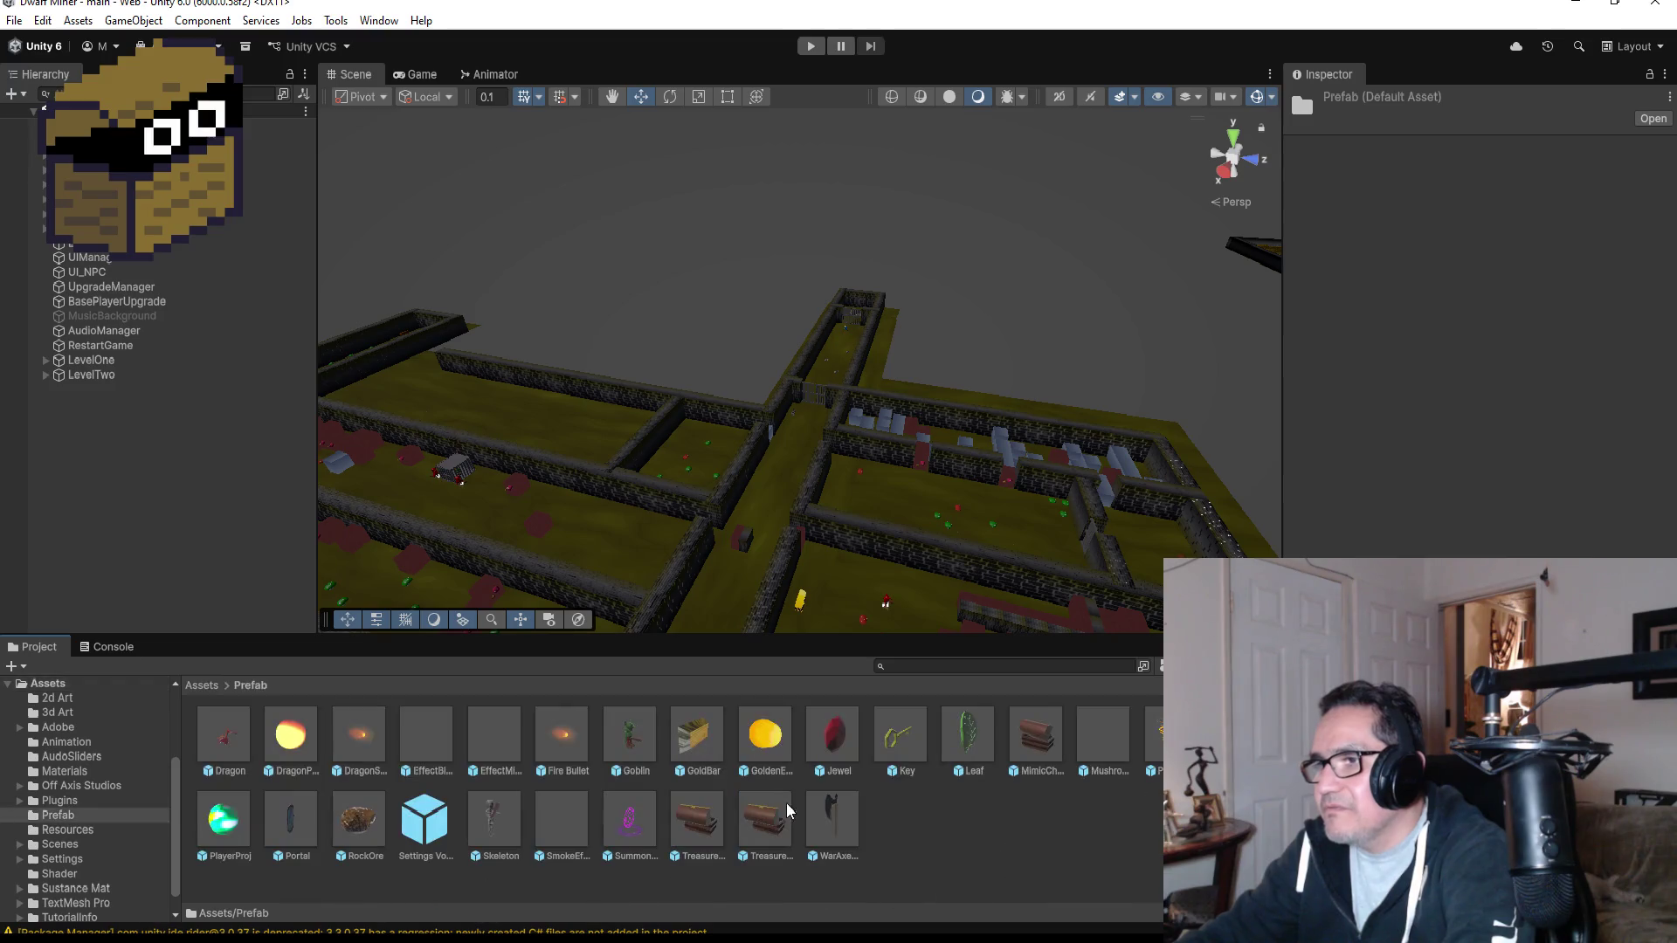
left_click(631, 744)
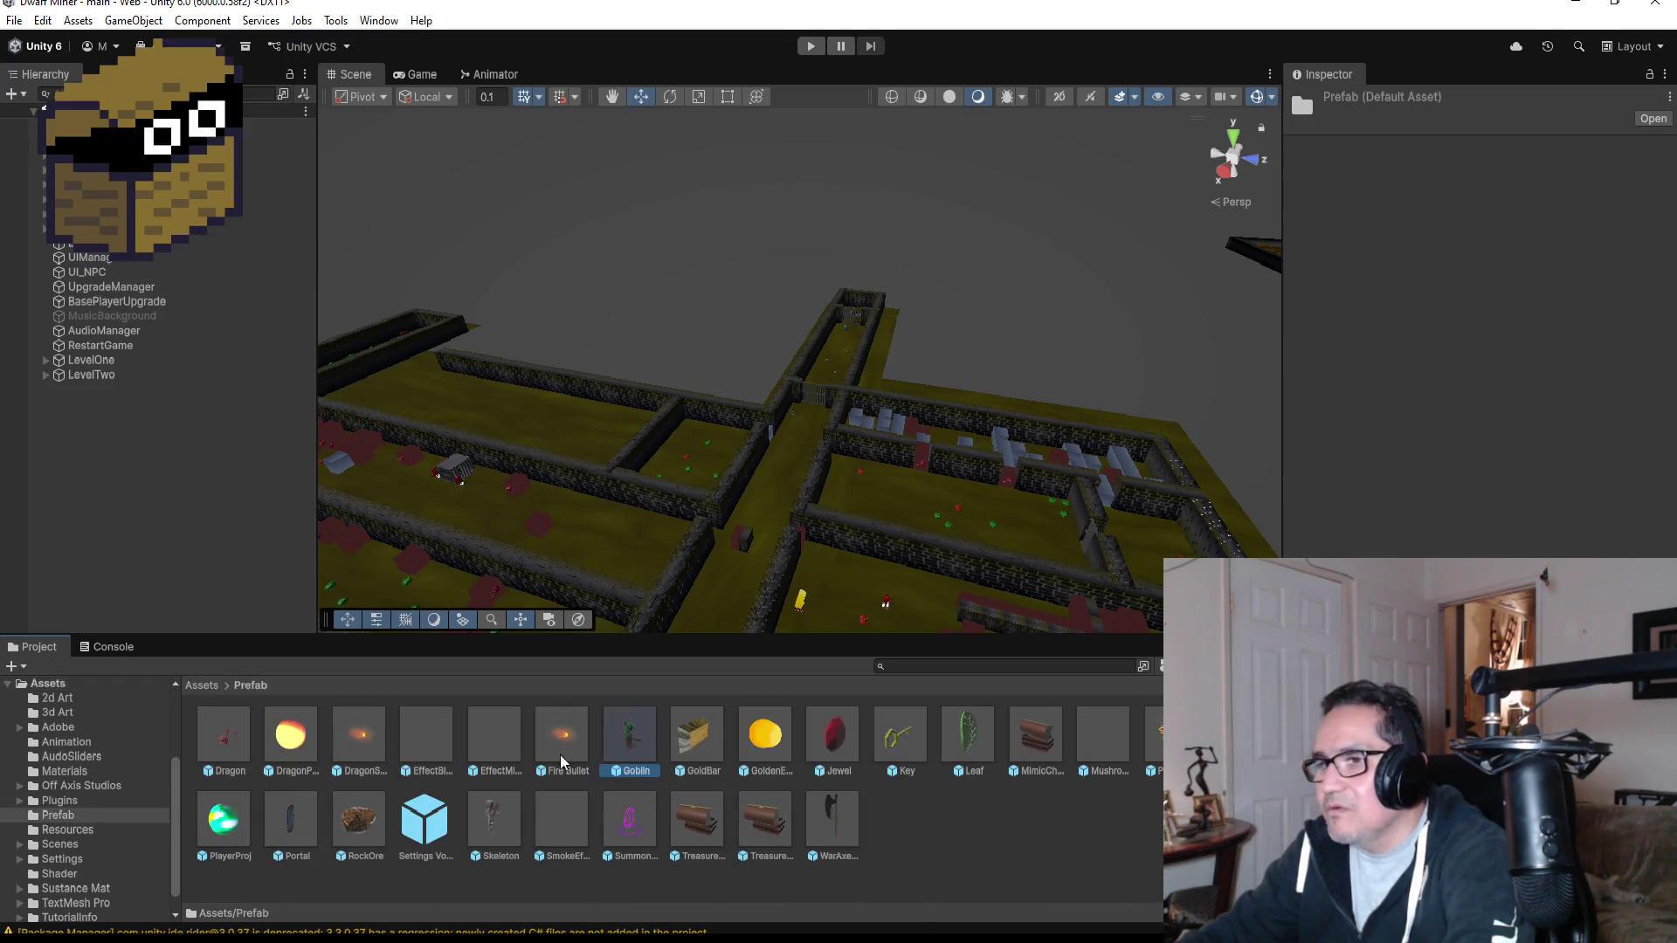
left_click(480, 821)
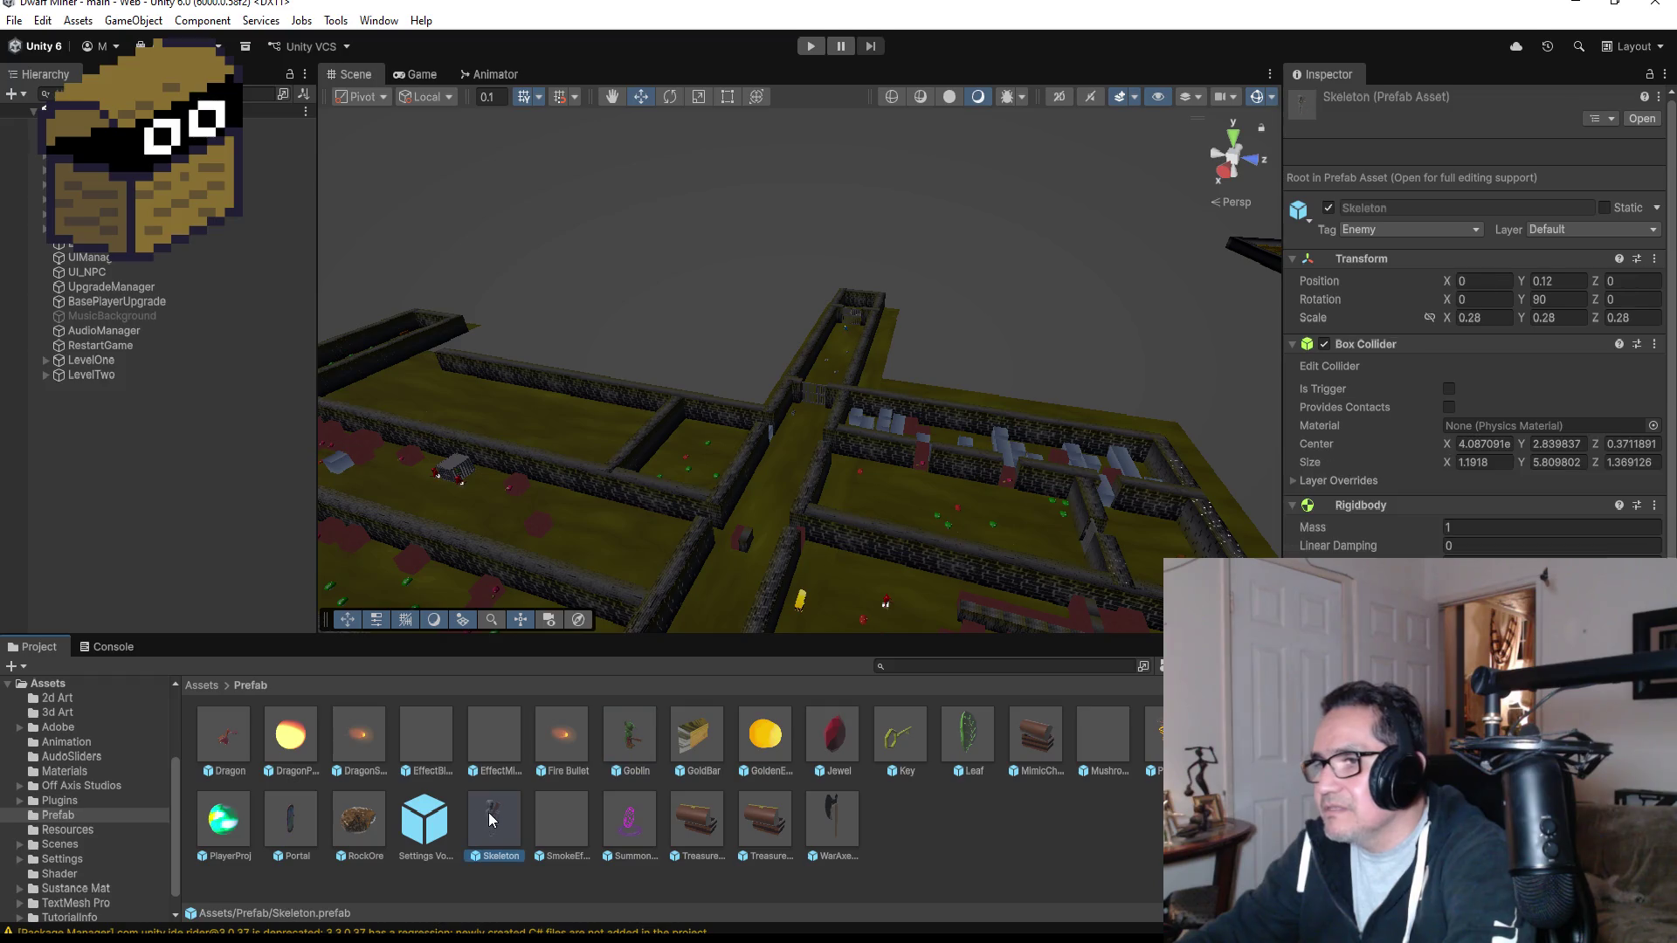
Open the PlantMonster prefab, toggle root motion on its animator, and exit to the scene.
double_click(1102, 734)
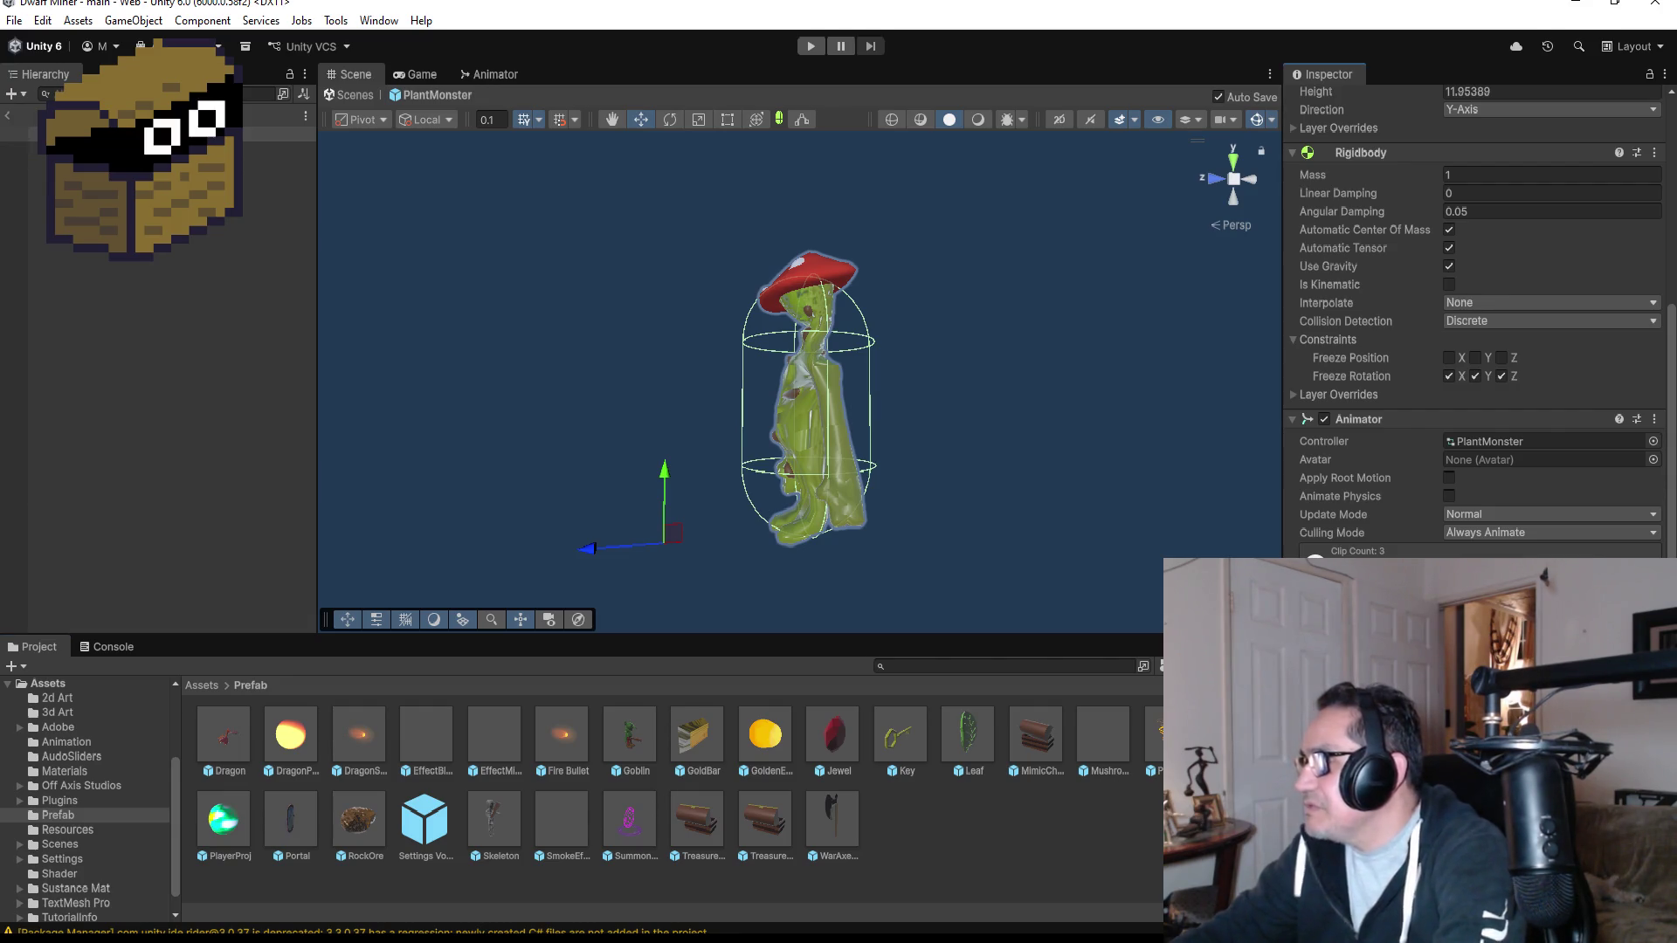
left_click(1450, 482)
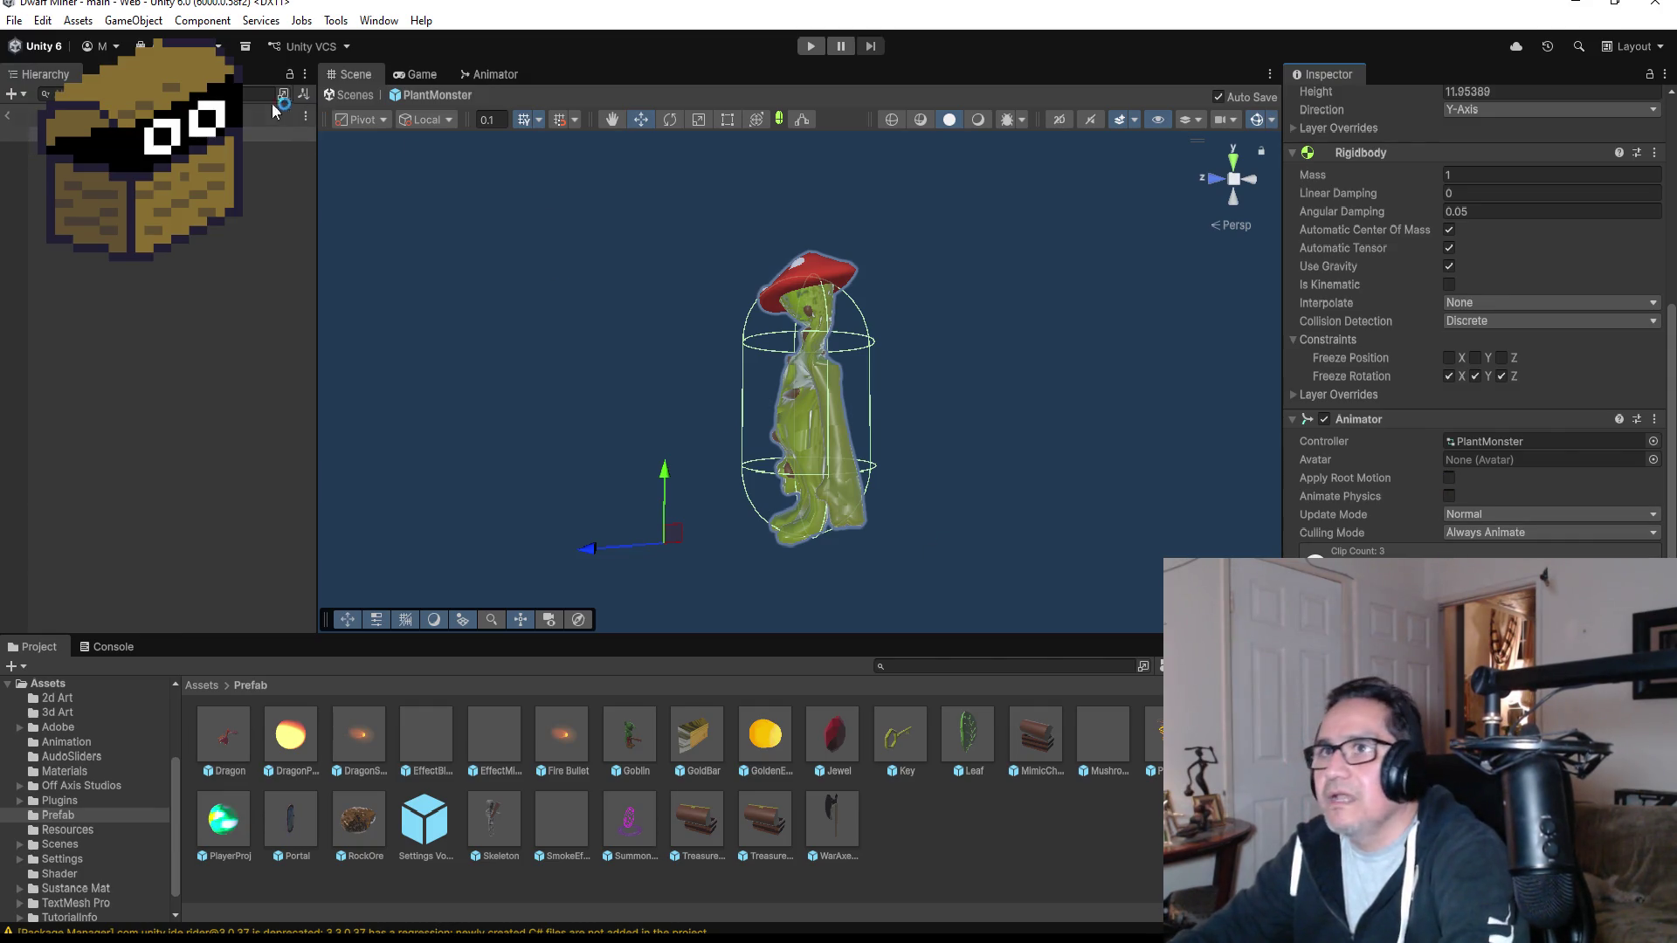
left_click(7, 114)
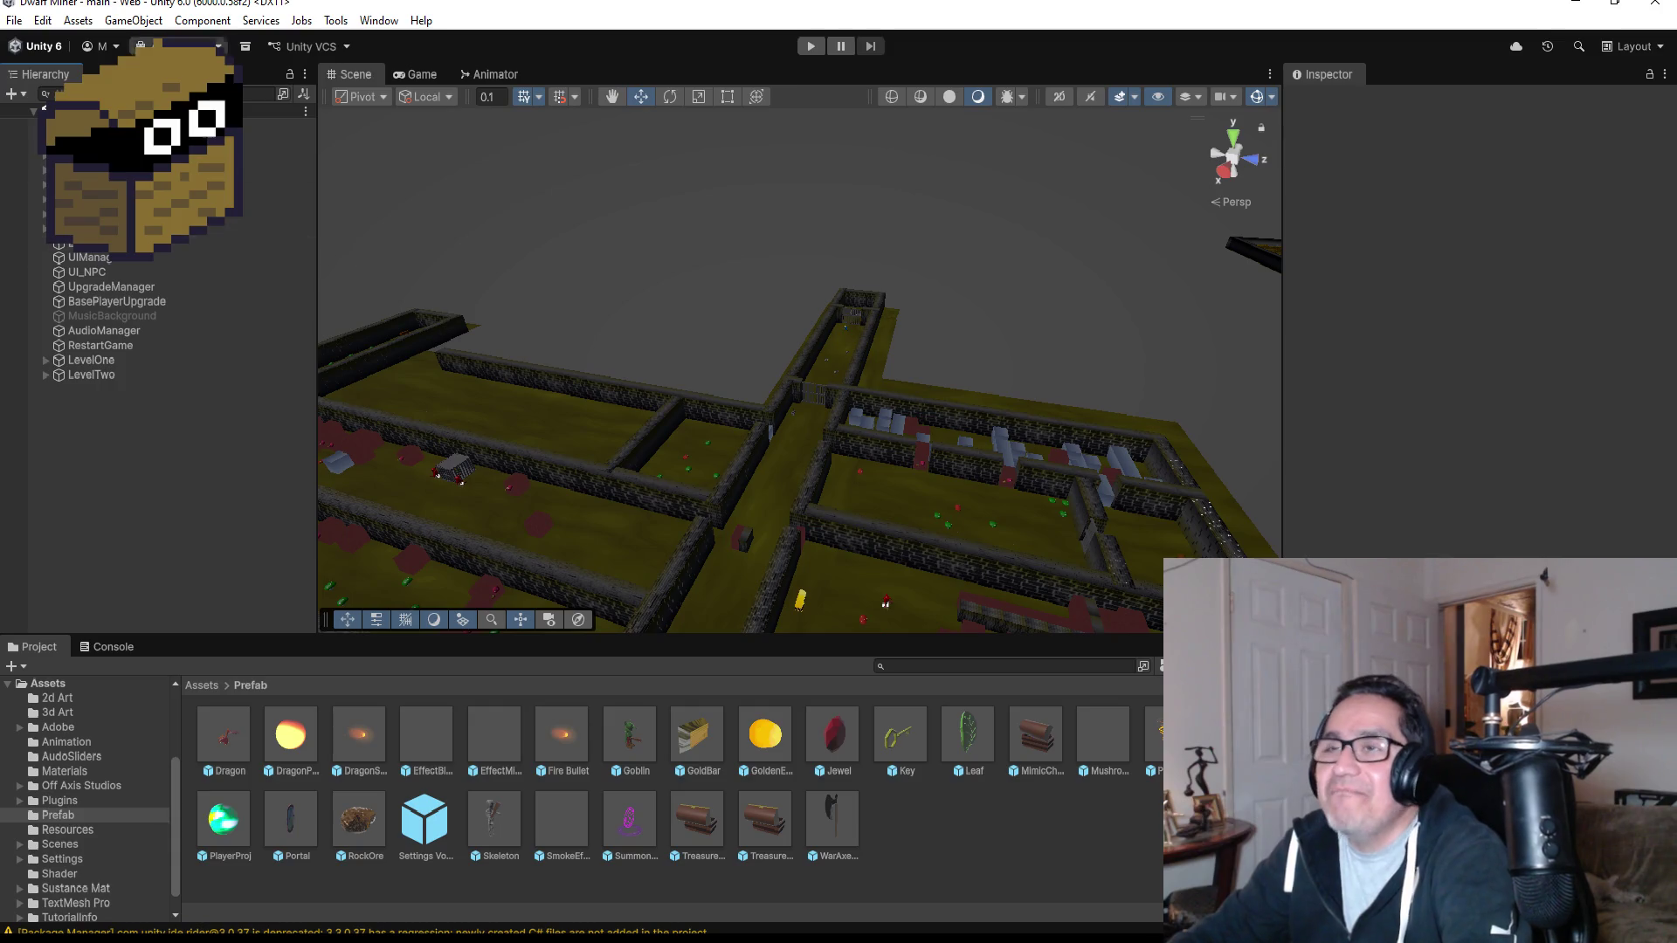
left_click(14, 20)
key("Escape")
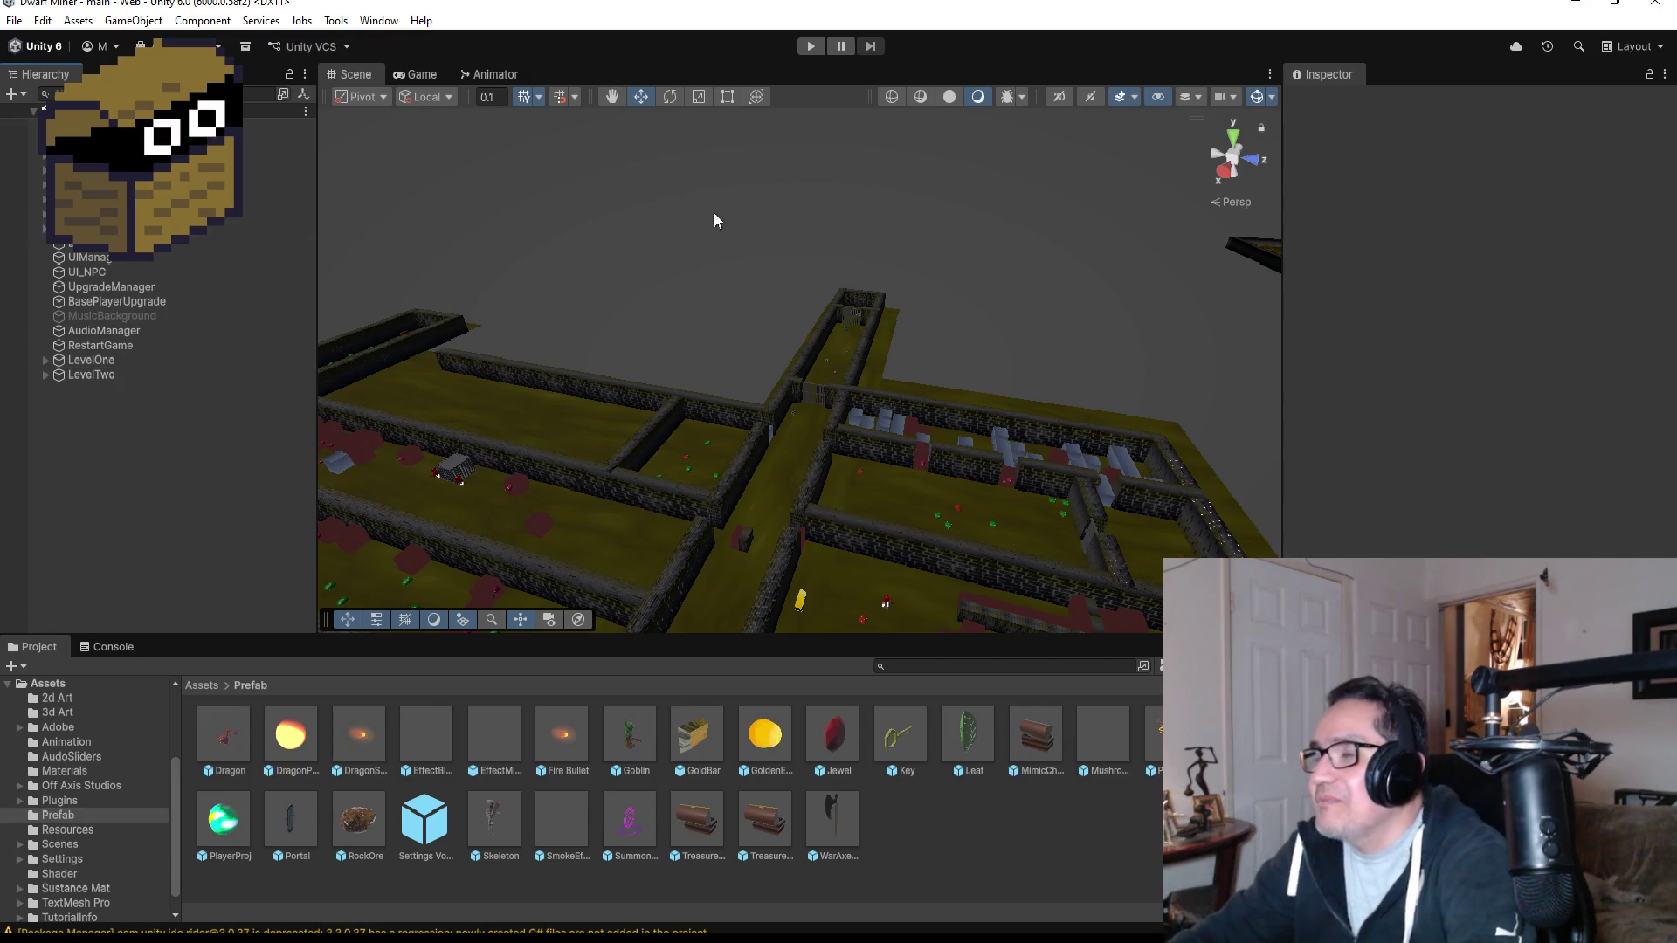
left_click(813, 47)
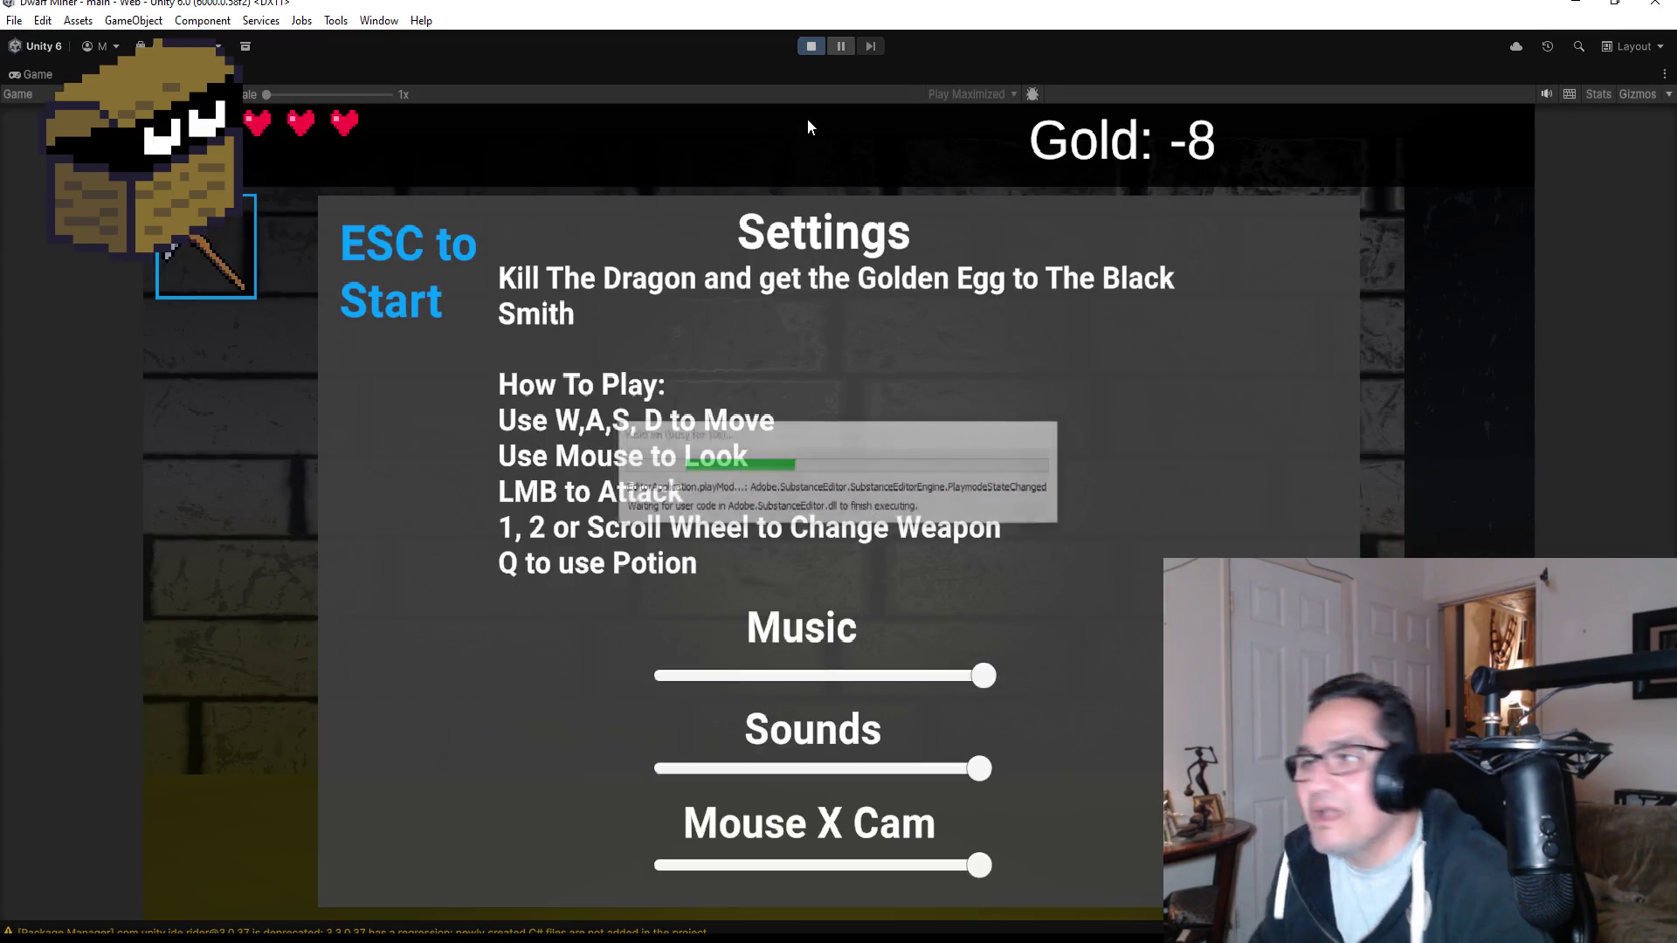
key("Escape")
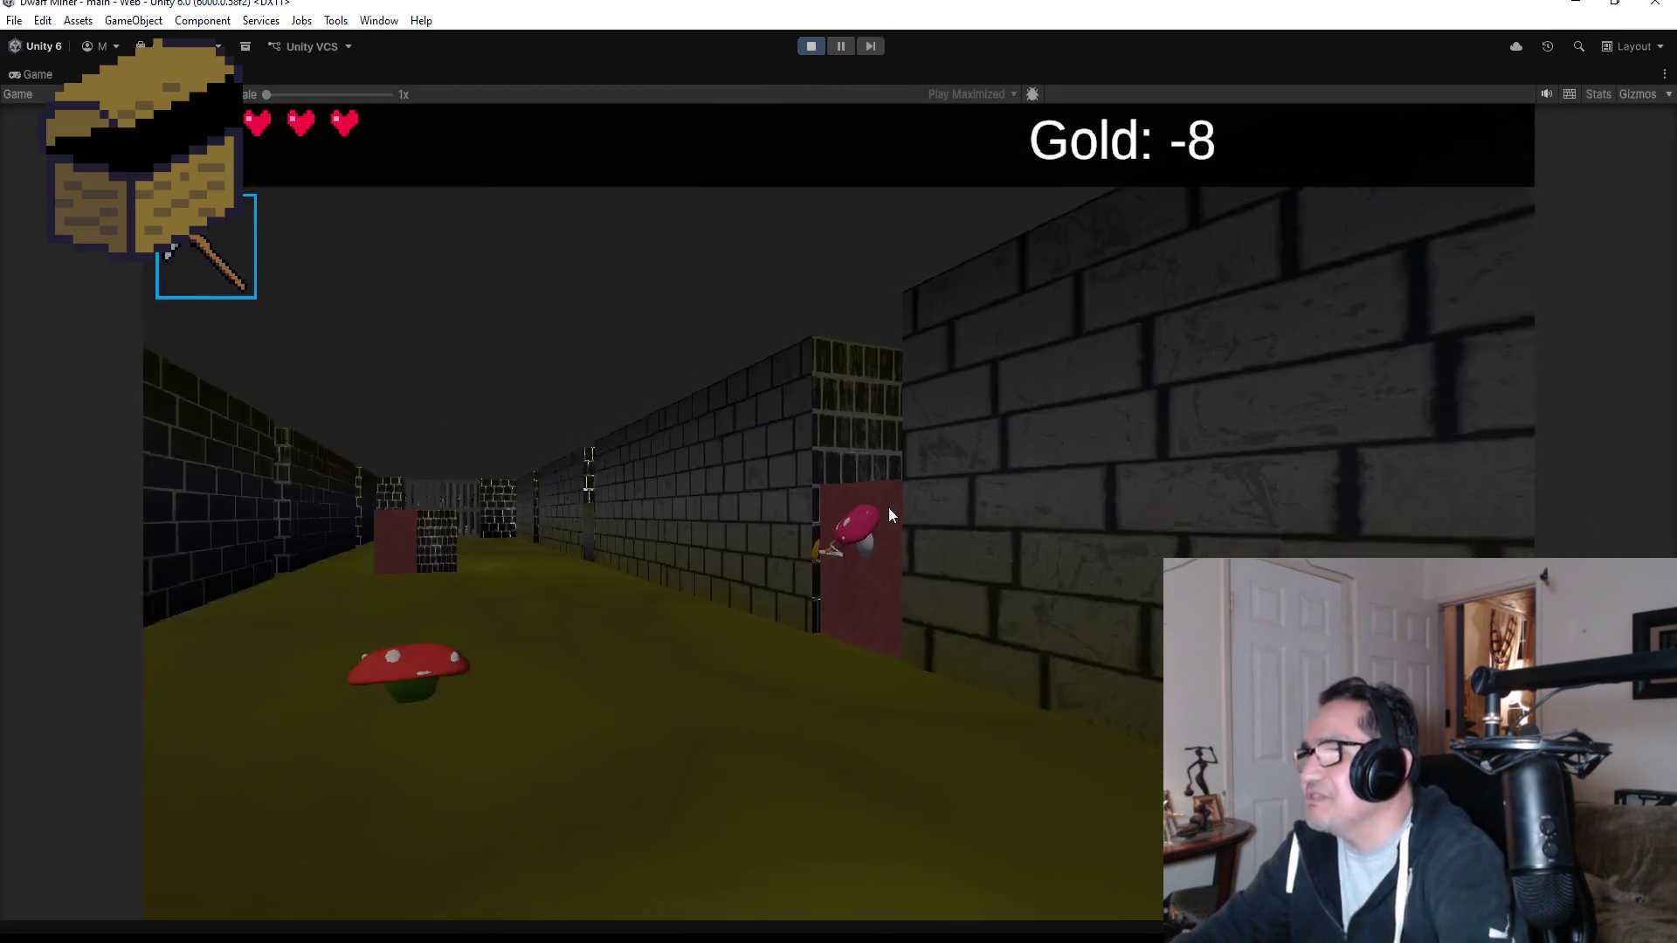
key("2")
key("w")
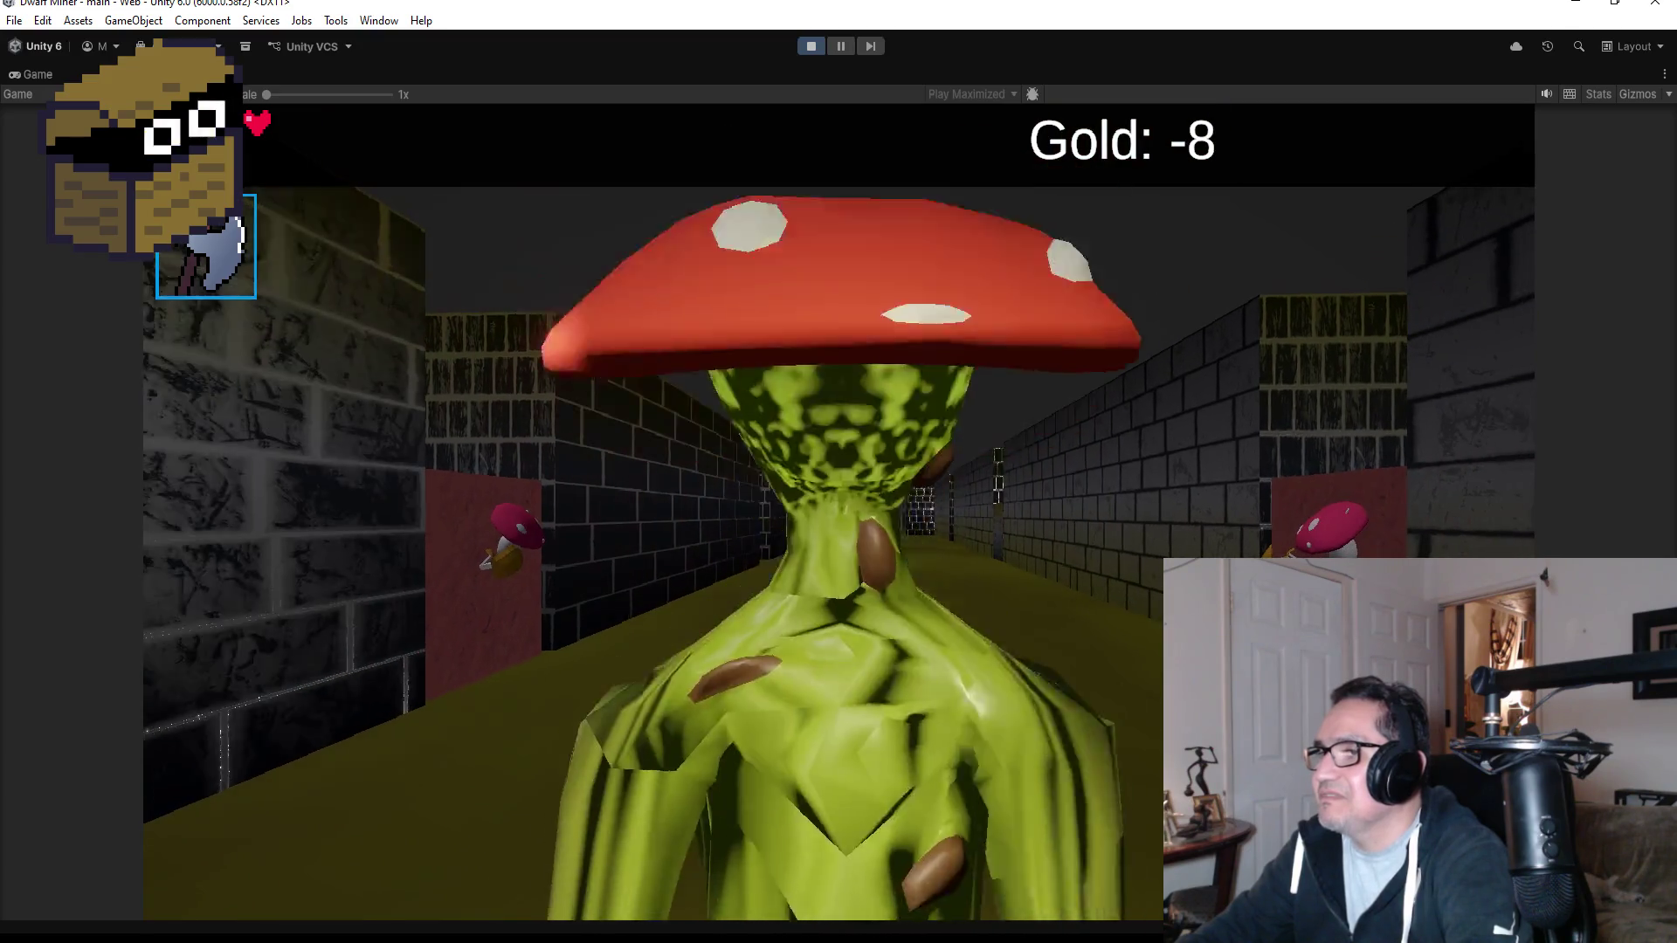
key("d")
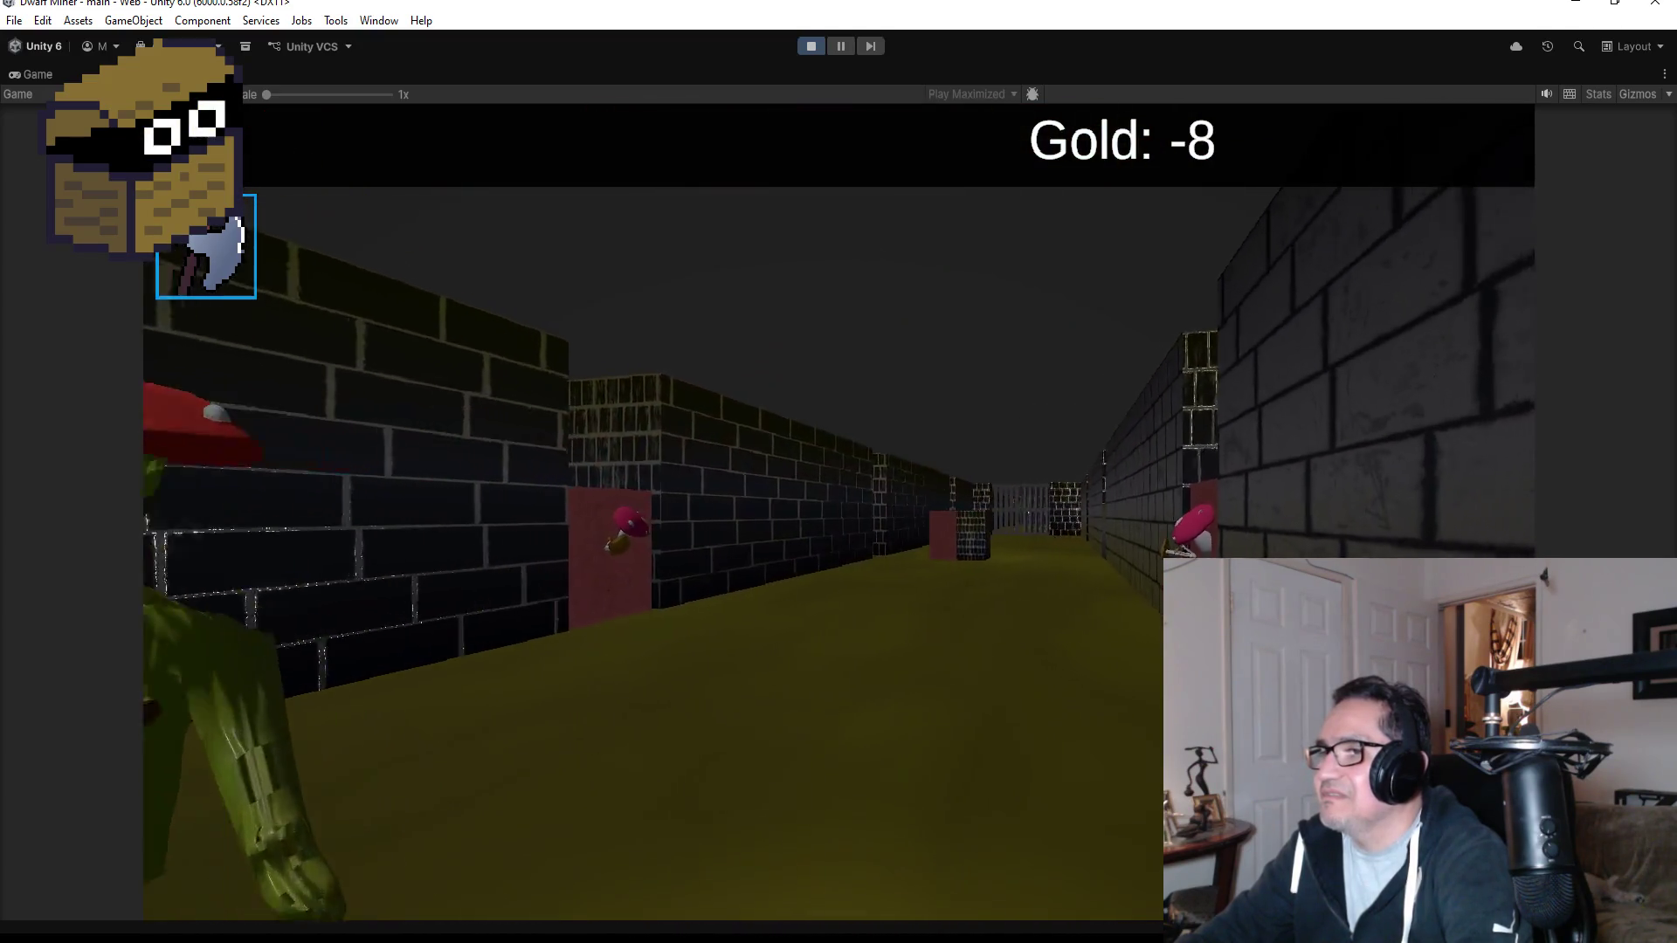
key("Escape")
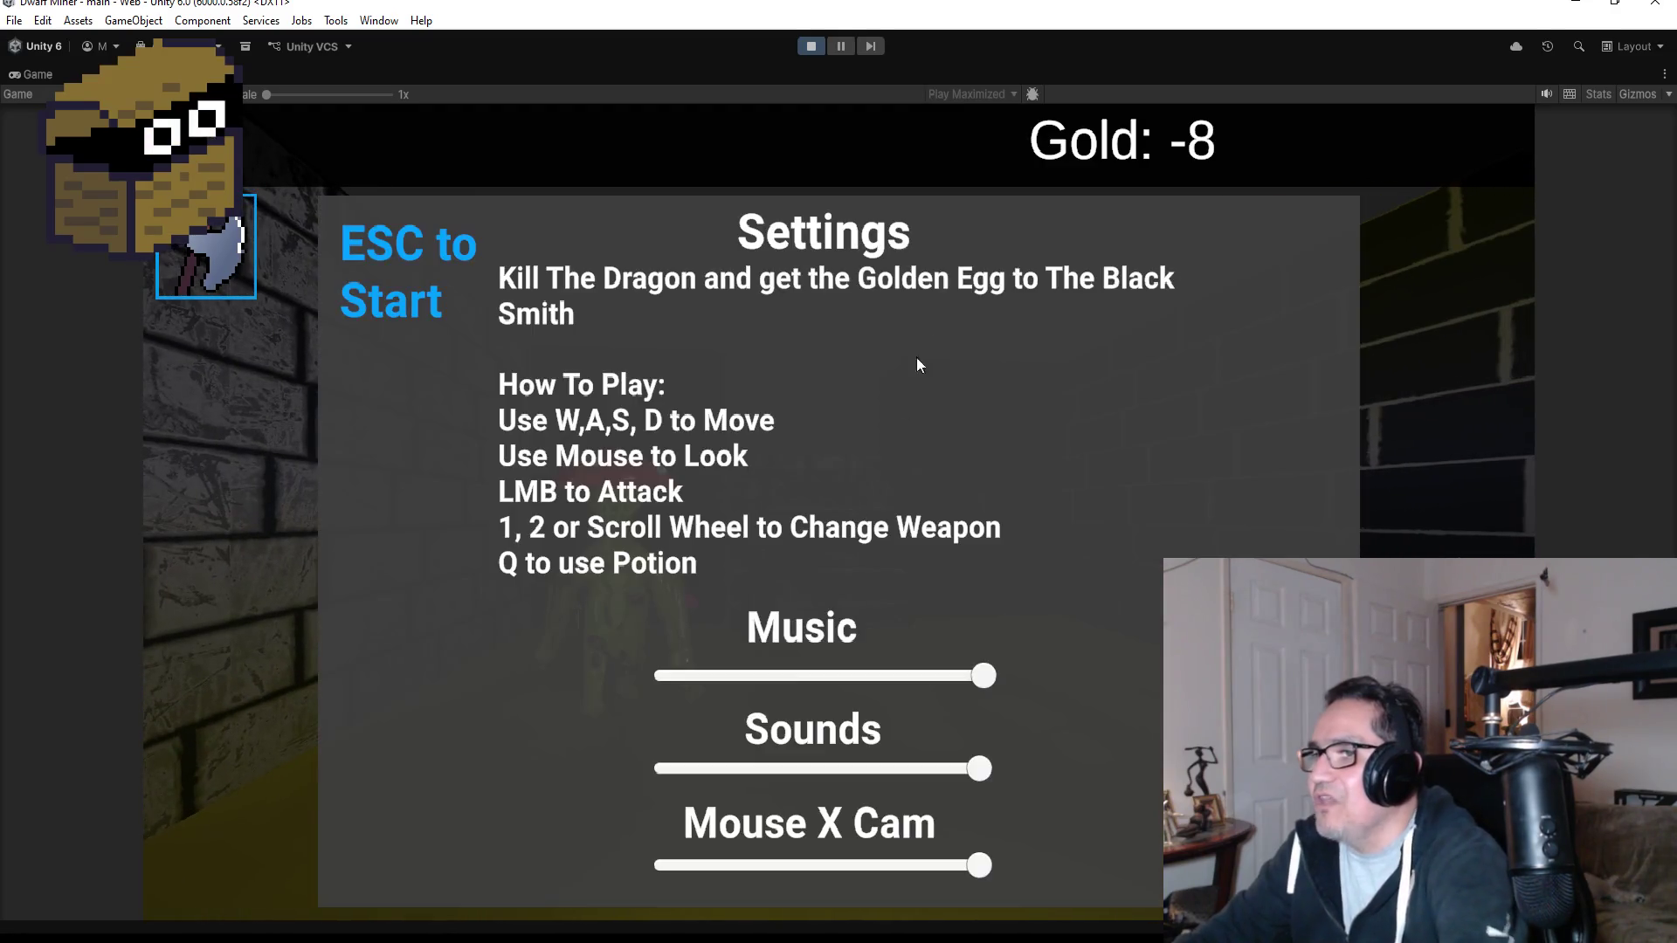
left_click(809, 48)
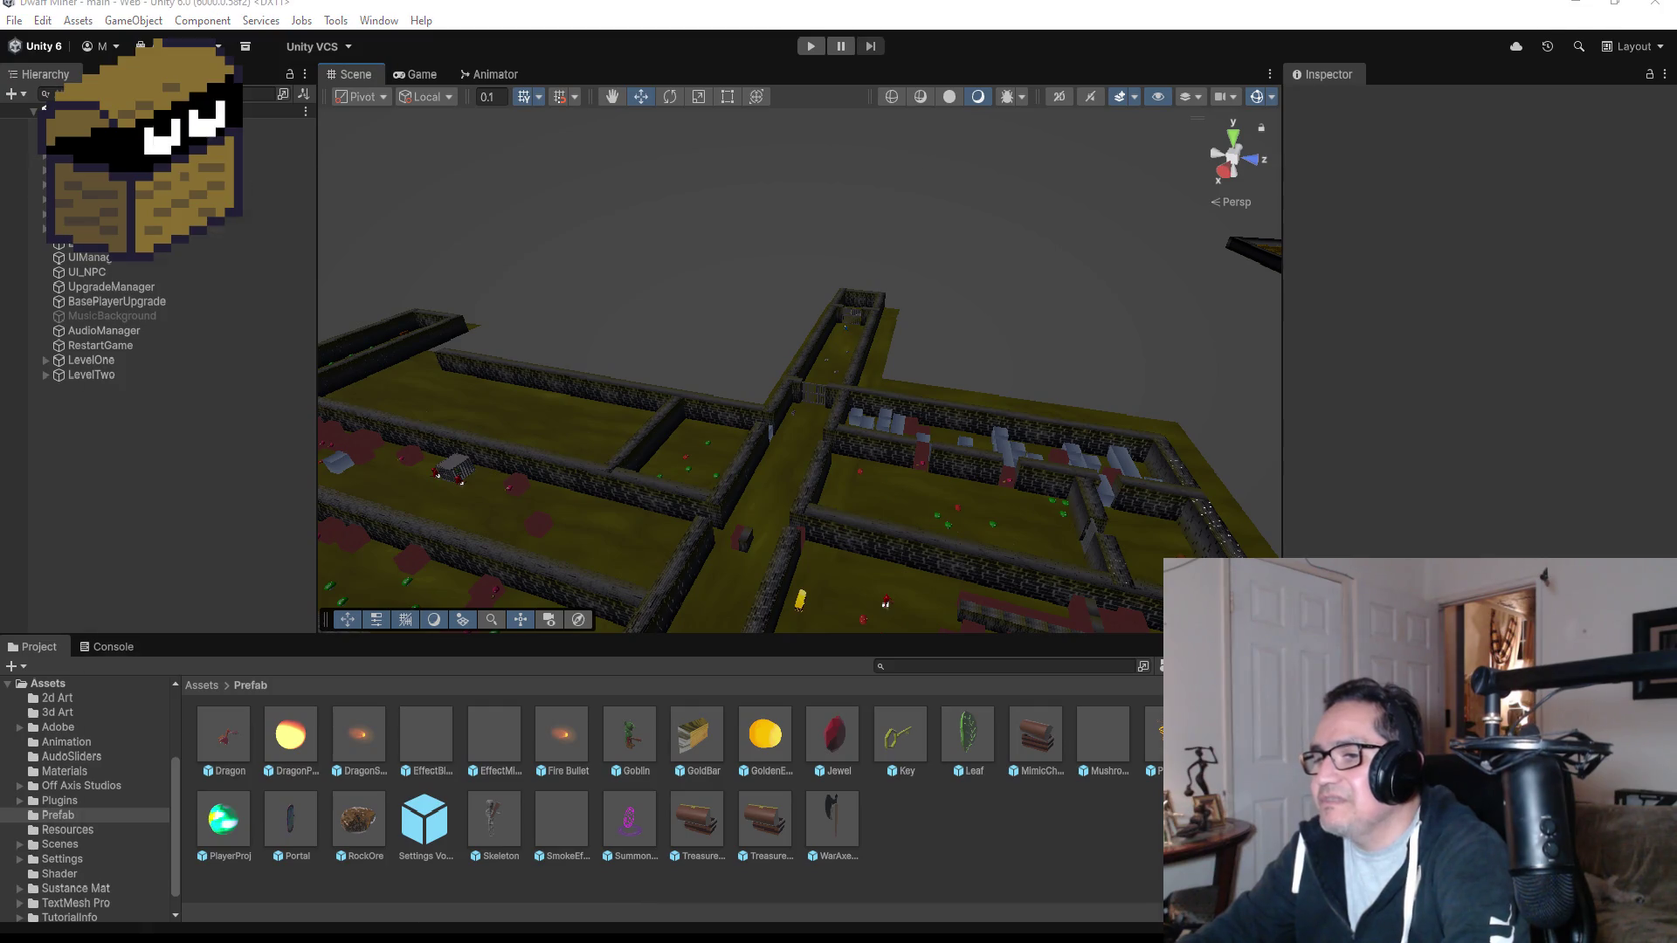
Glance at UIManager.cs in Visual Studio, then inspect the Goblin prefab's components (Max HP 3).
key("alt+Tab")
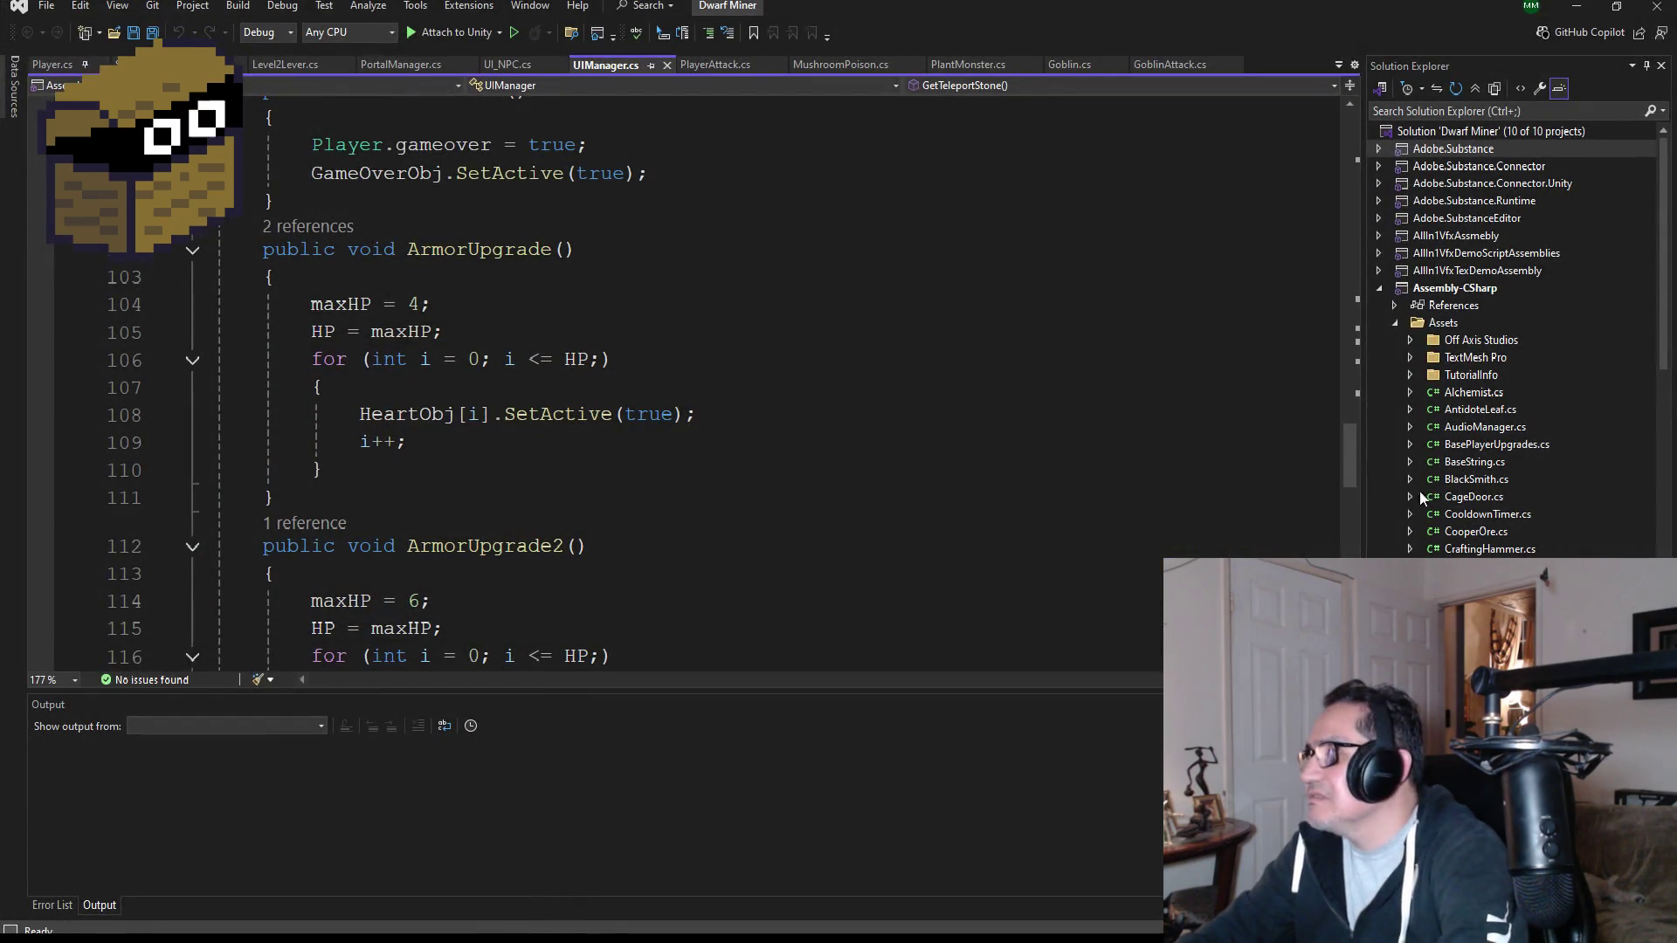
left_click(1576, 6)
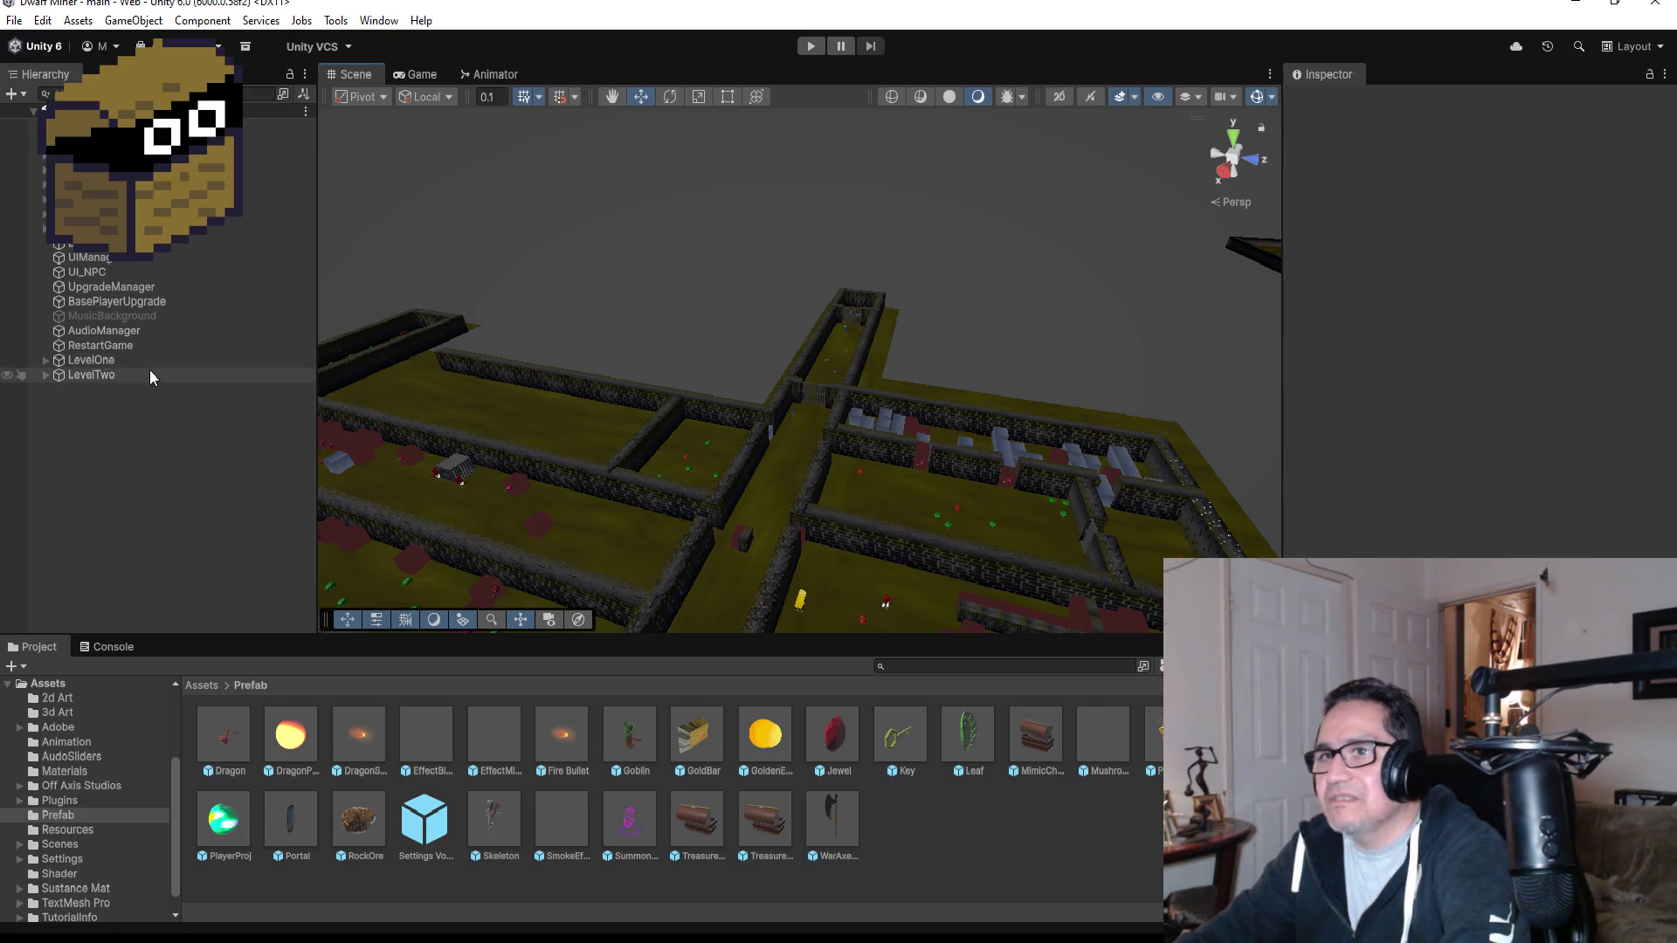
left_click(629, 737)
scroll(1476, 323, "down", 10)
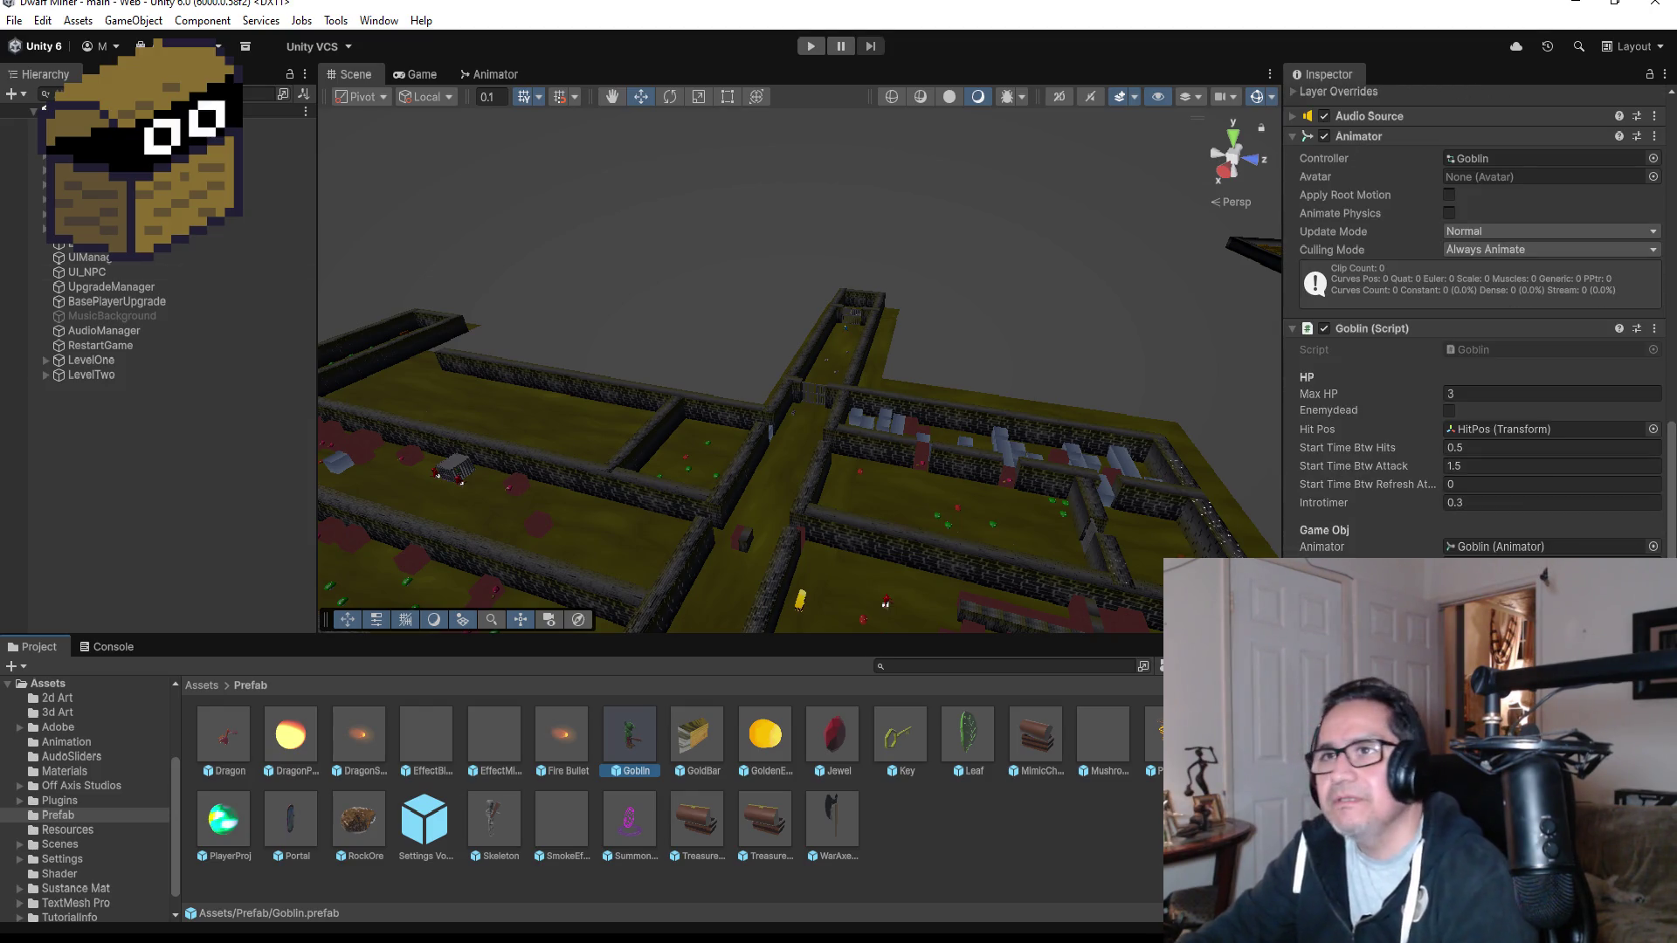
scroll(1480, 319, "down", 1)
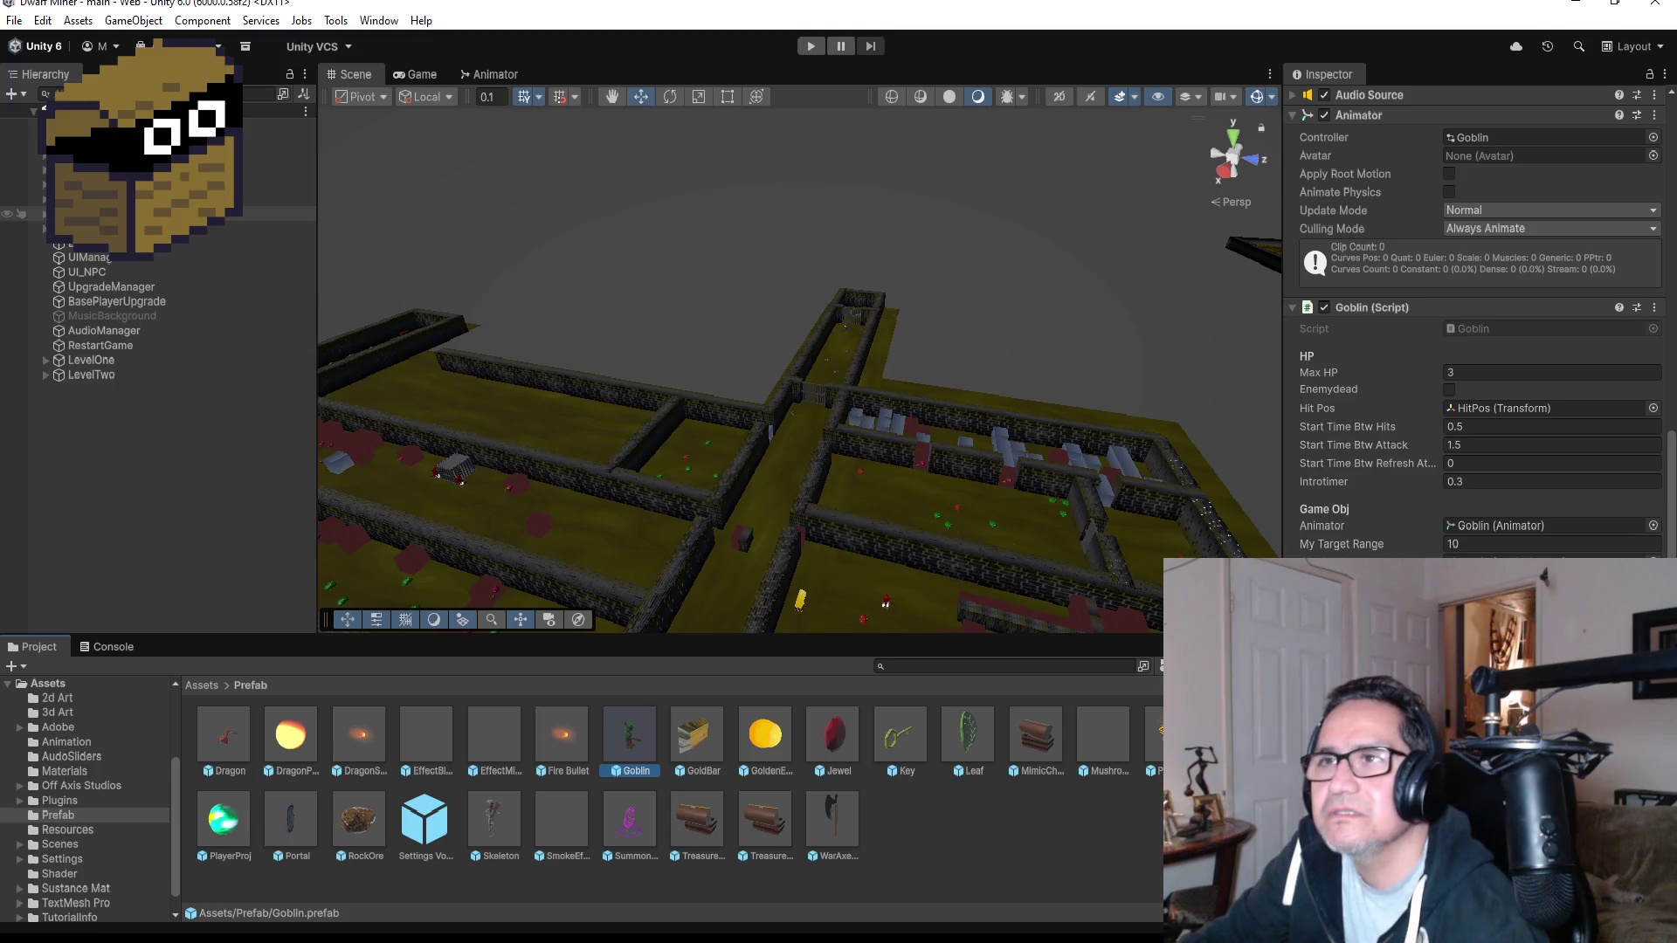
Expand LevelOne > GroupEnemies and select the Goblin to review its collider and settings.
left_click(48, 360)
left_click(103, 435)
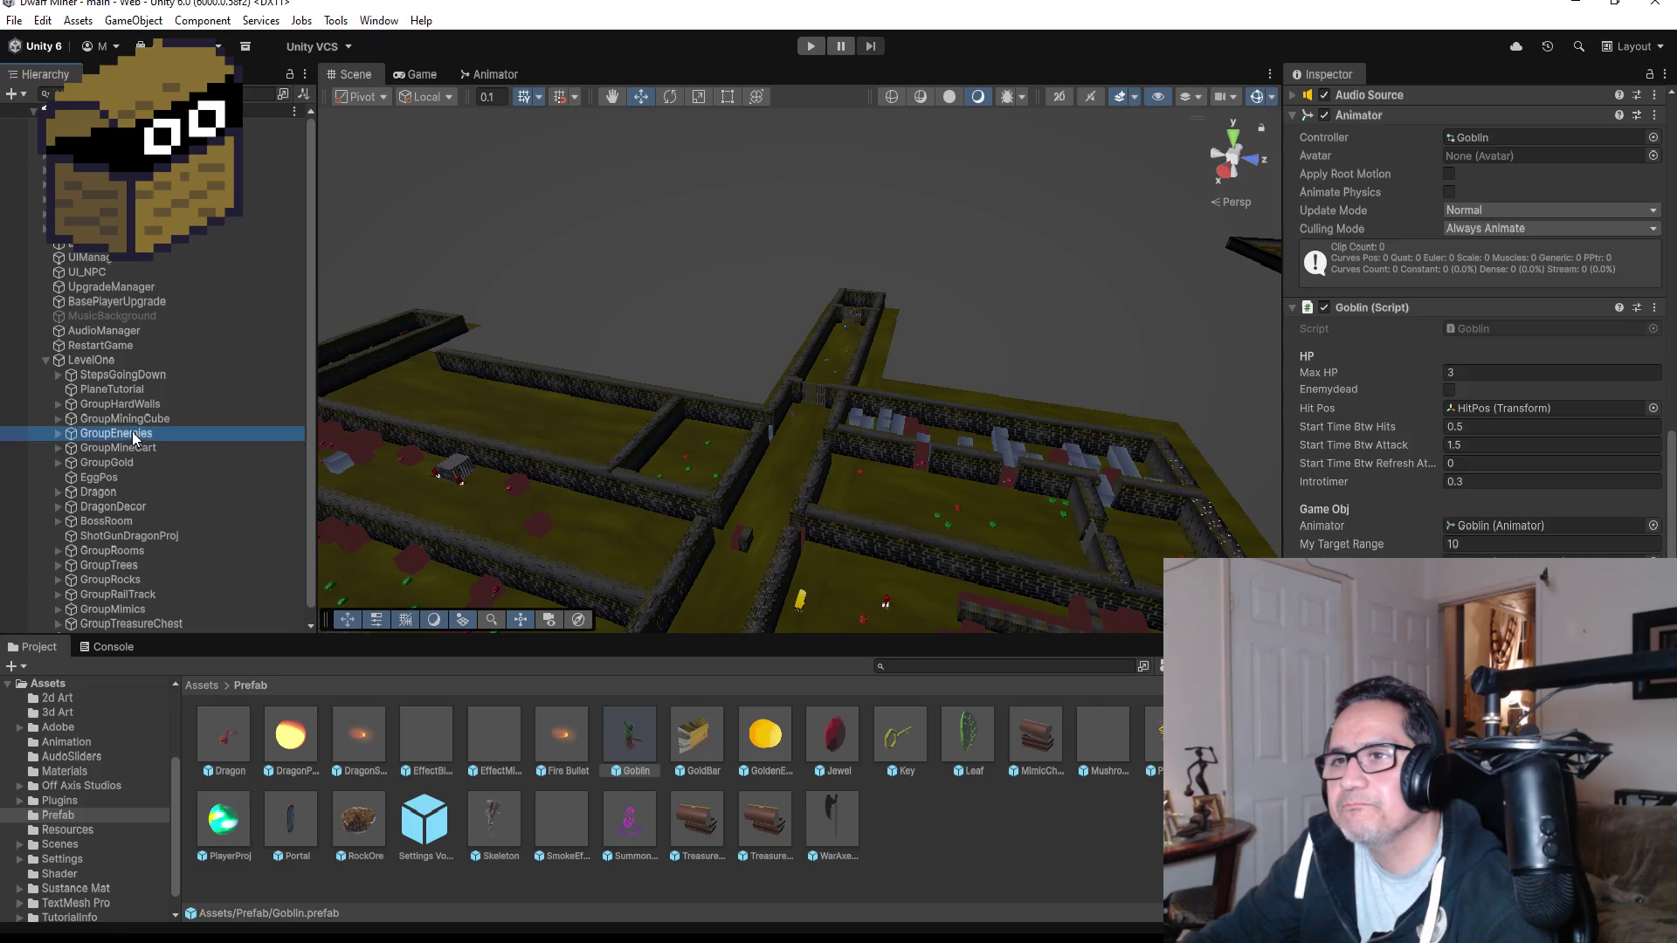
left_click(58, 434)
left_click(108, 447)
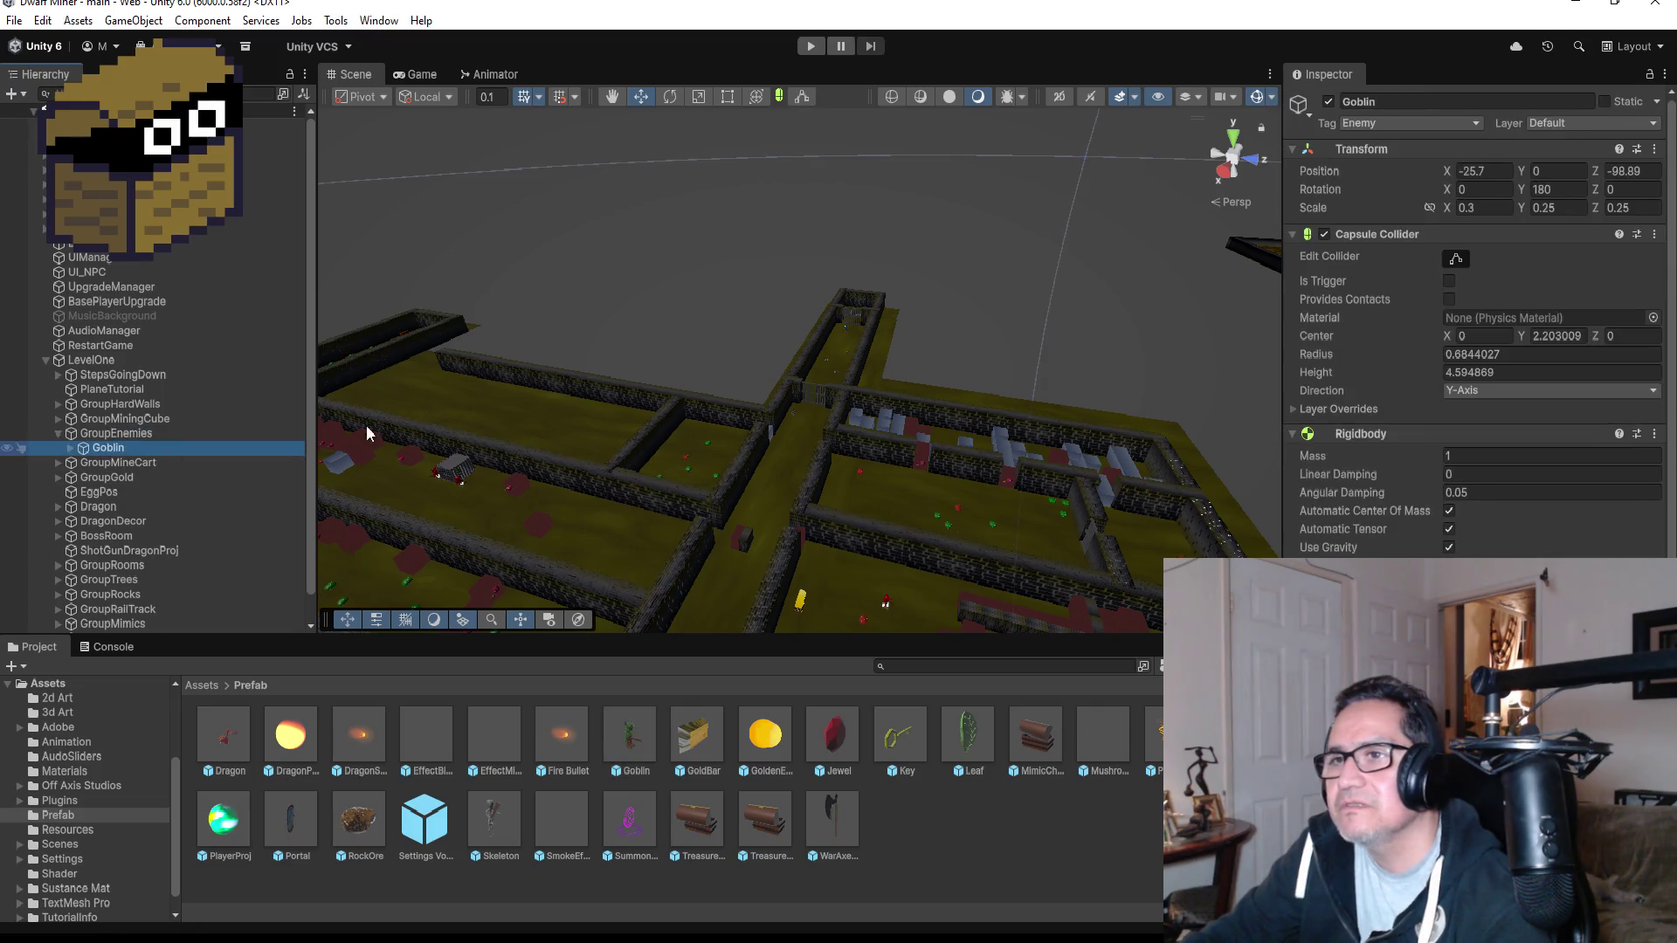
scroll(1476, 350, "down", 5)
scroll(1476, 350, "down", 4)
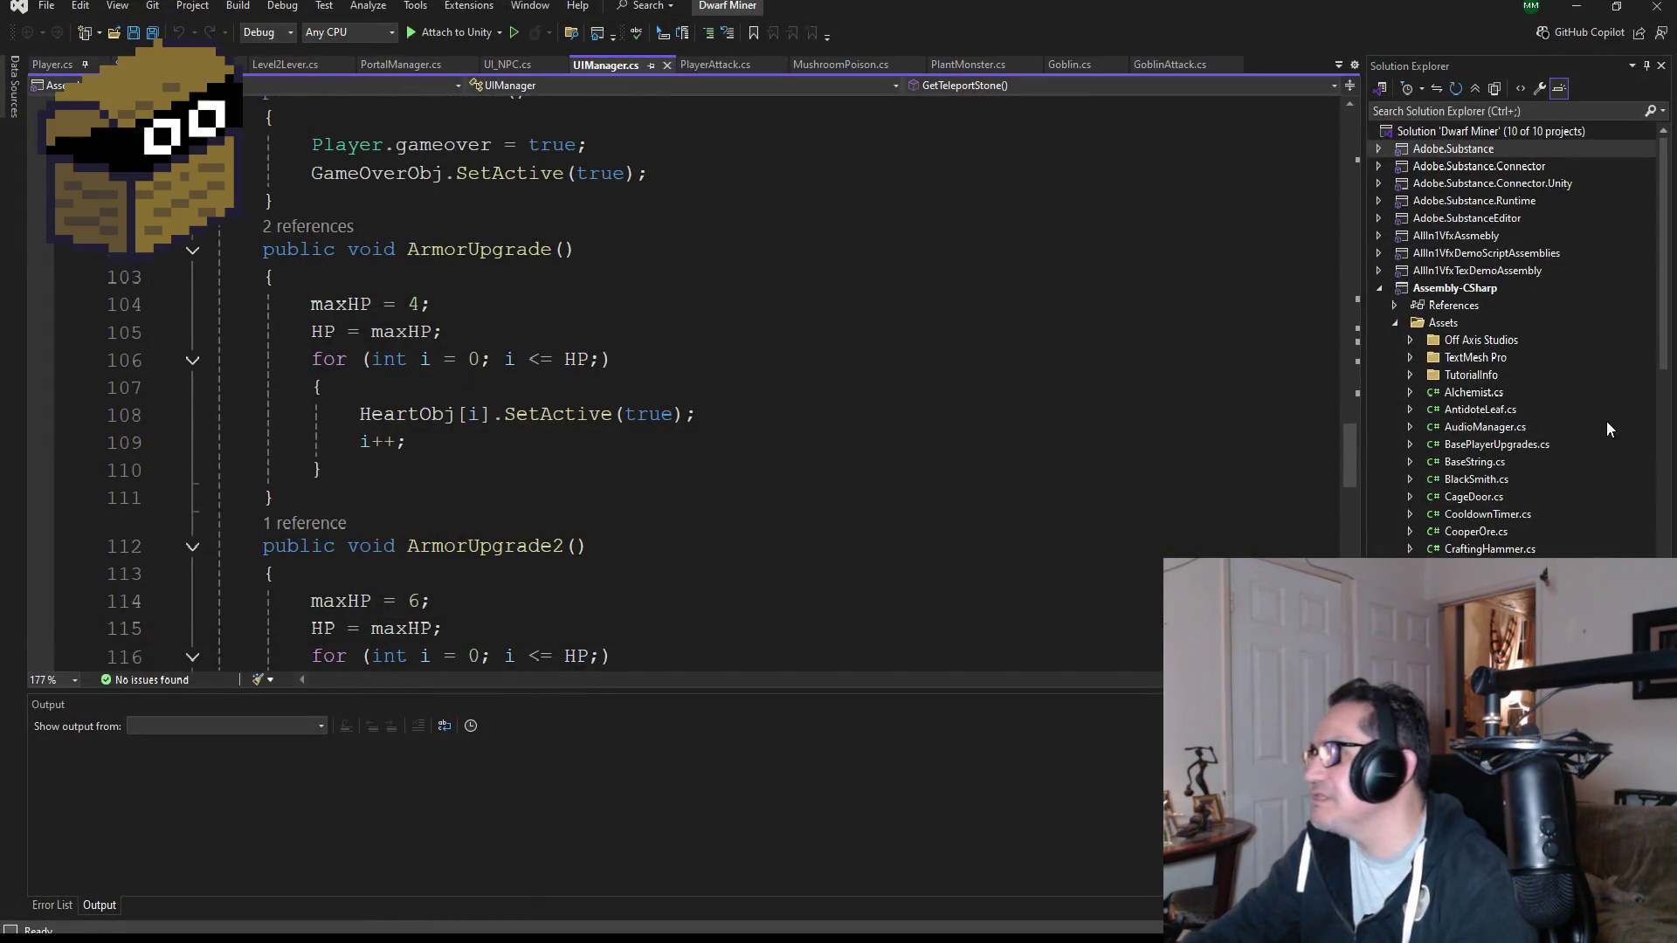
scroll(1606, 421, "down", 15)
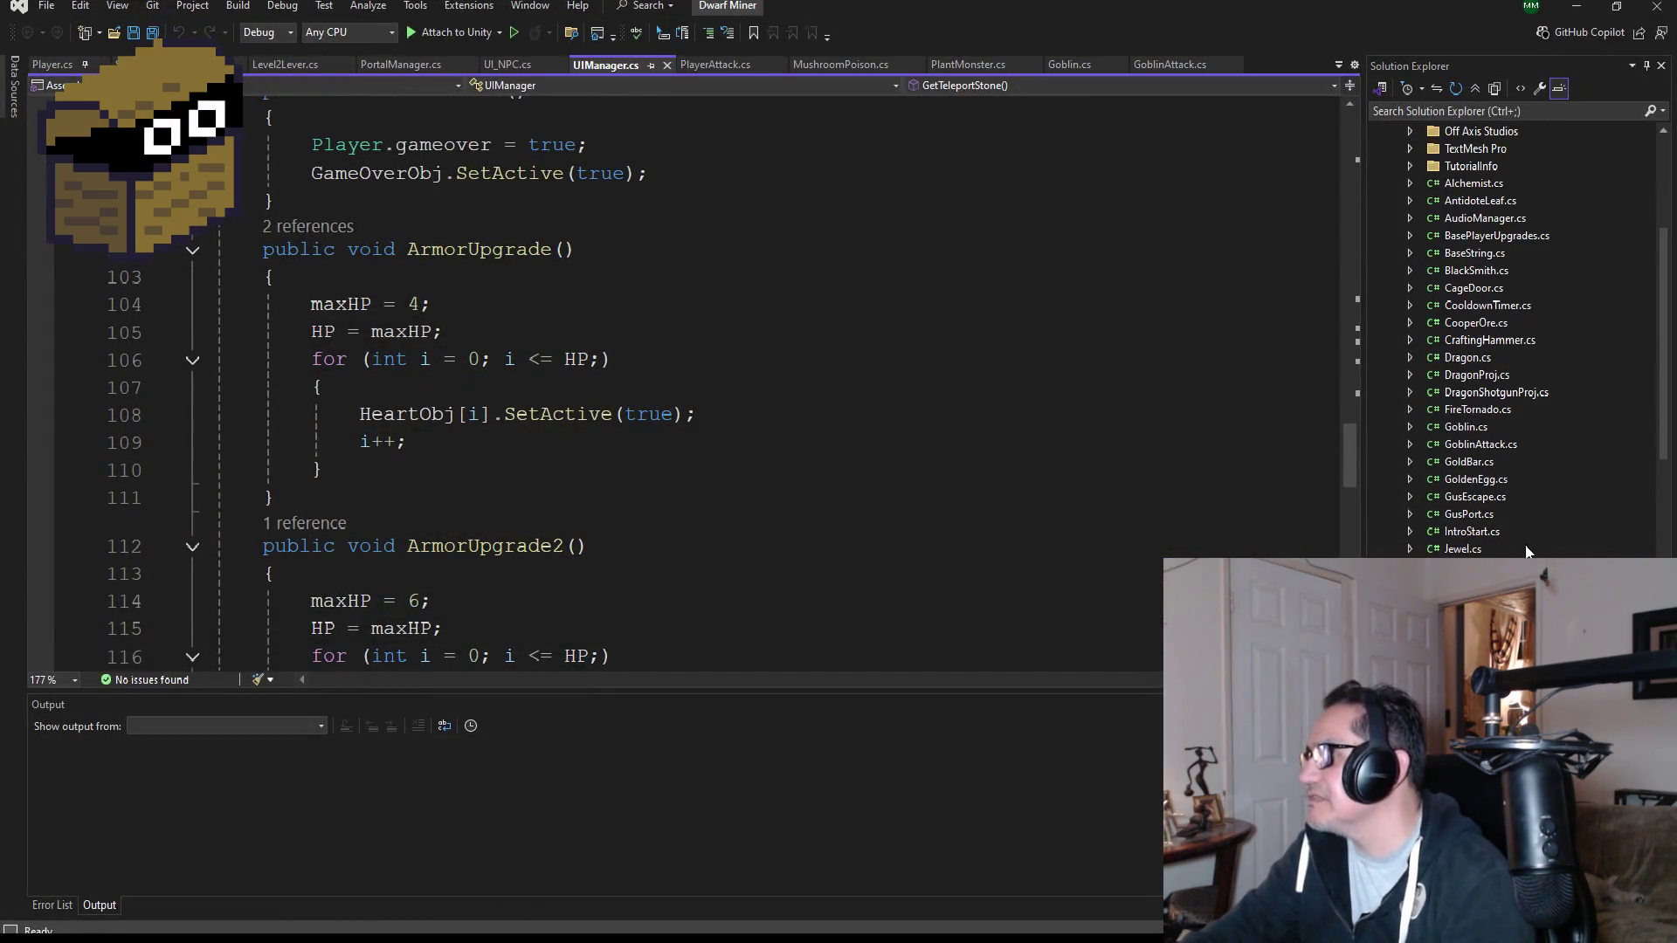
Open PlayerAttack.cs to review its timer fields, then switch to the PlantMonster script.
scroll(1515, 447, "up", 3)
double_click(1518, 449)
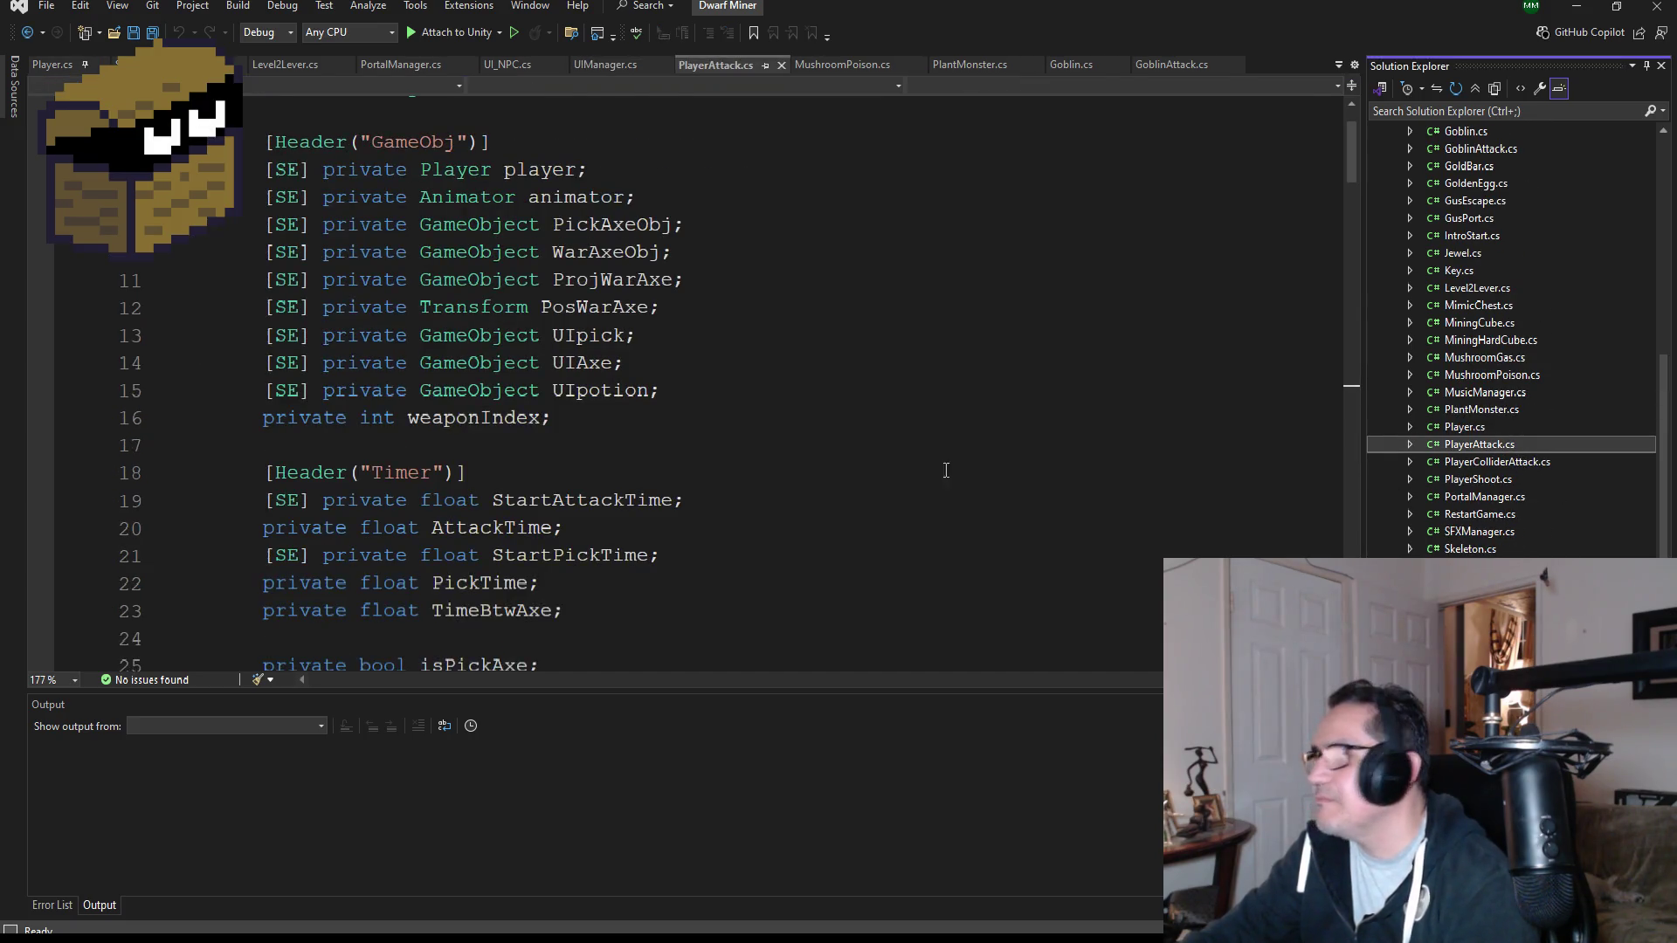
scroll(824, 492, "down", 3)
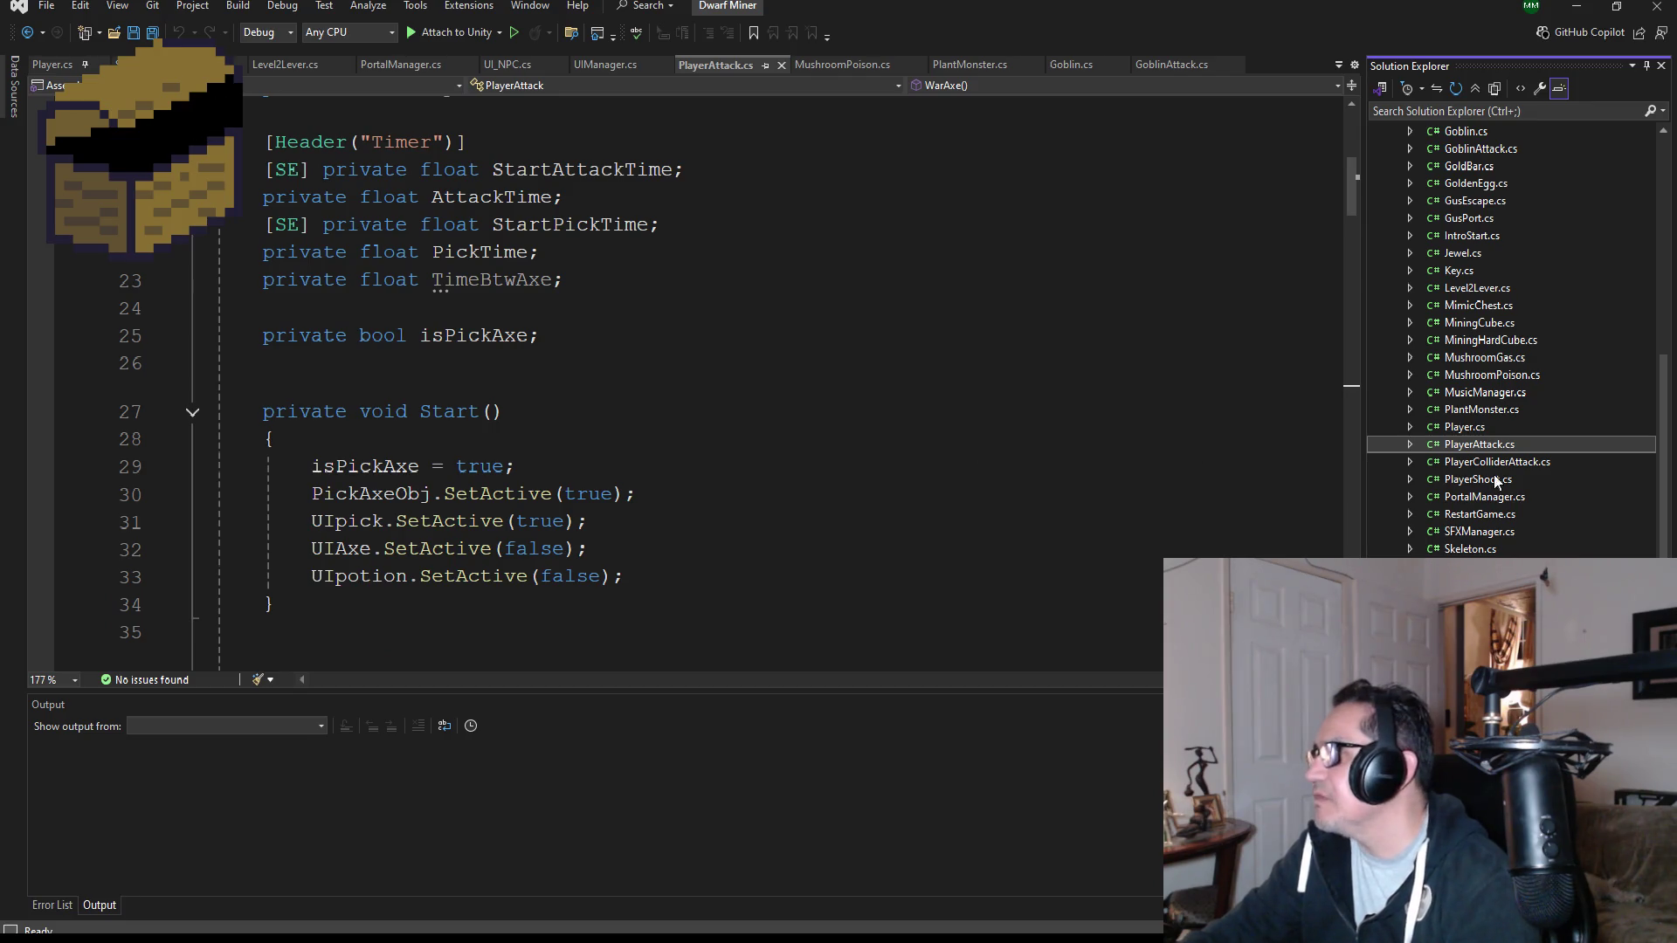
scroll(1525, 454, "down", 2)
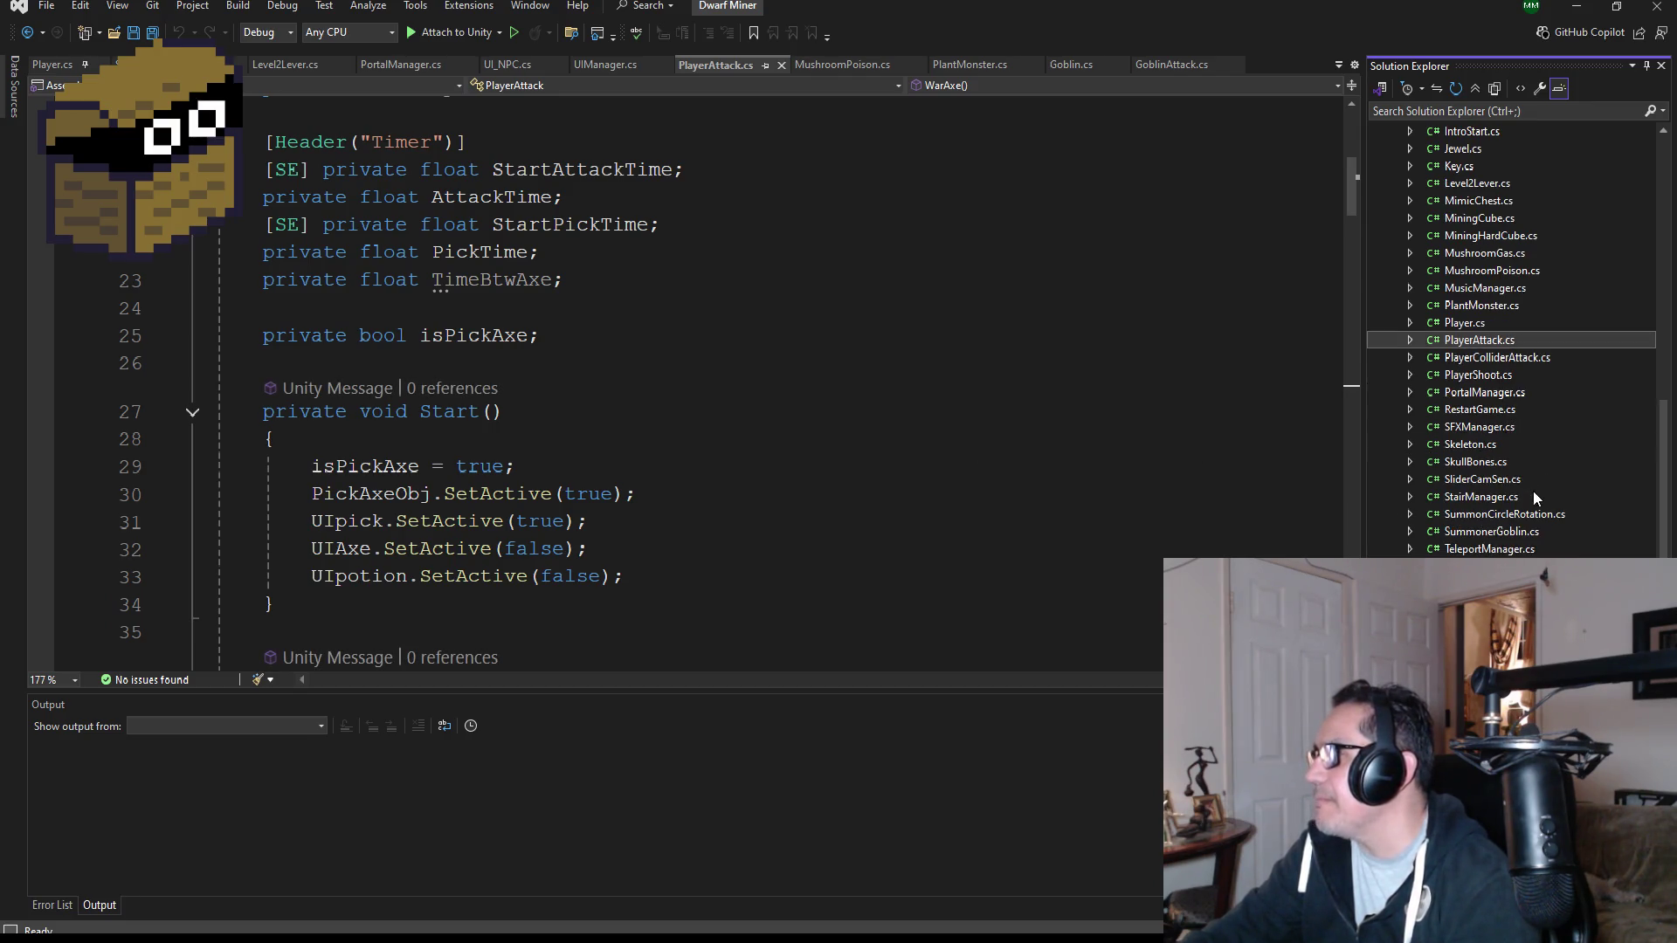
left_click(1501, 305)
double_click(1500, 305)
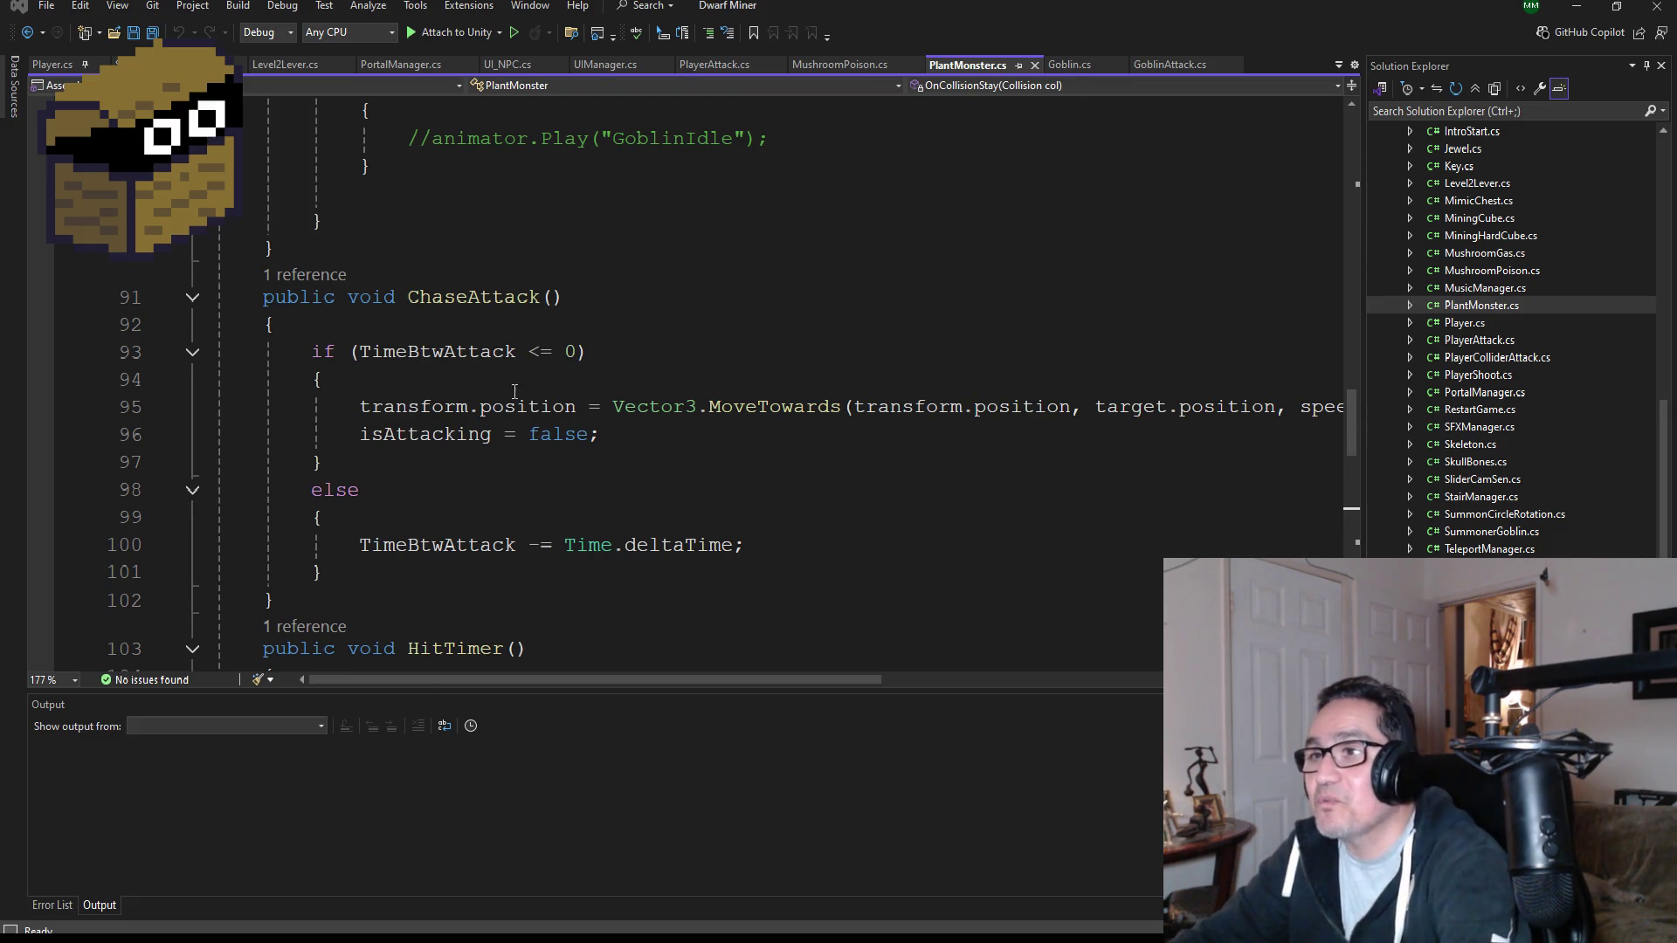
scroll(625, 417, "down", 1)
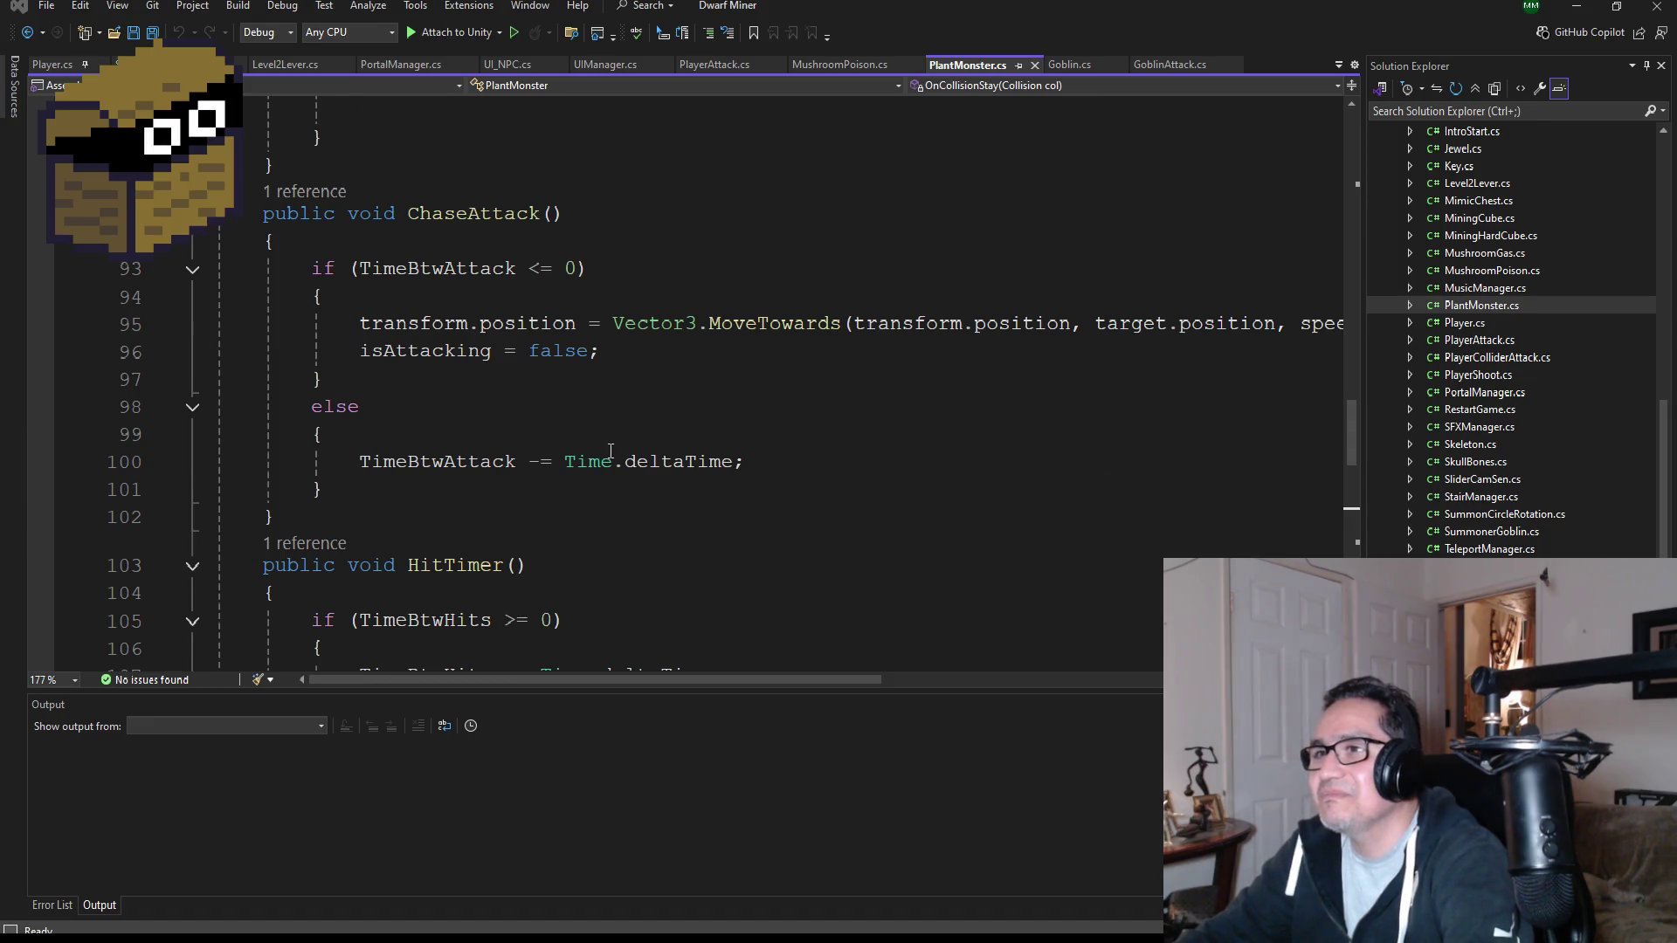
scroll(612, 503, "up", 10)
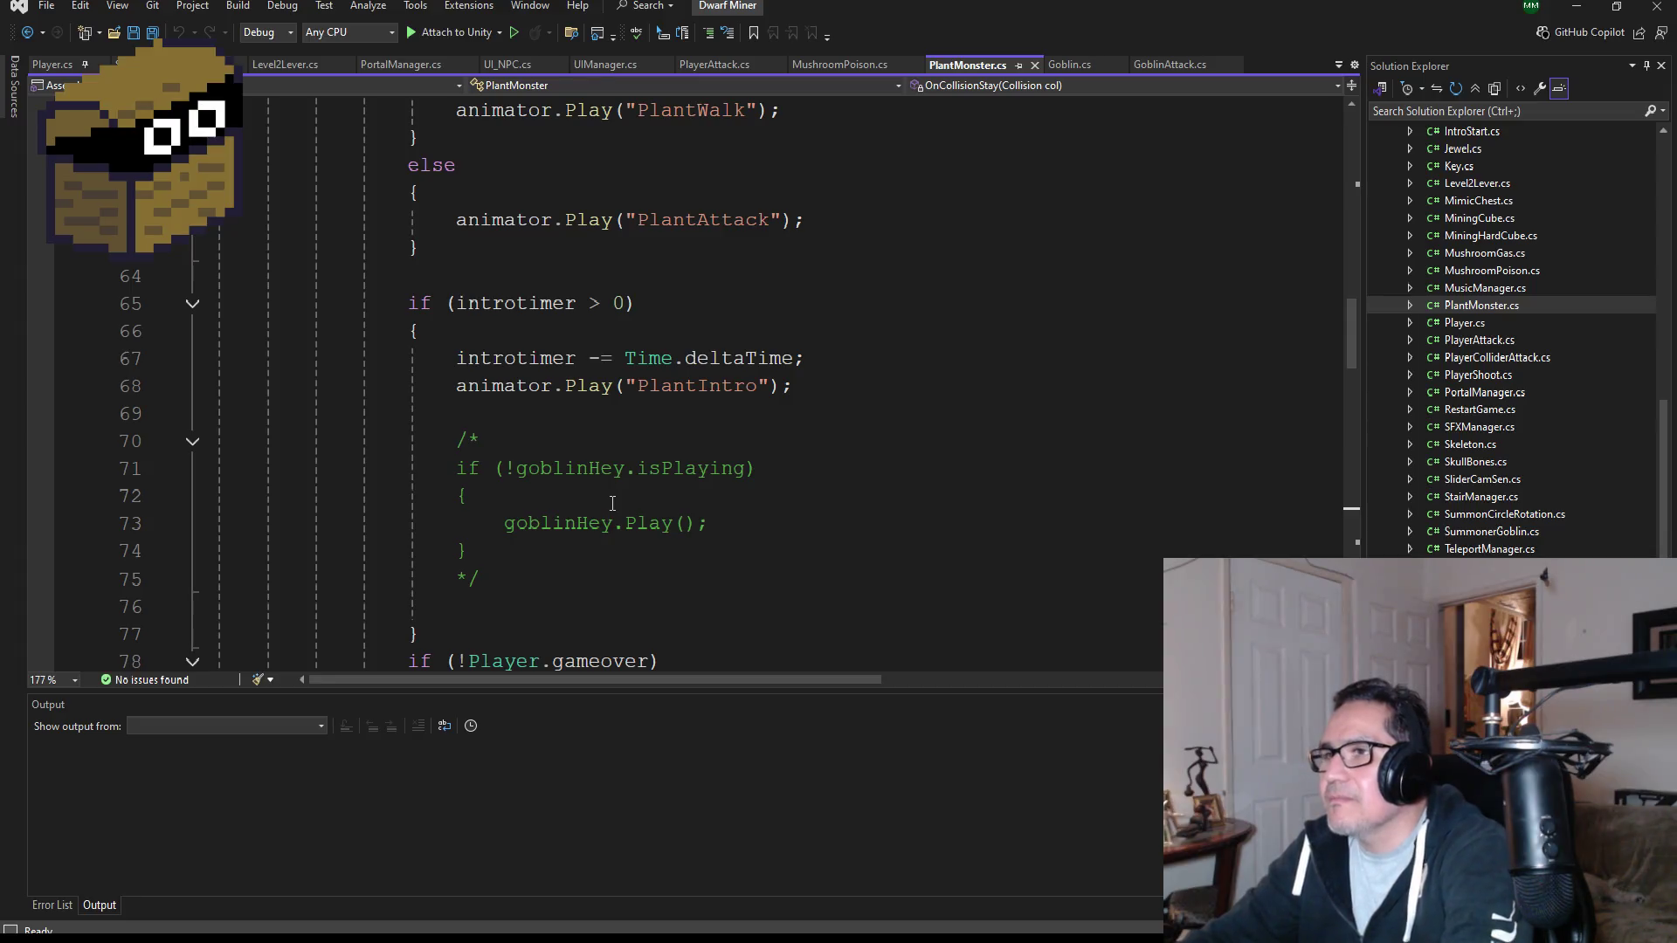
scroll(613, 503, "down", 9)
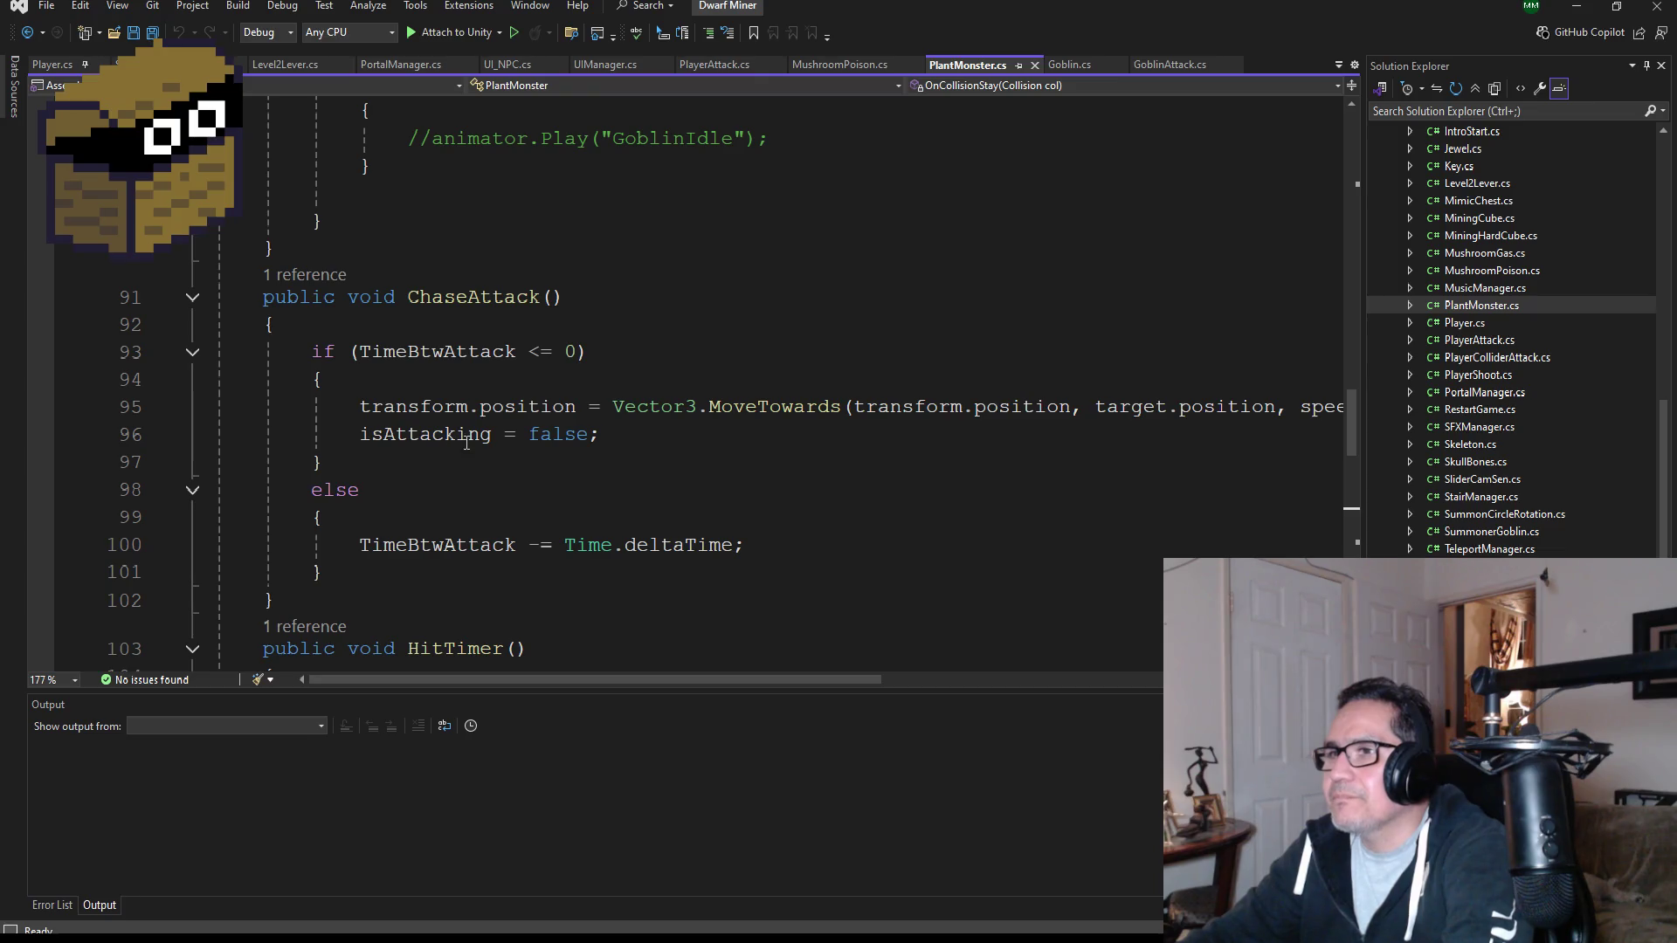
scroll(430, 495, "down", 3)
scroll(572, 538, "down", 2)
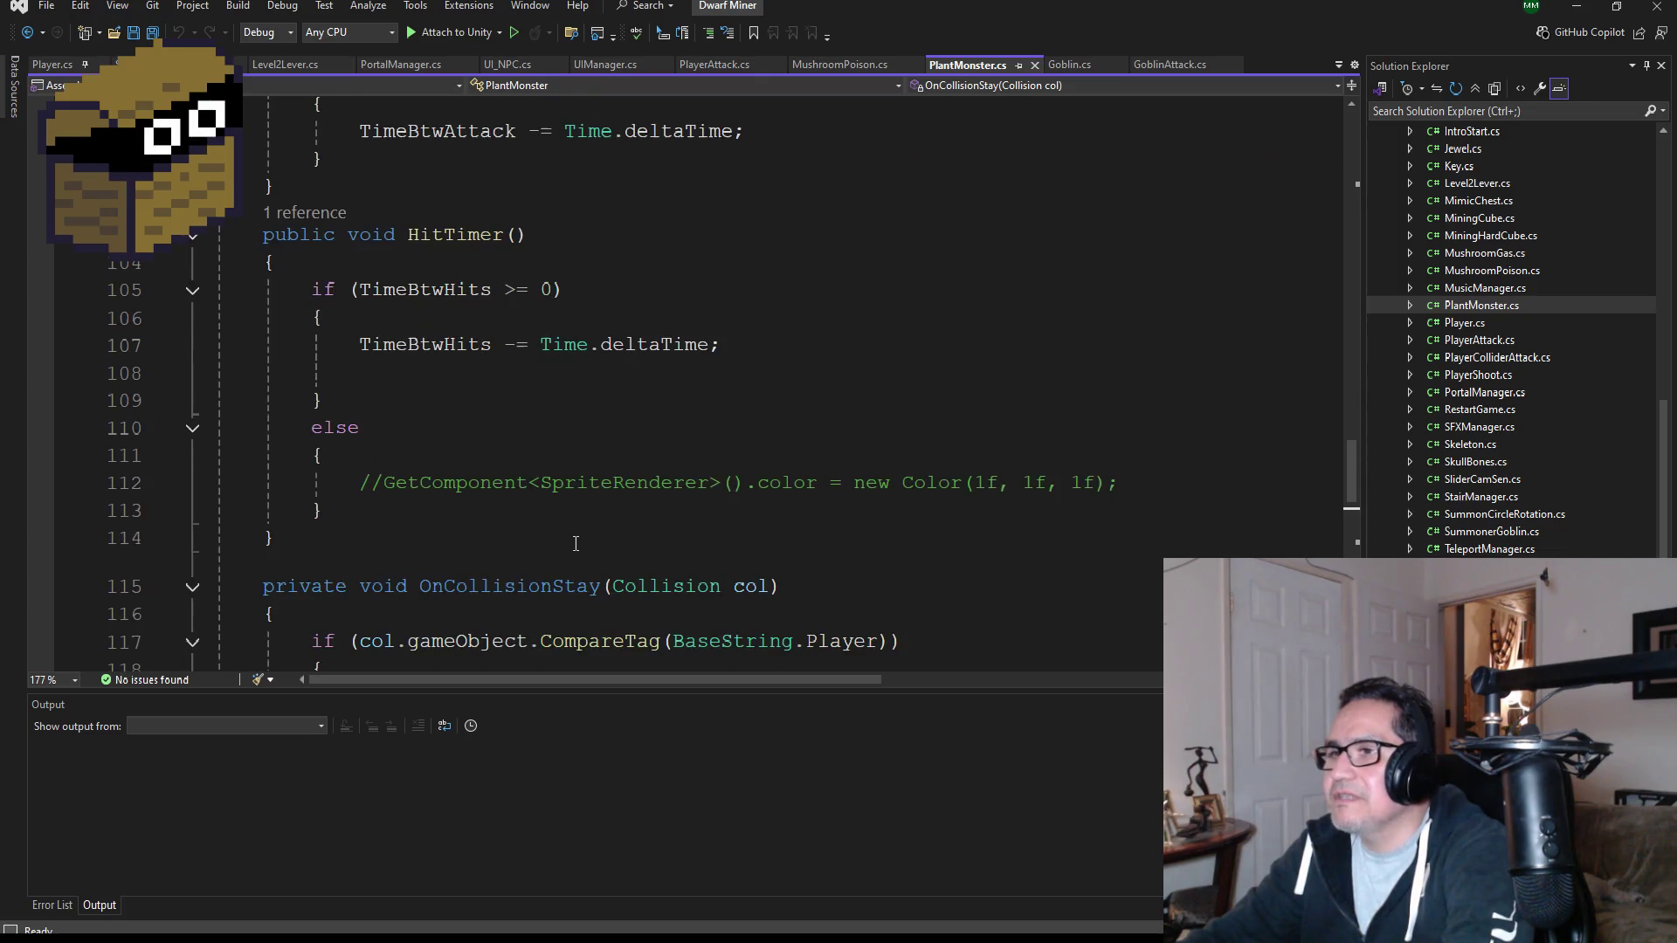
scroll(595, 545, "down", 4)
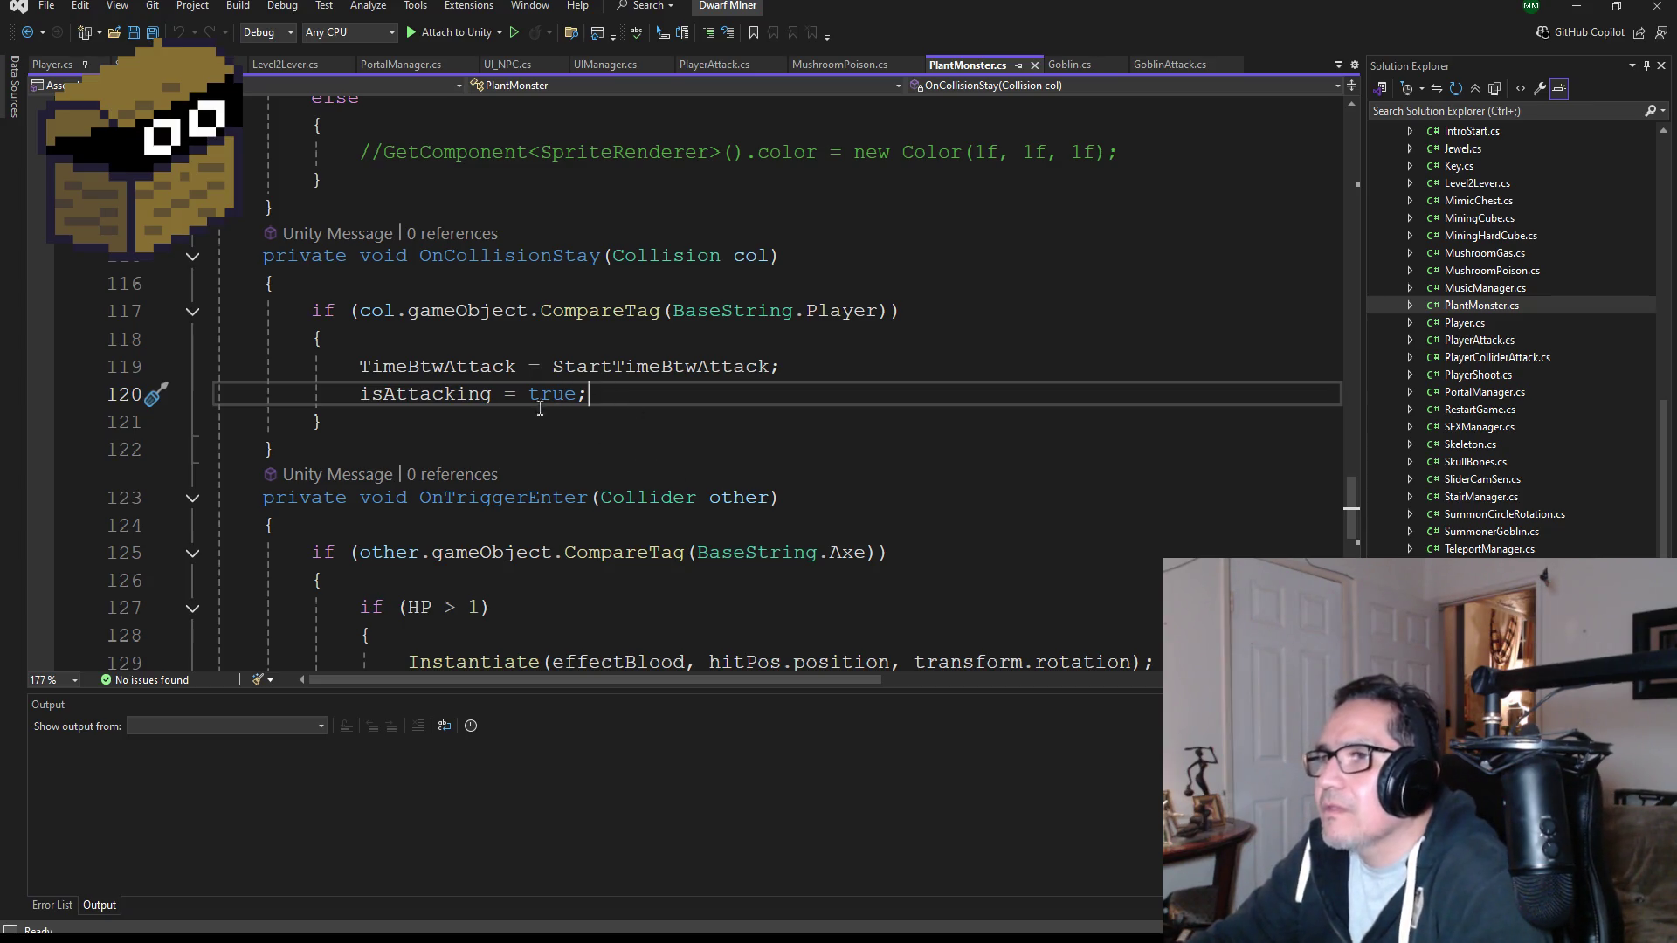
left_click(481, 366)
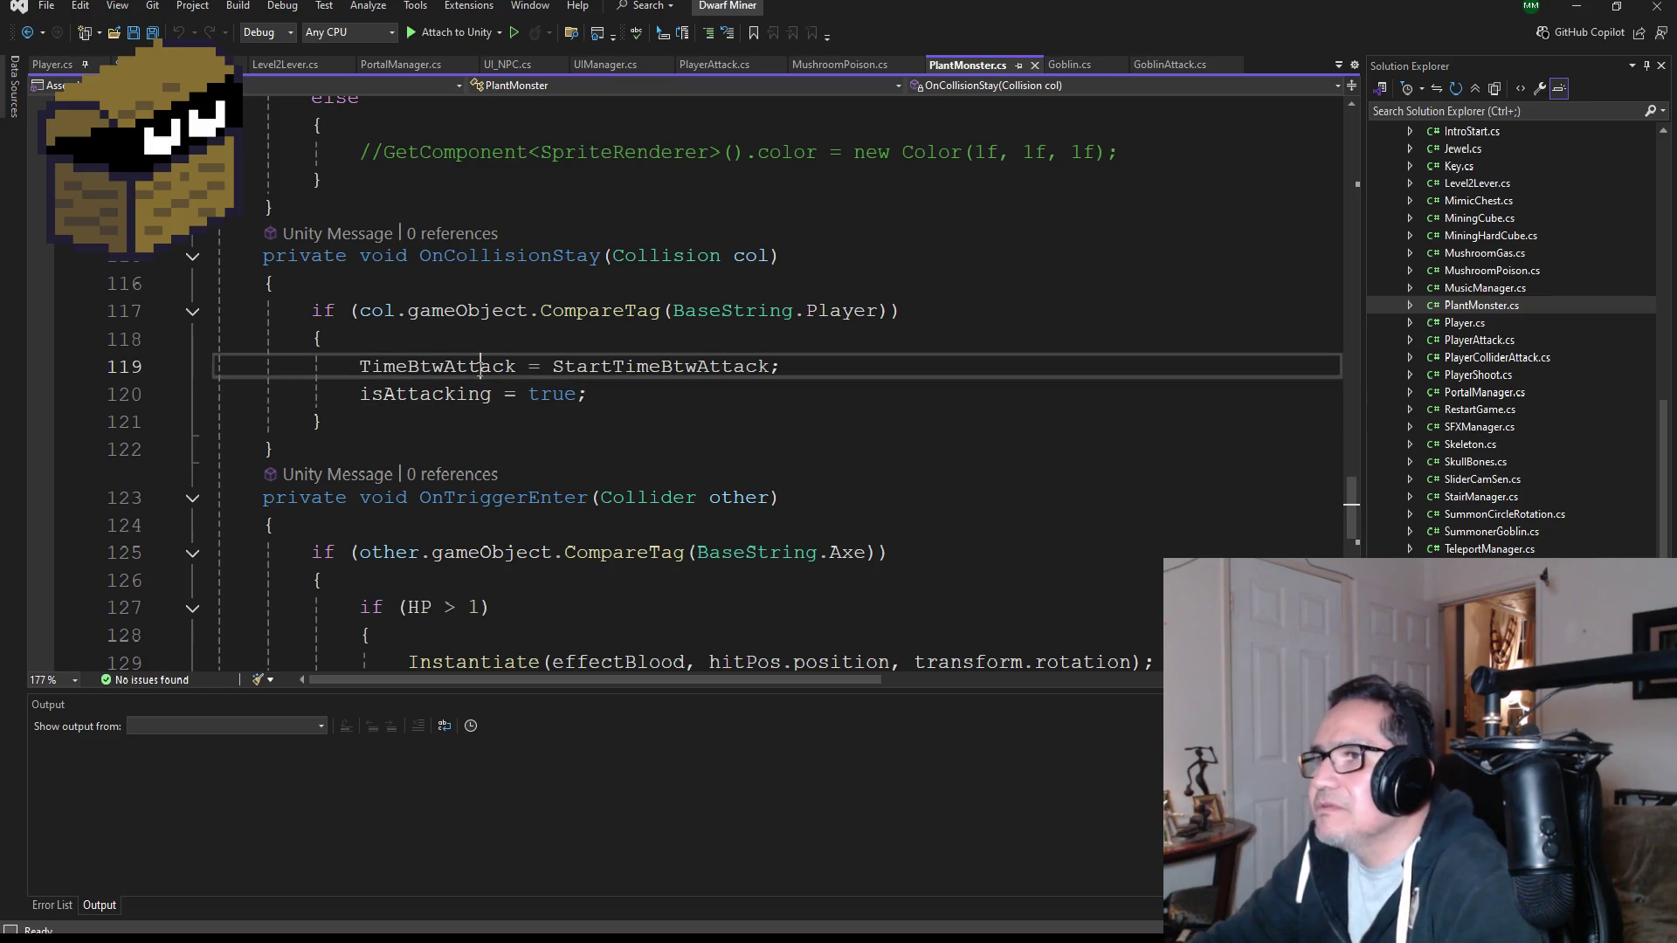
double_click(480, 366)
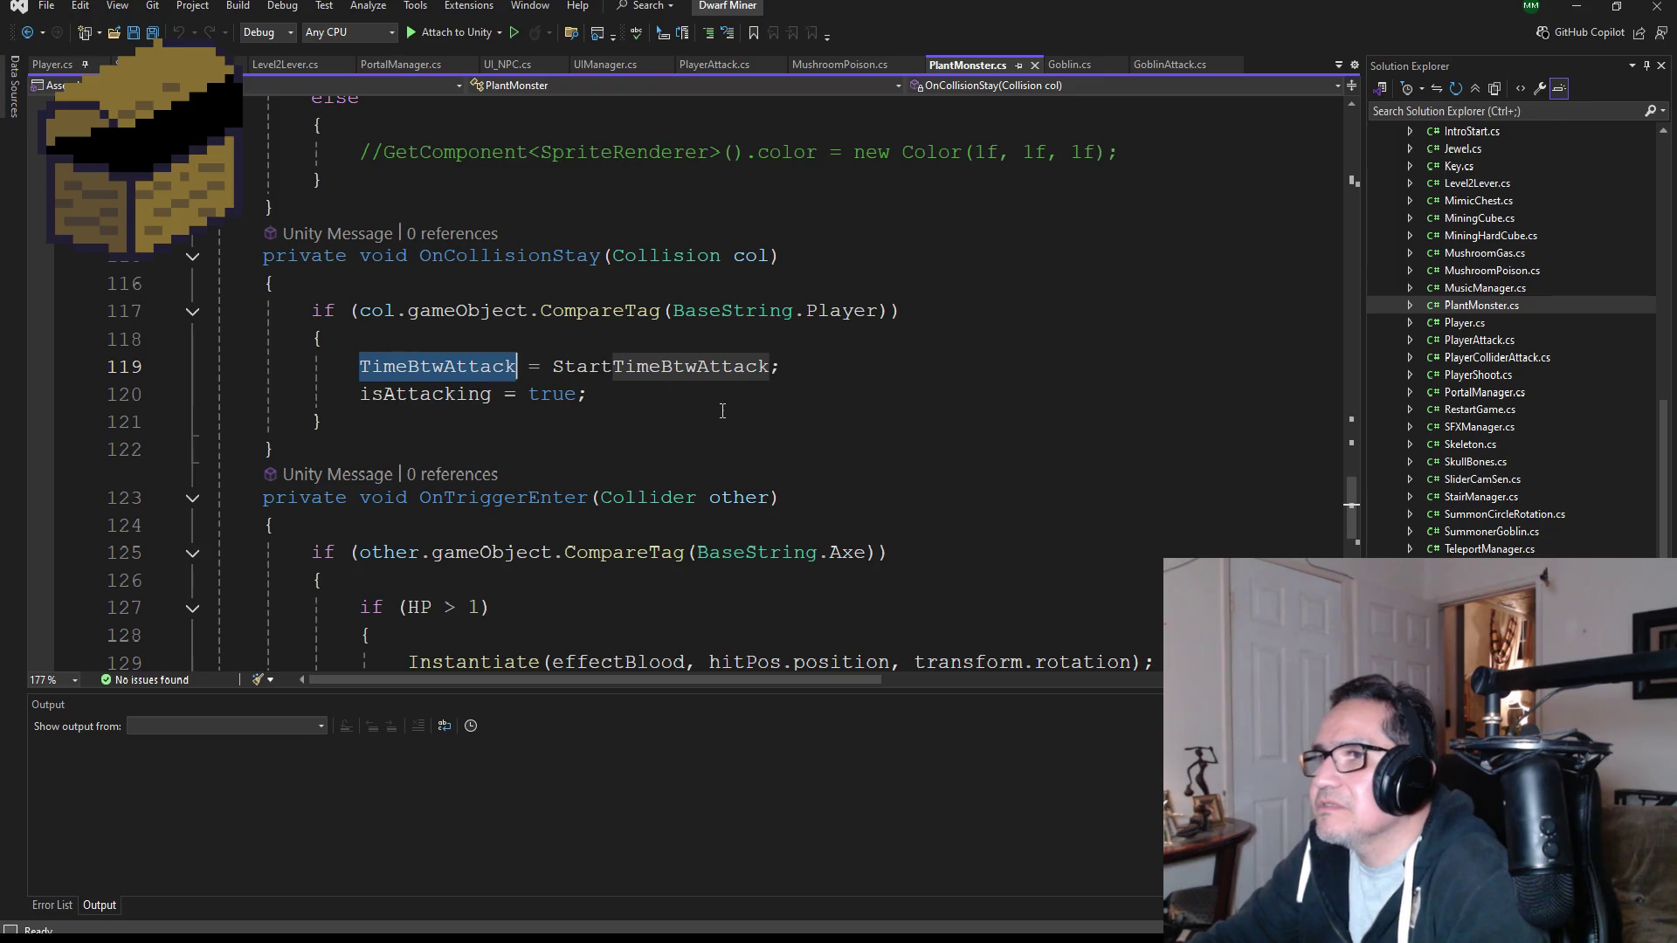
left_click(670, 368)
double_click(671, 368)
scroll(698, 440, "up", 3)
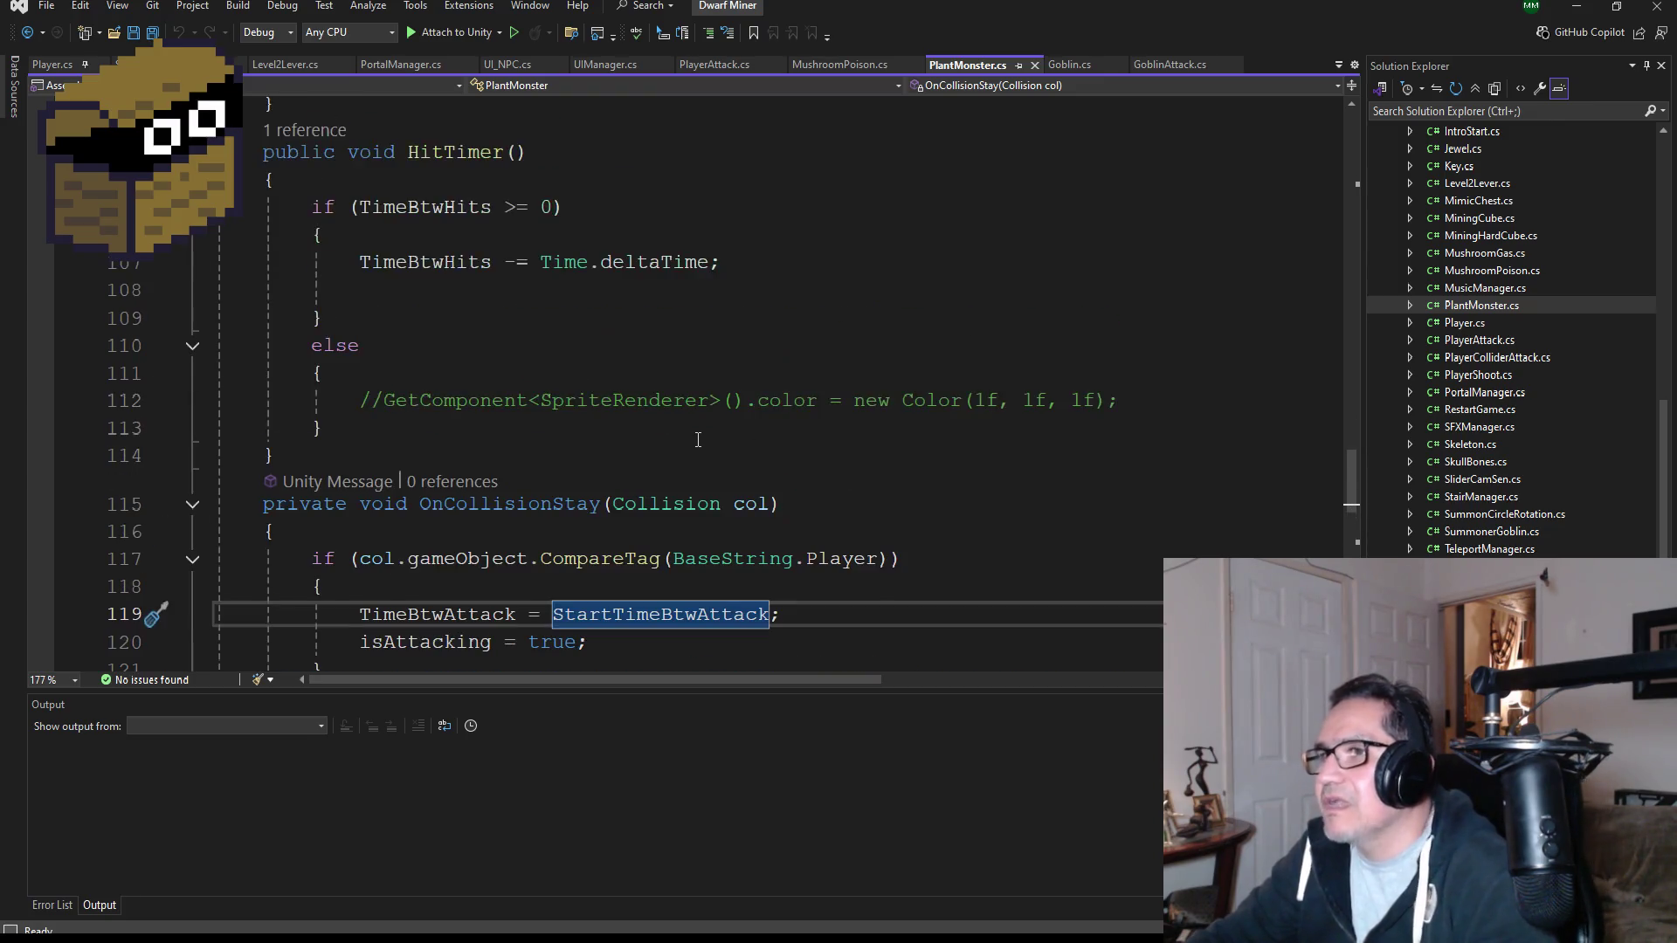
scroll(698, 439, "up", 2)
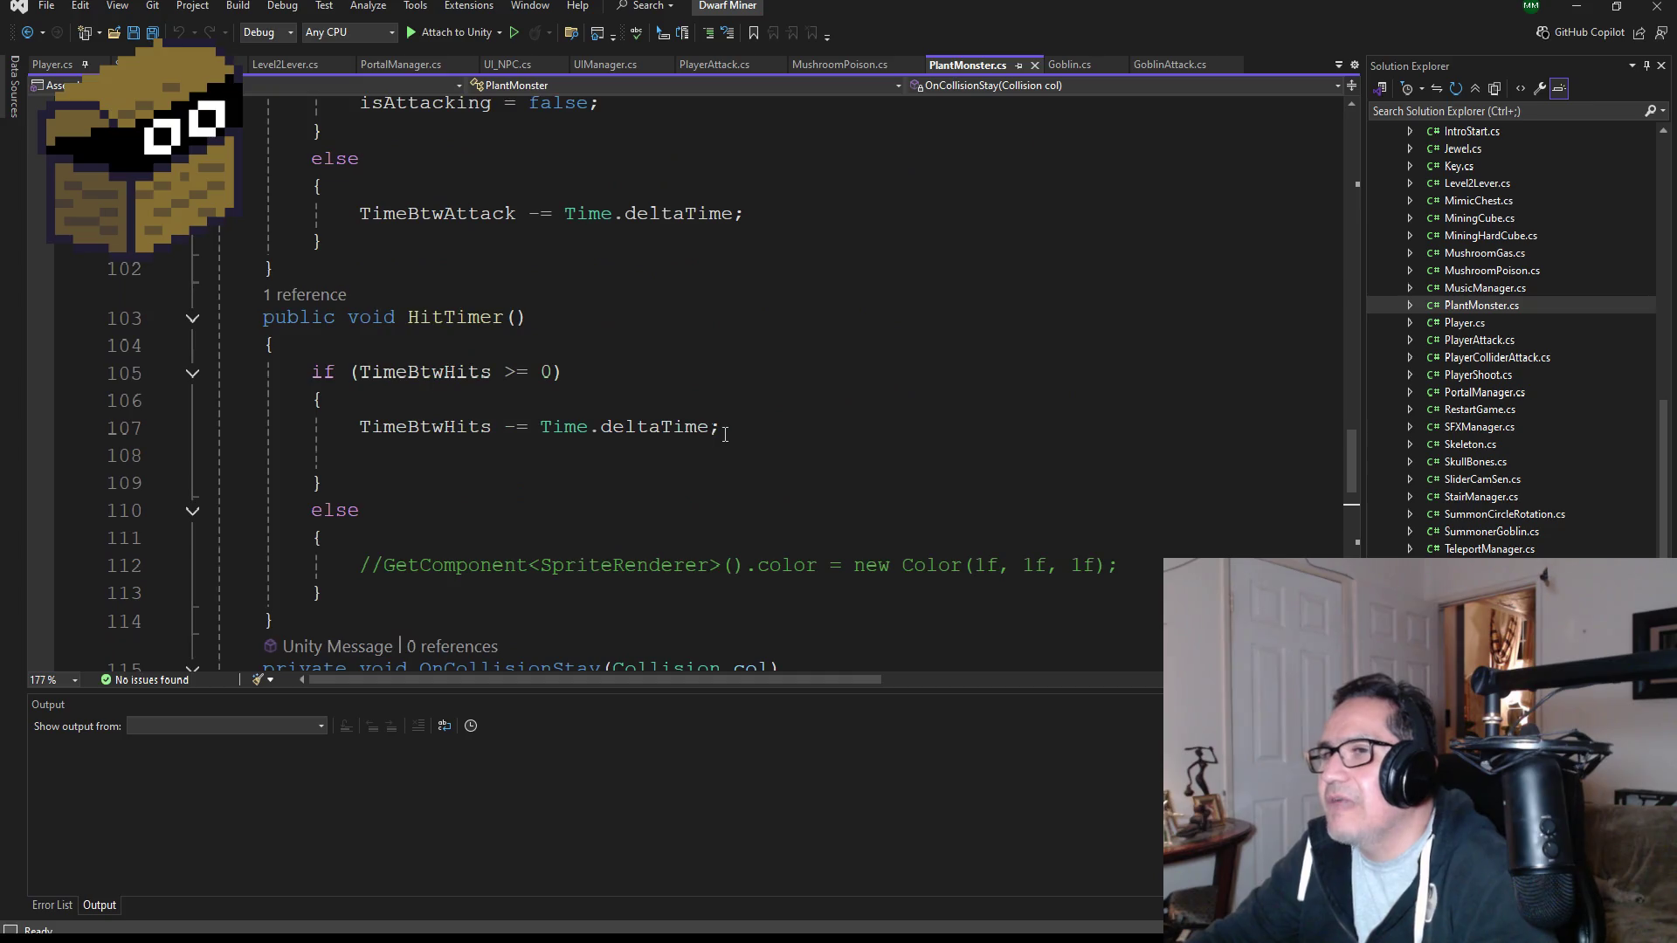
left_click(1576, 7)
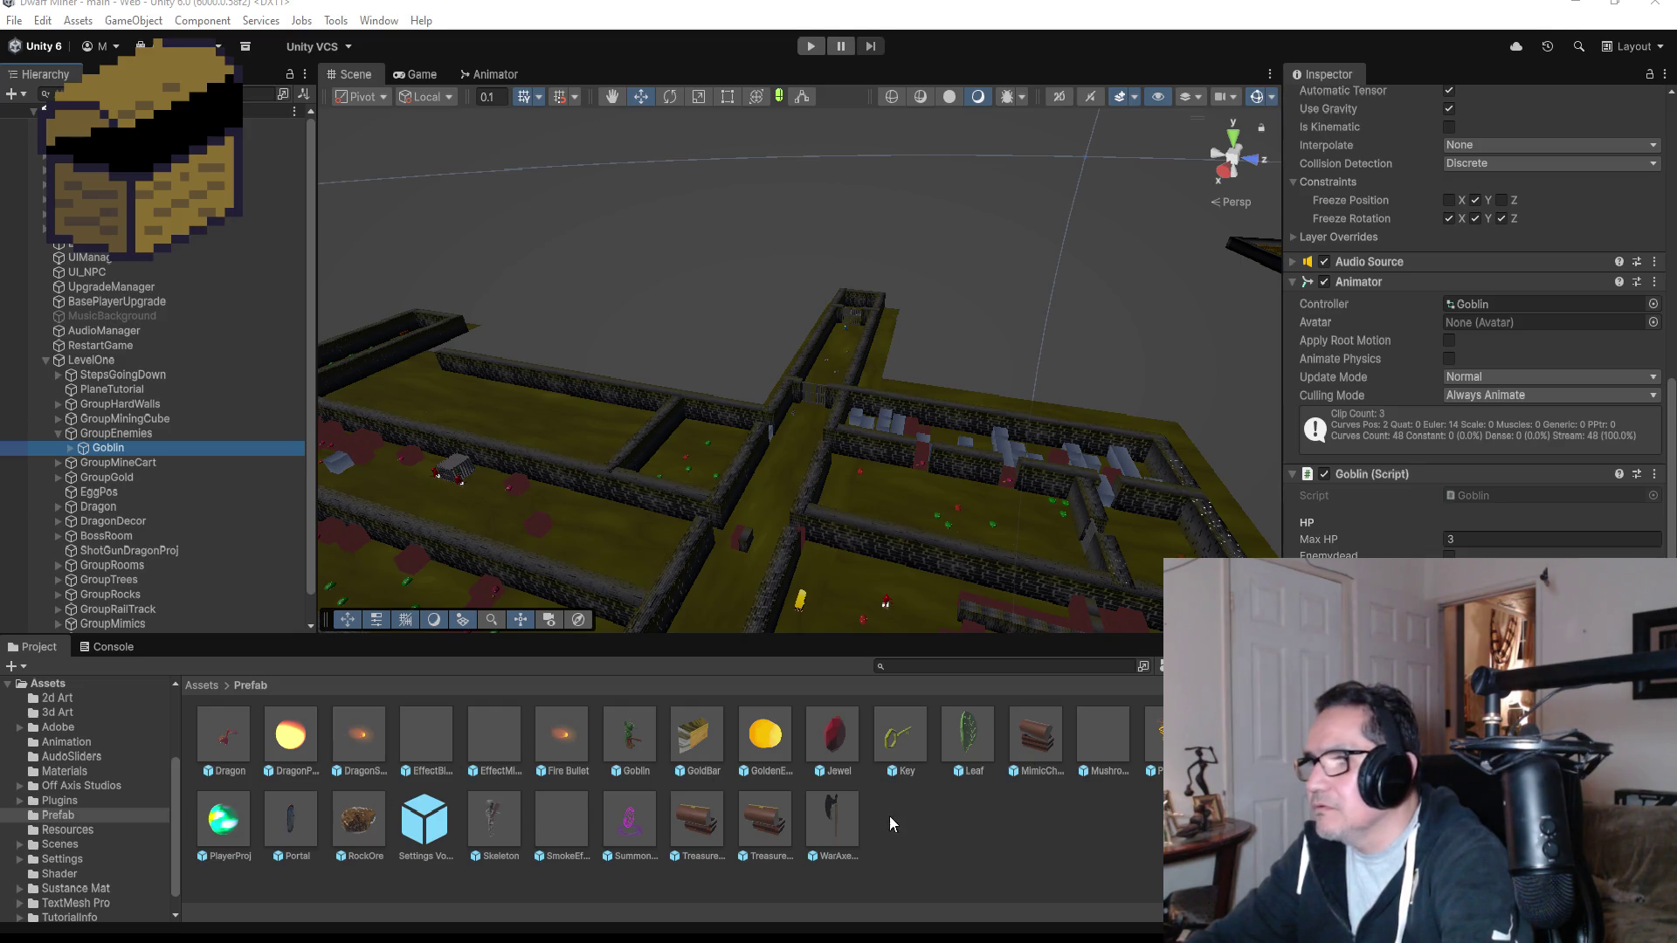
Open the PlantMonster prefab for editing and enter Play mode.
double_click(1154, 738)
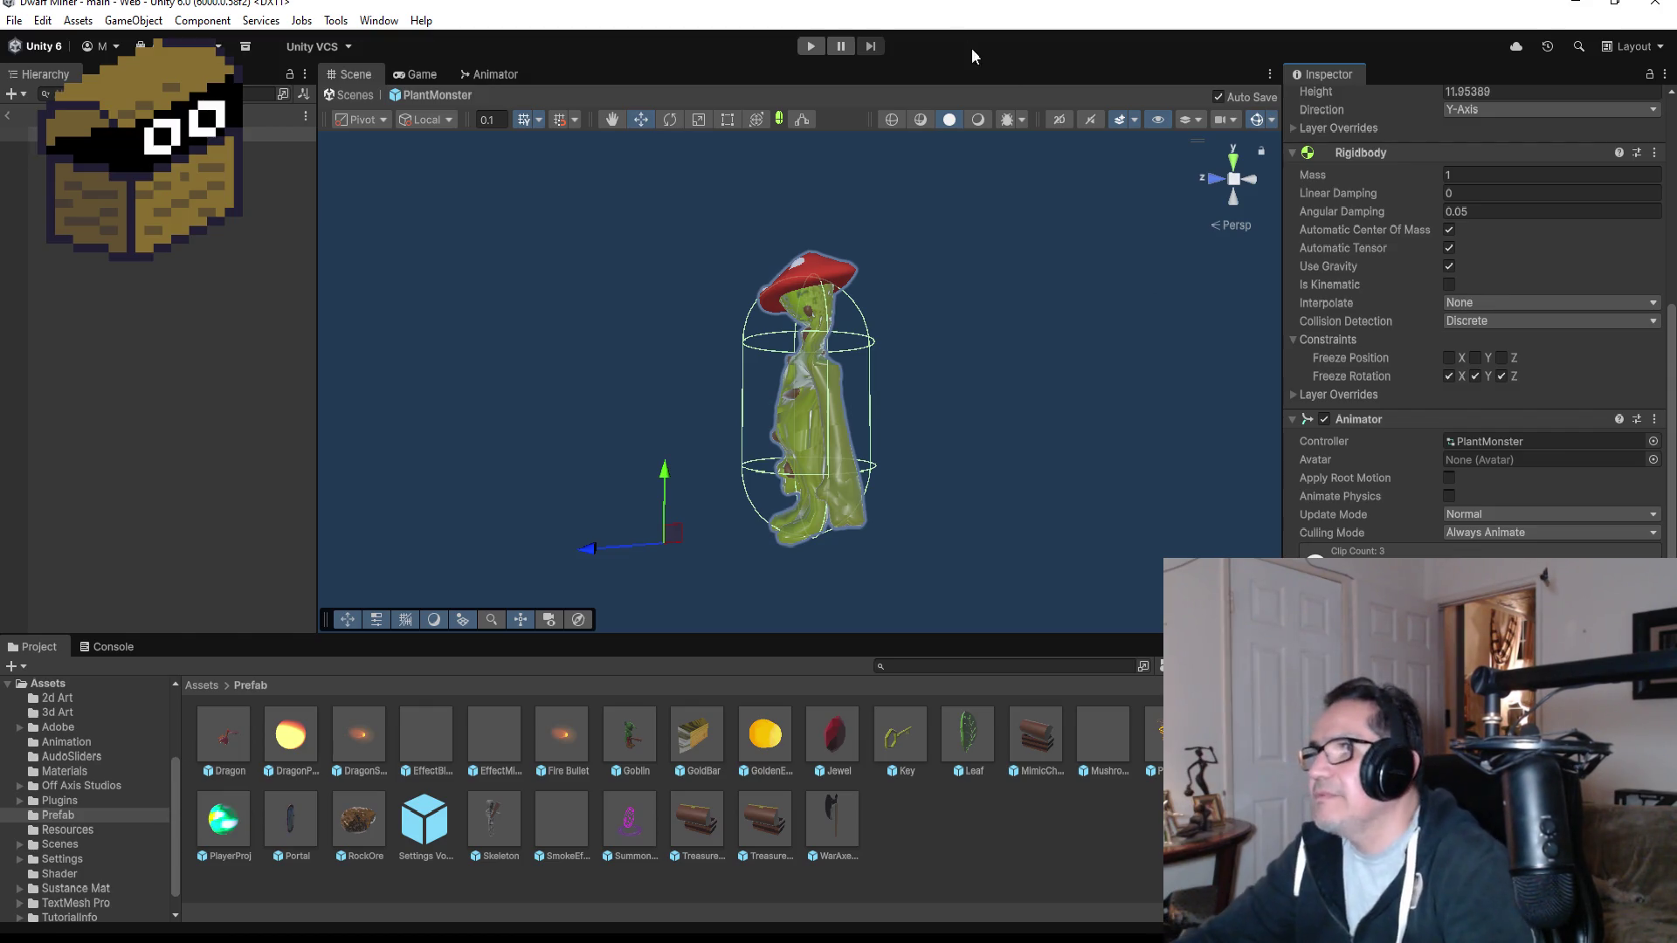
left_click(814, 49)
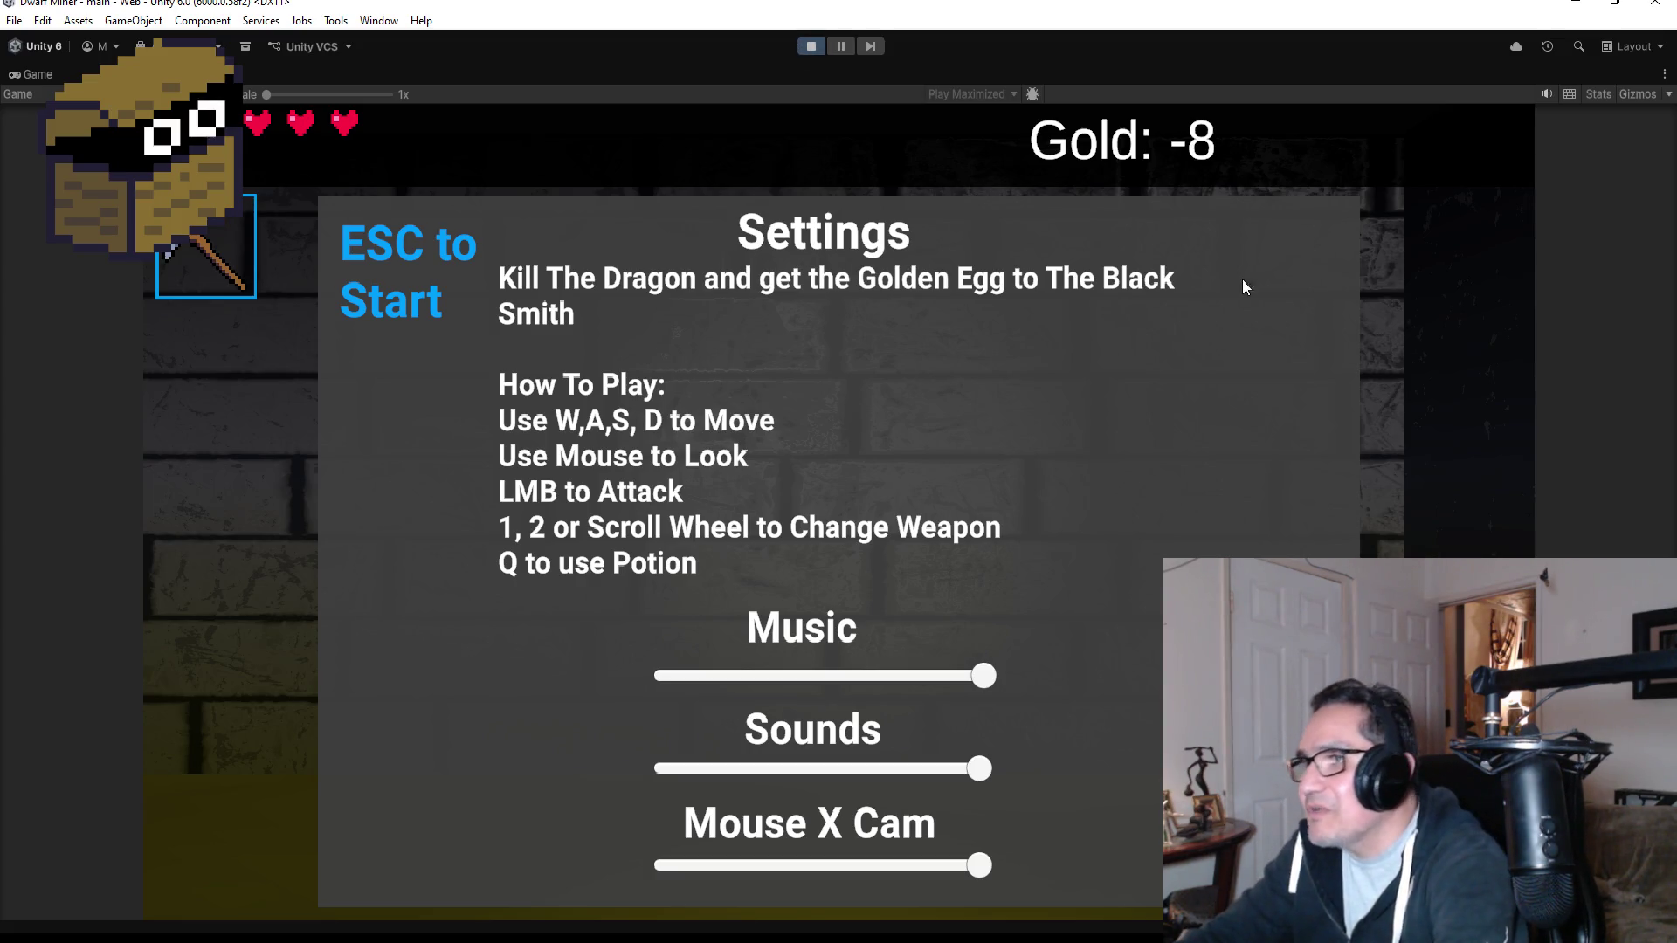
Fight the plant monster with the axe until it dies, then stop Play mode.
key("Escape")
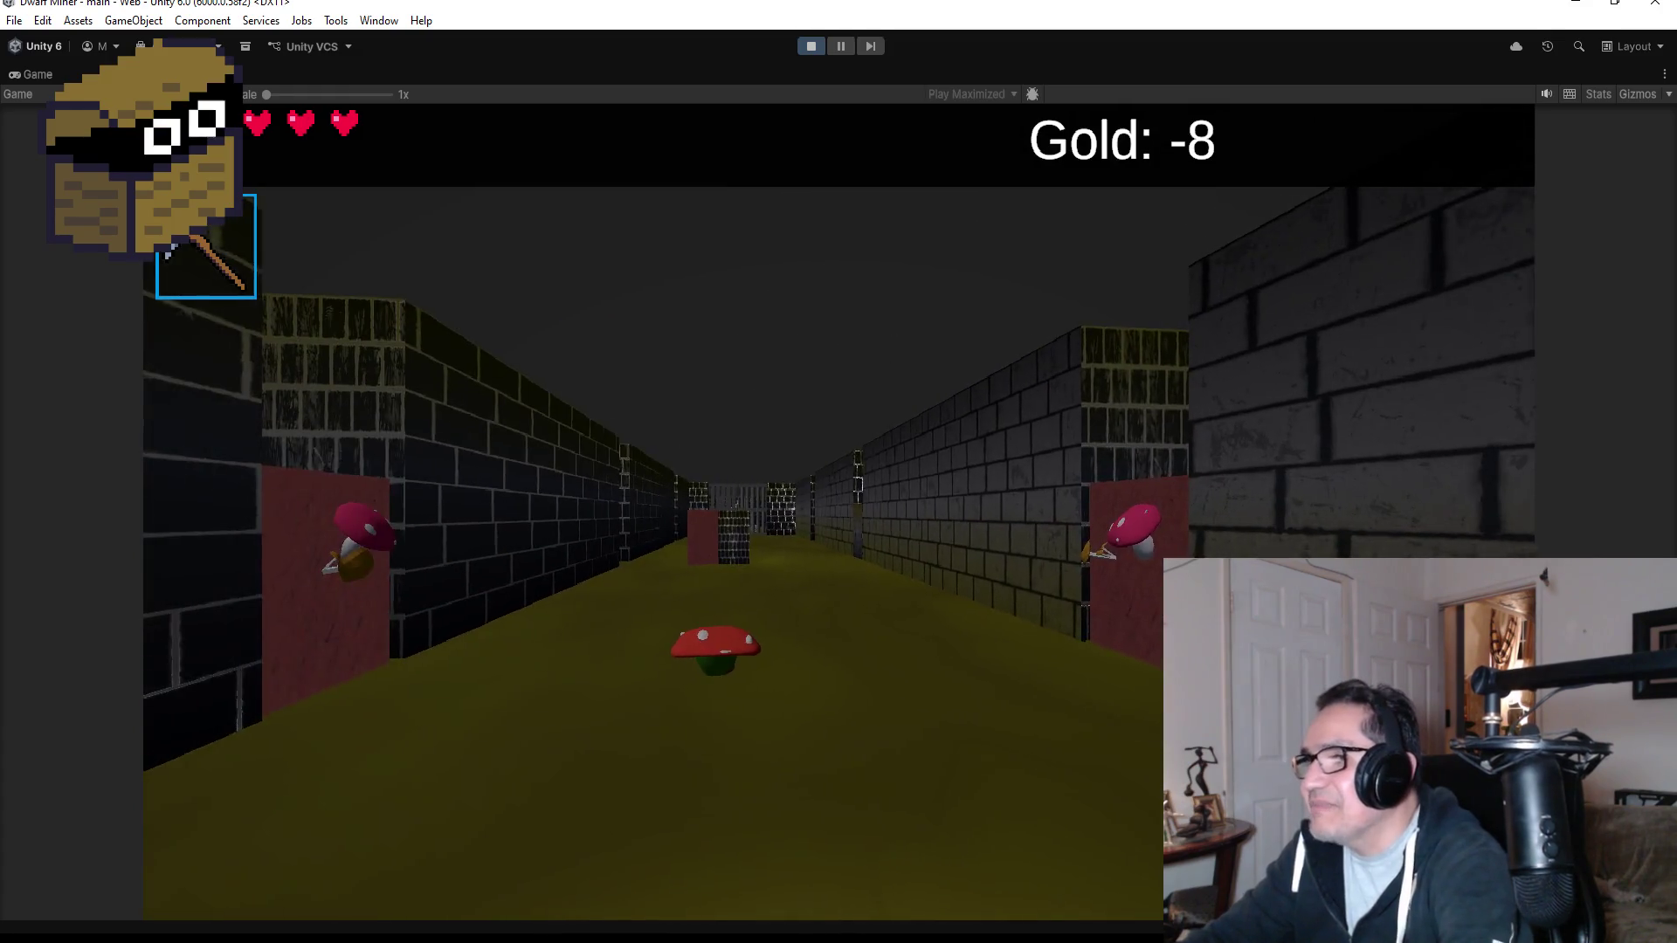
key("2")
key("w")
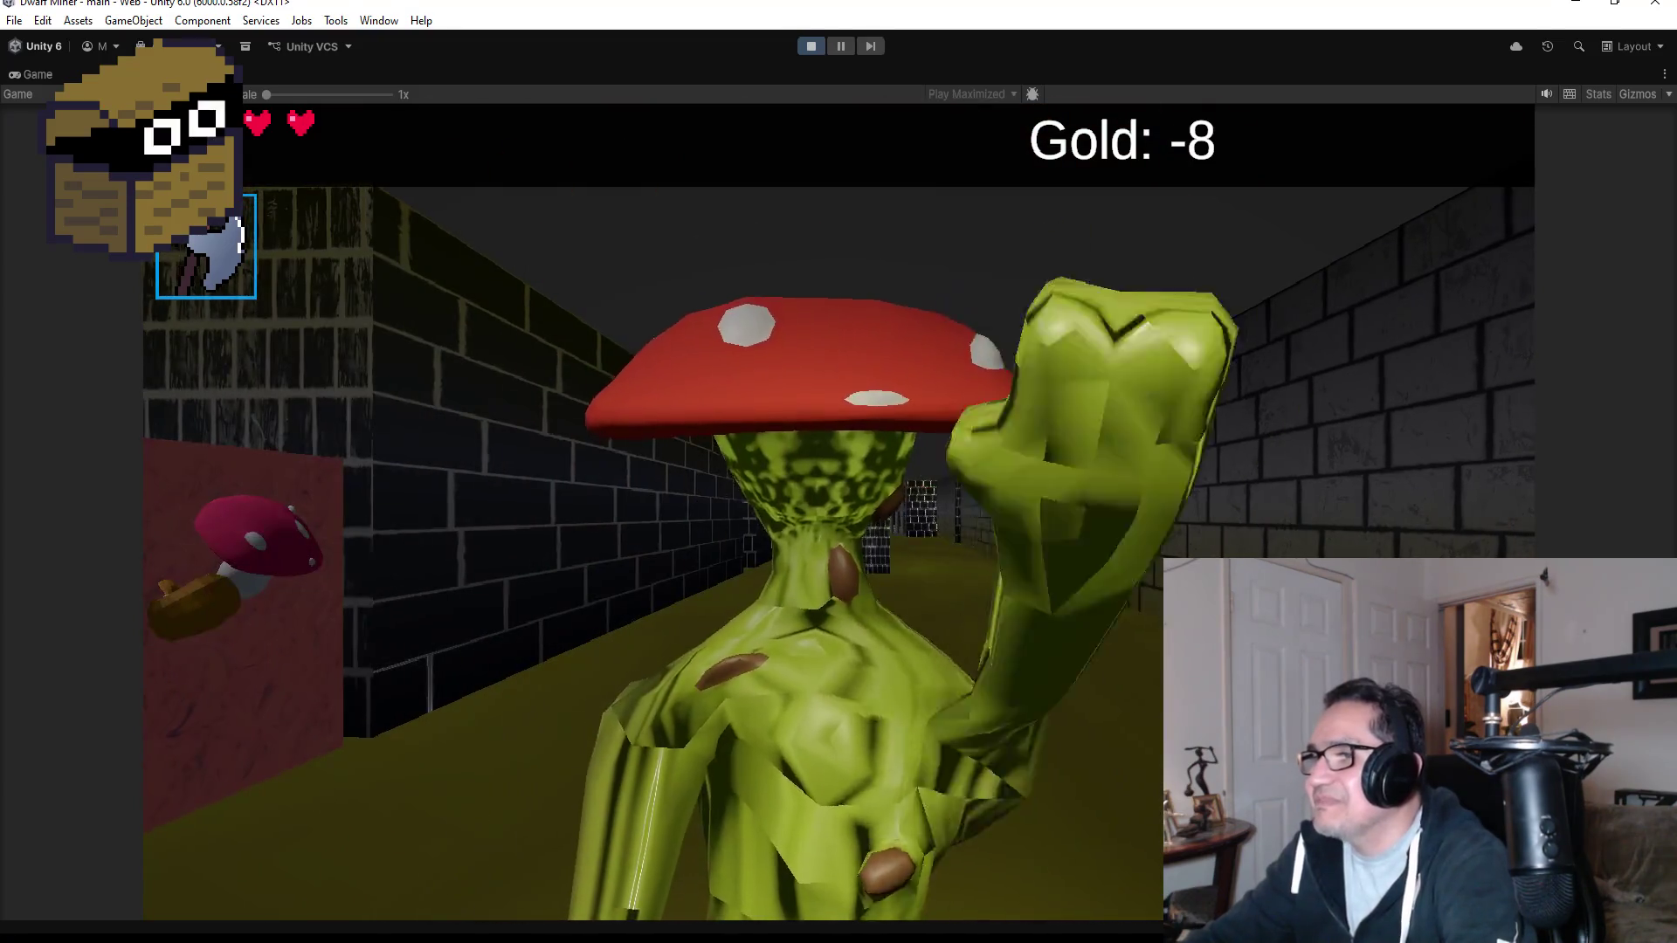
key("s")
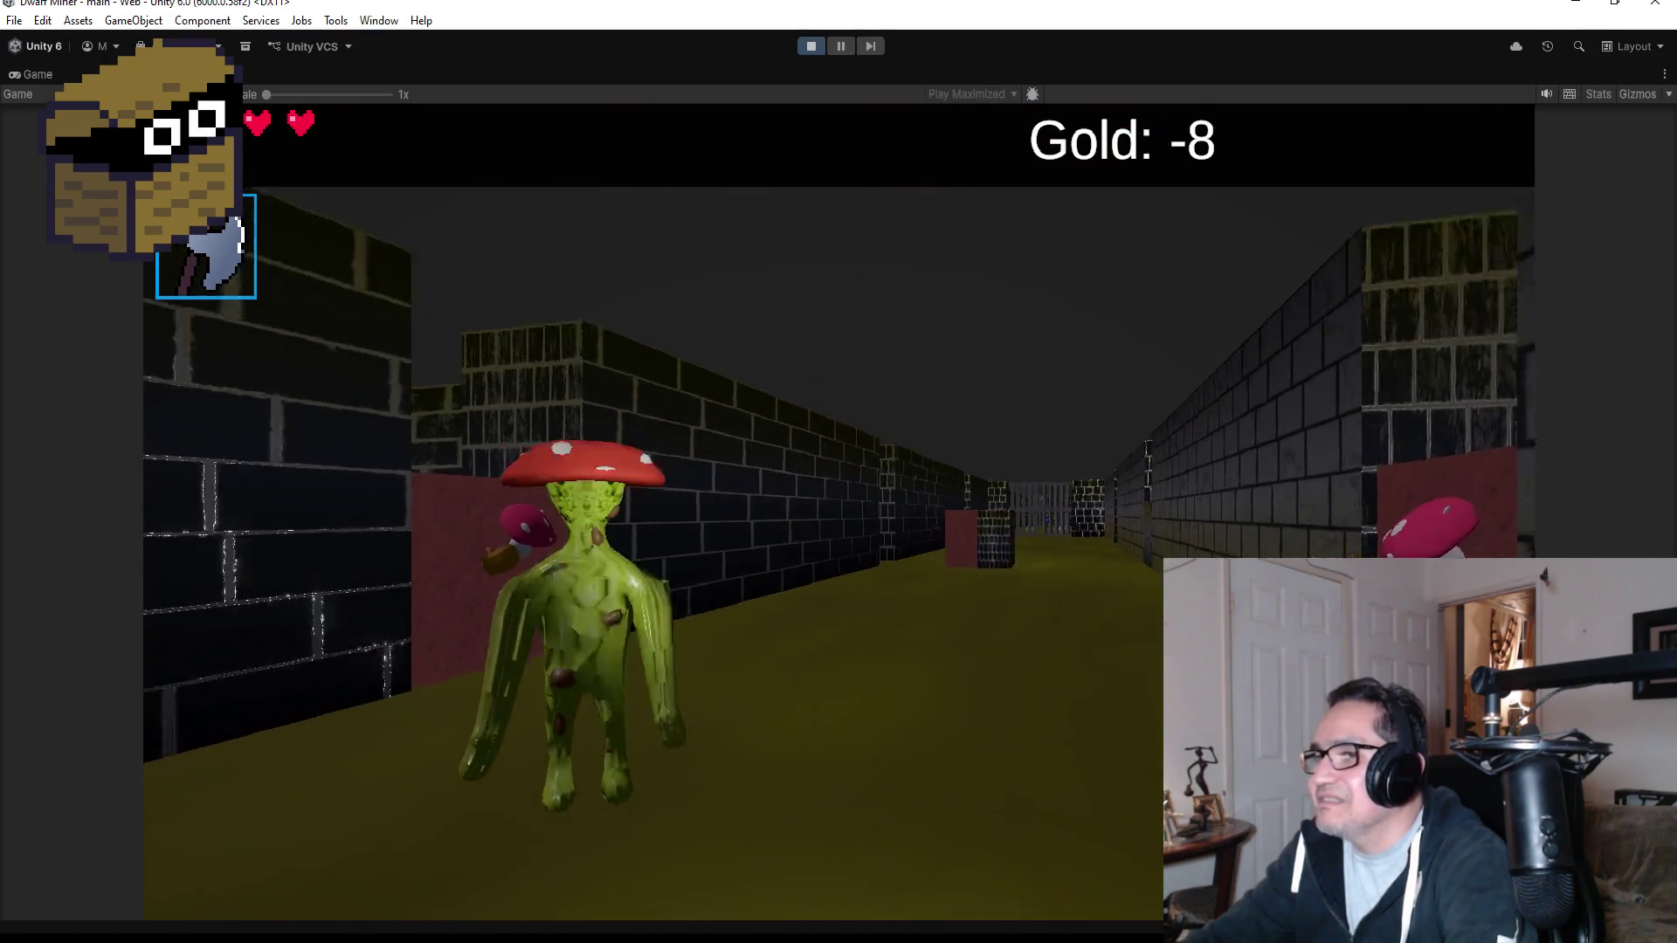
key("a")
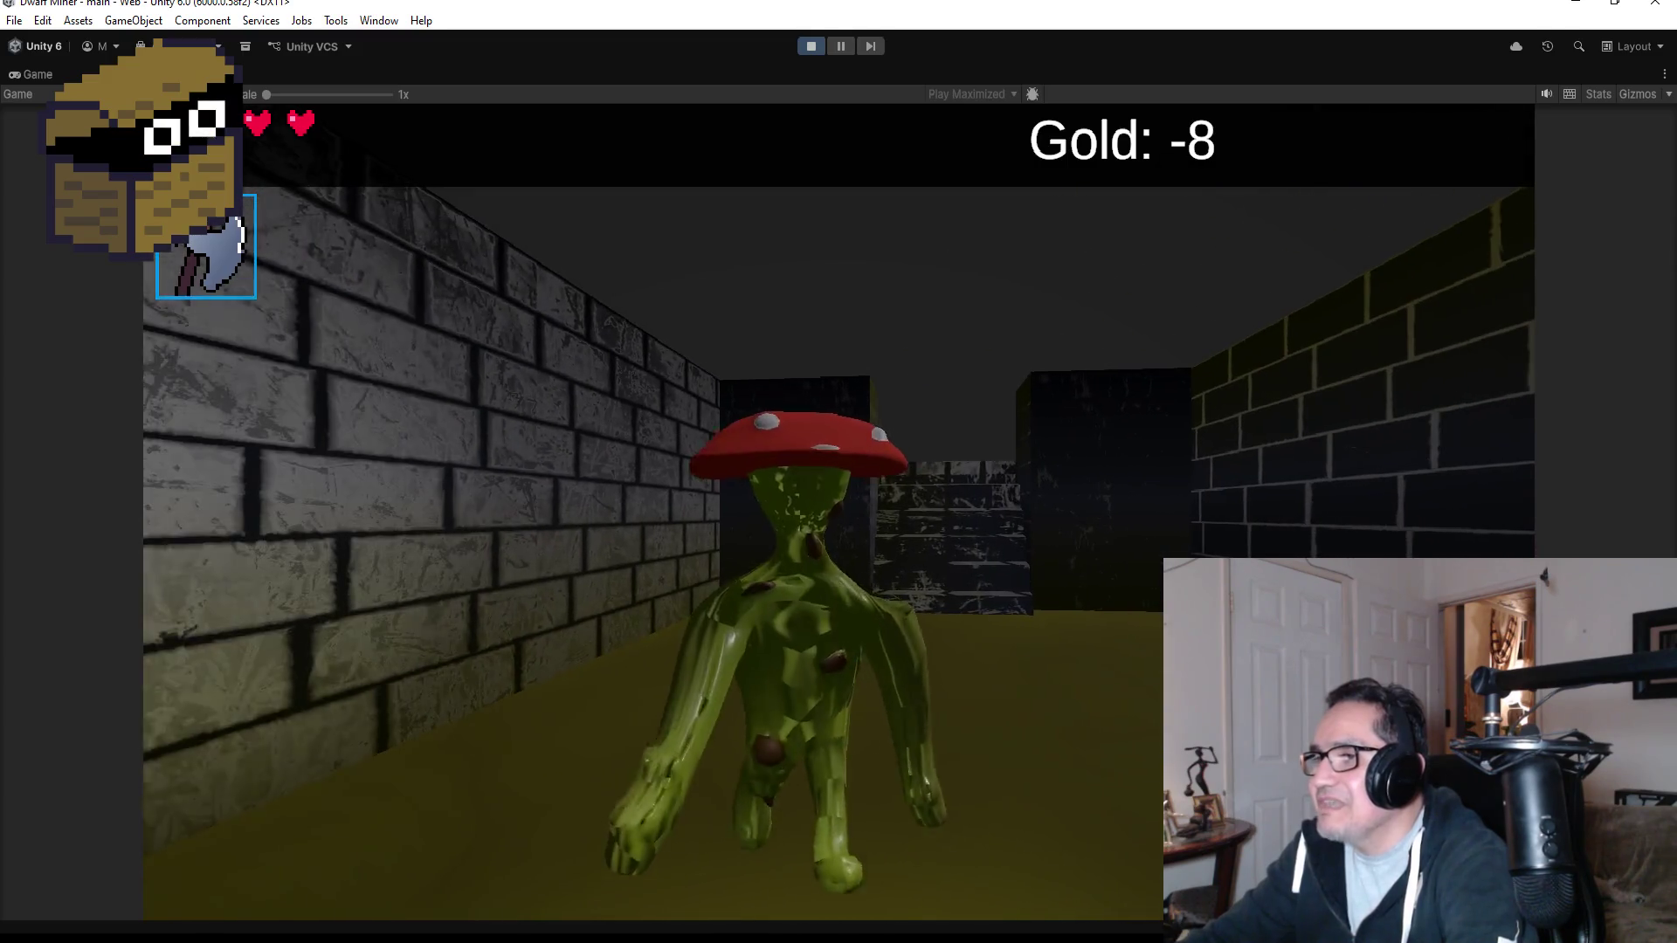
key("s")
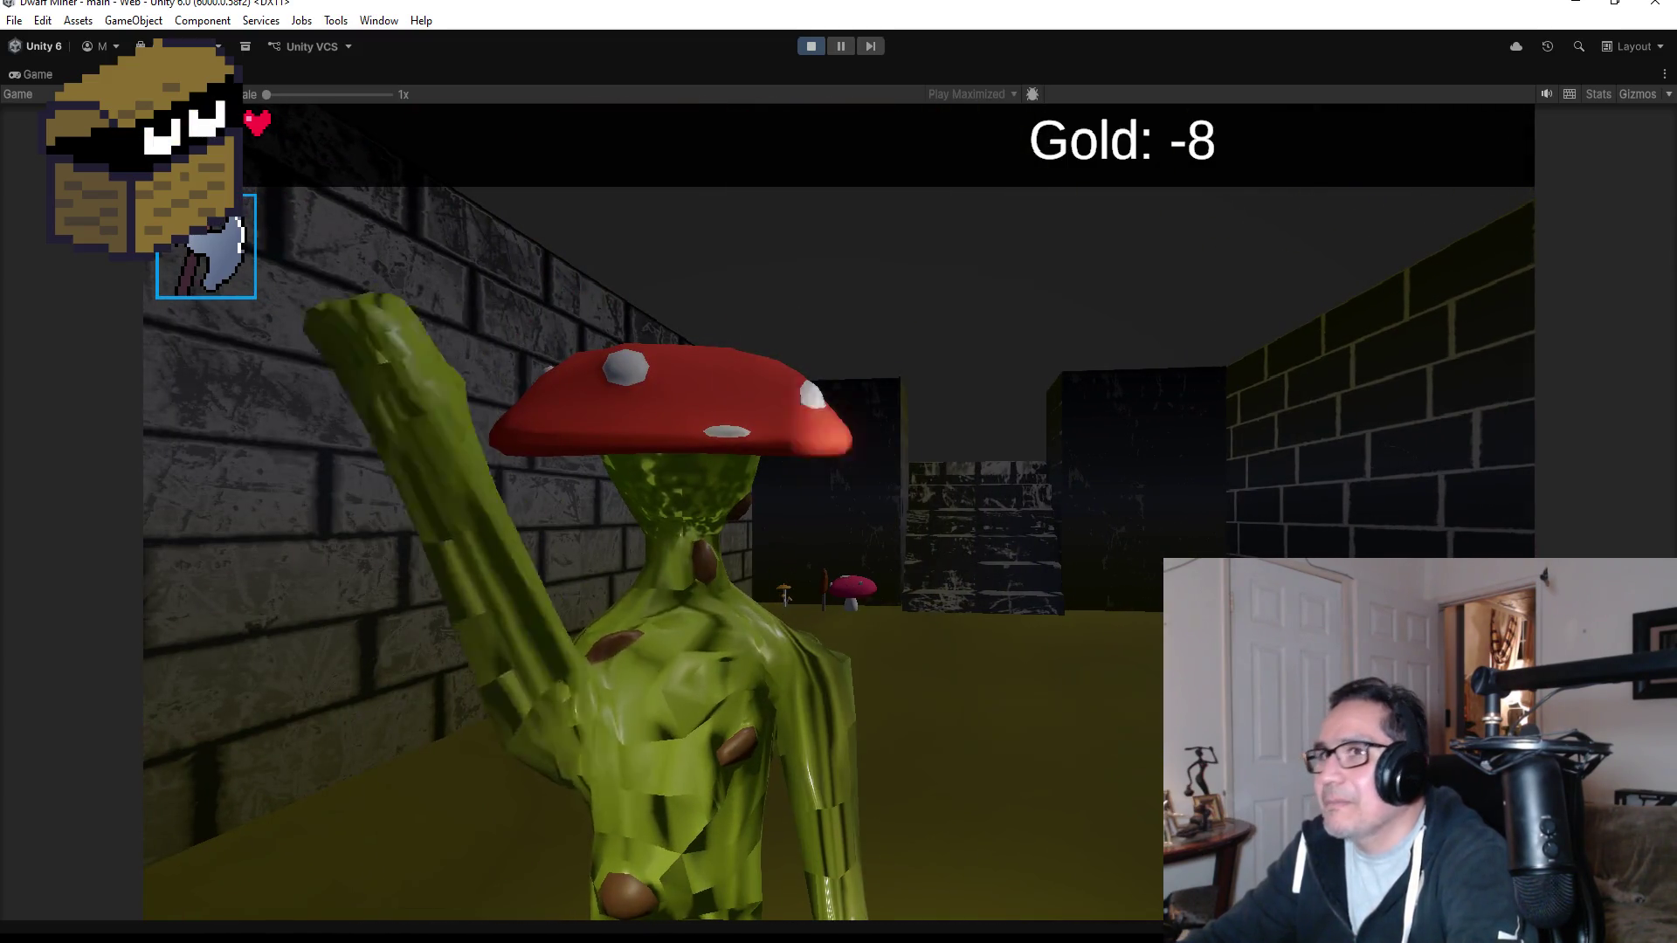
key("s")
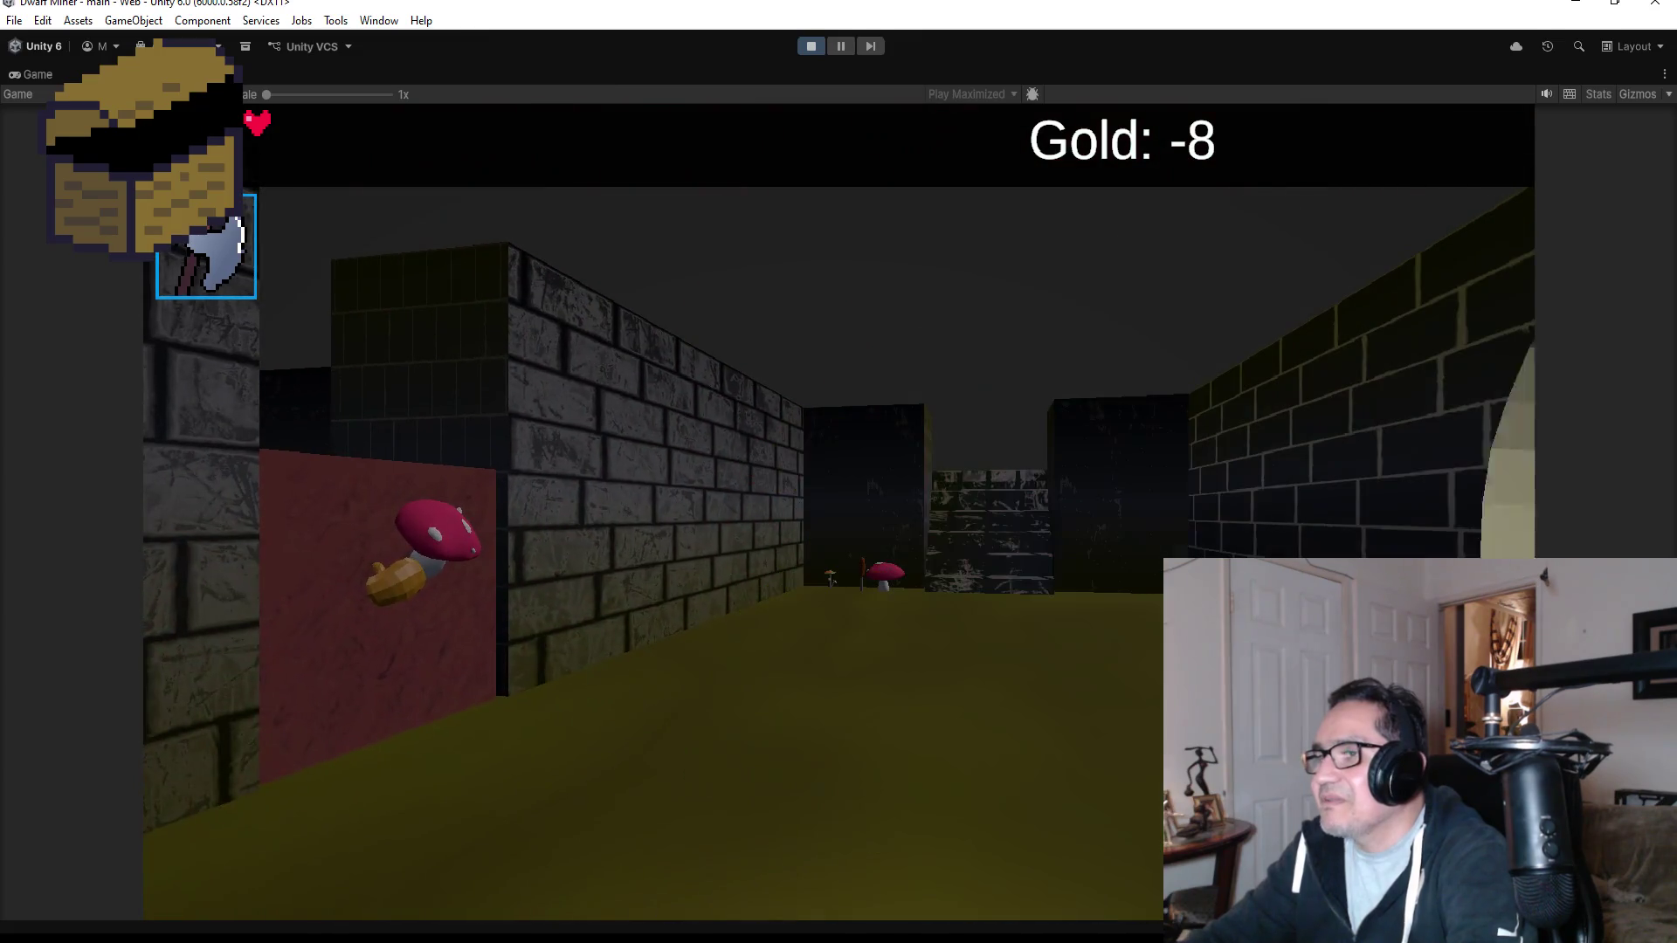
key("Escape")
left_click(816, 51)
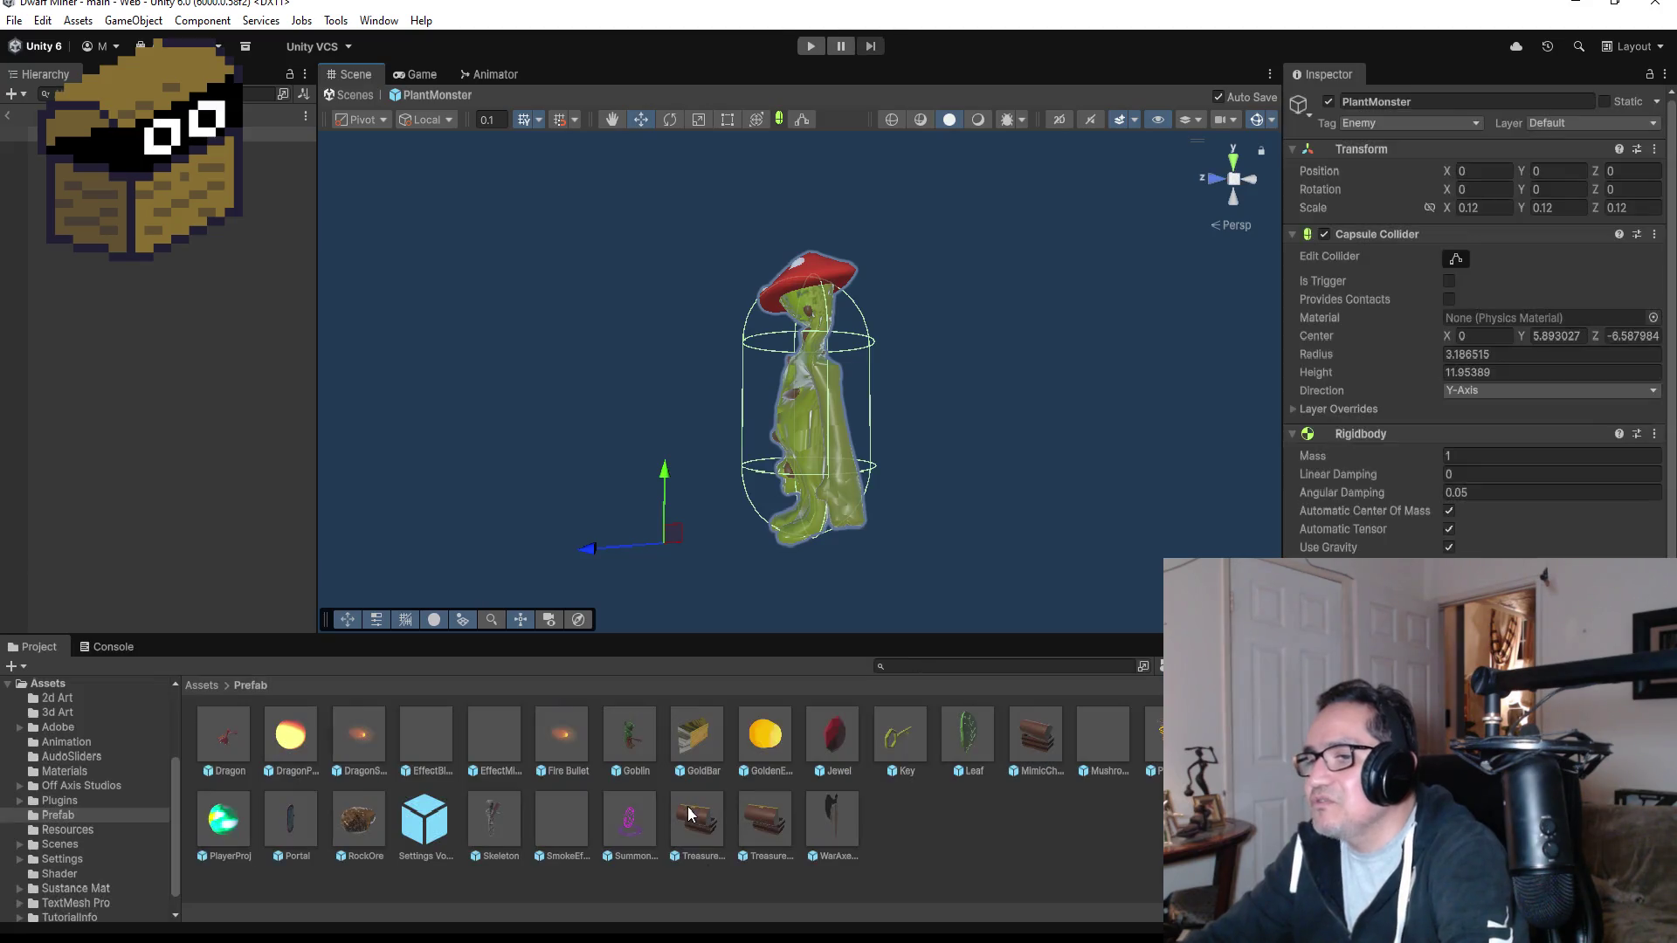
Remove the Capsule Collider from the PlantMonster prefab, leaving Rigidbody, Animator and the Plant Monster script.
left_click_drag(843, 386, 1013, 400)
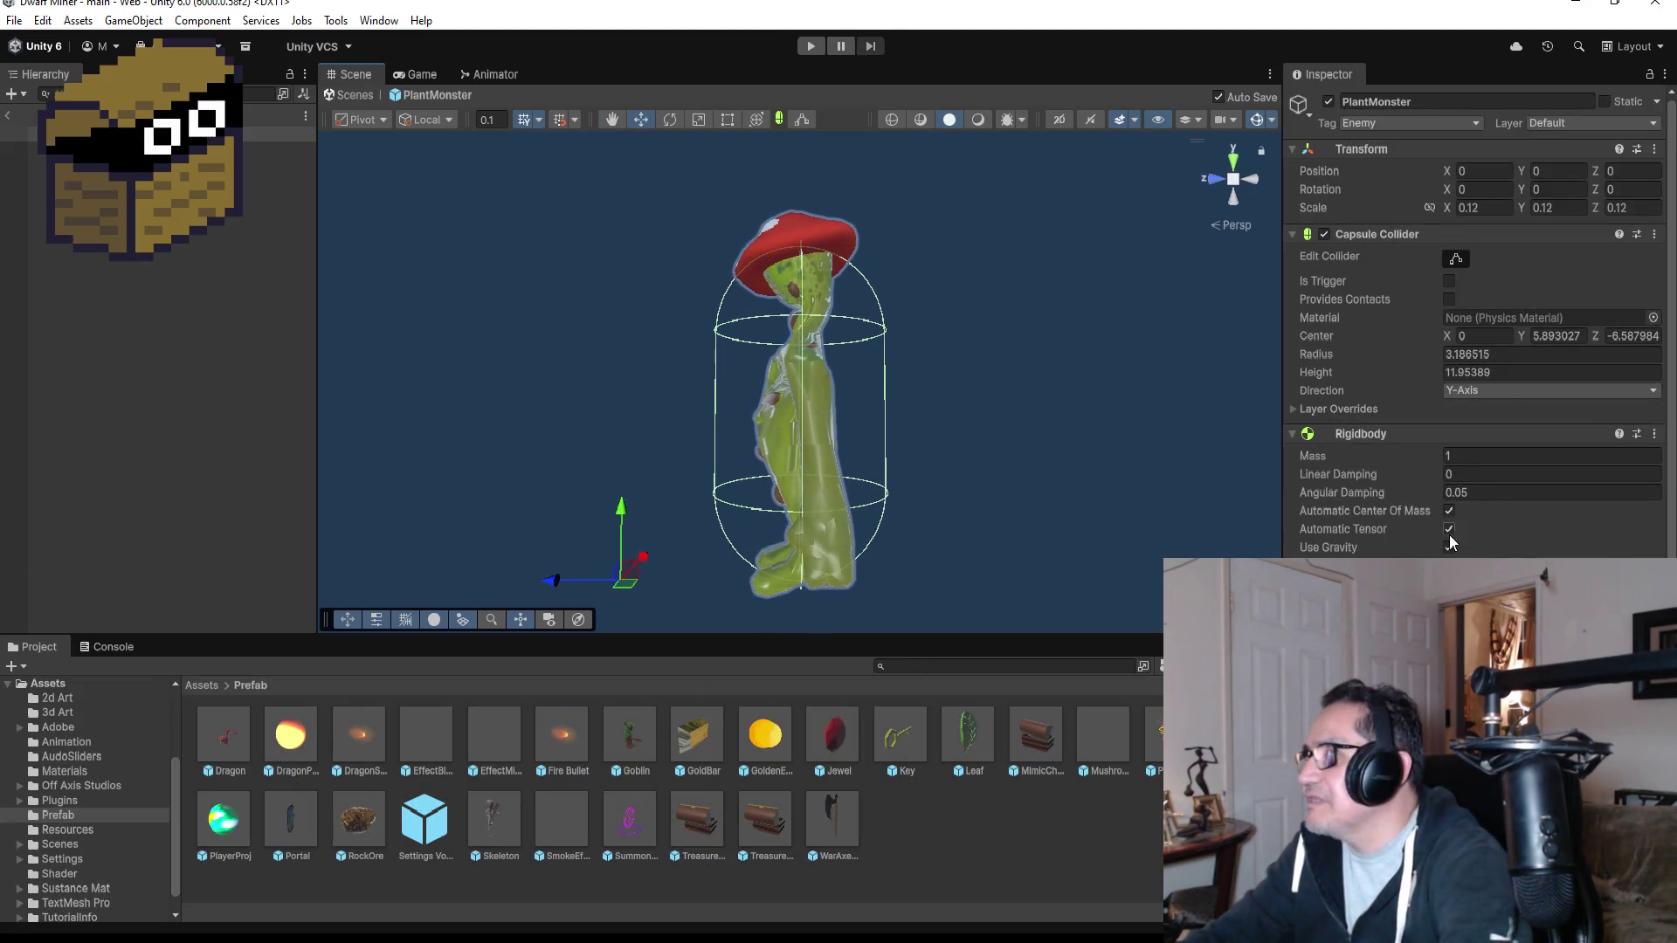
left_click(1654, 234)
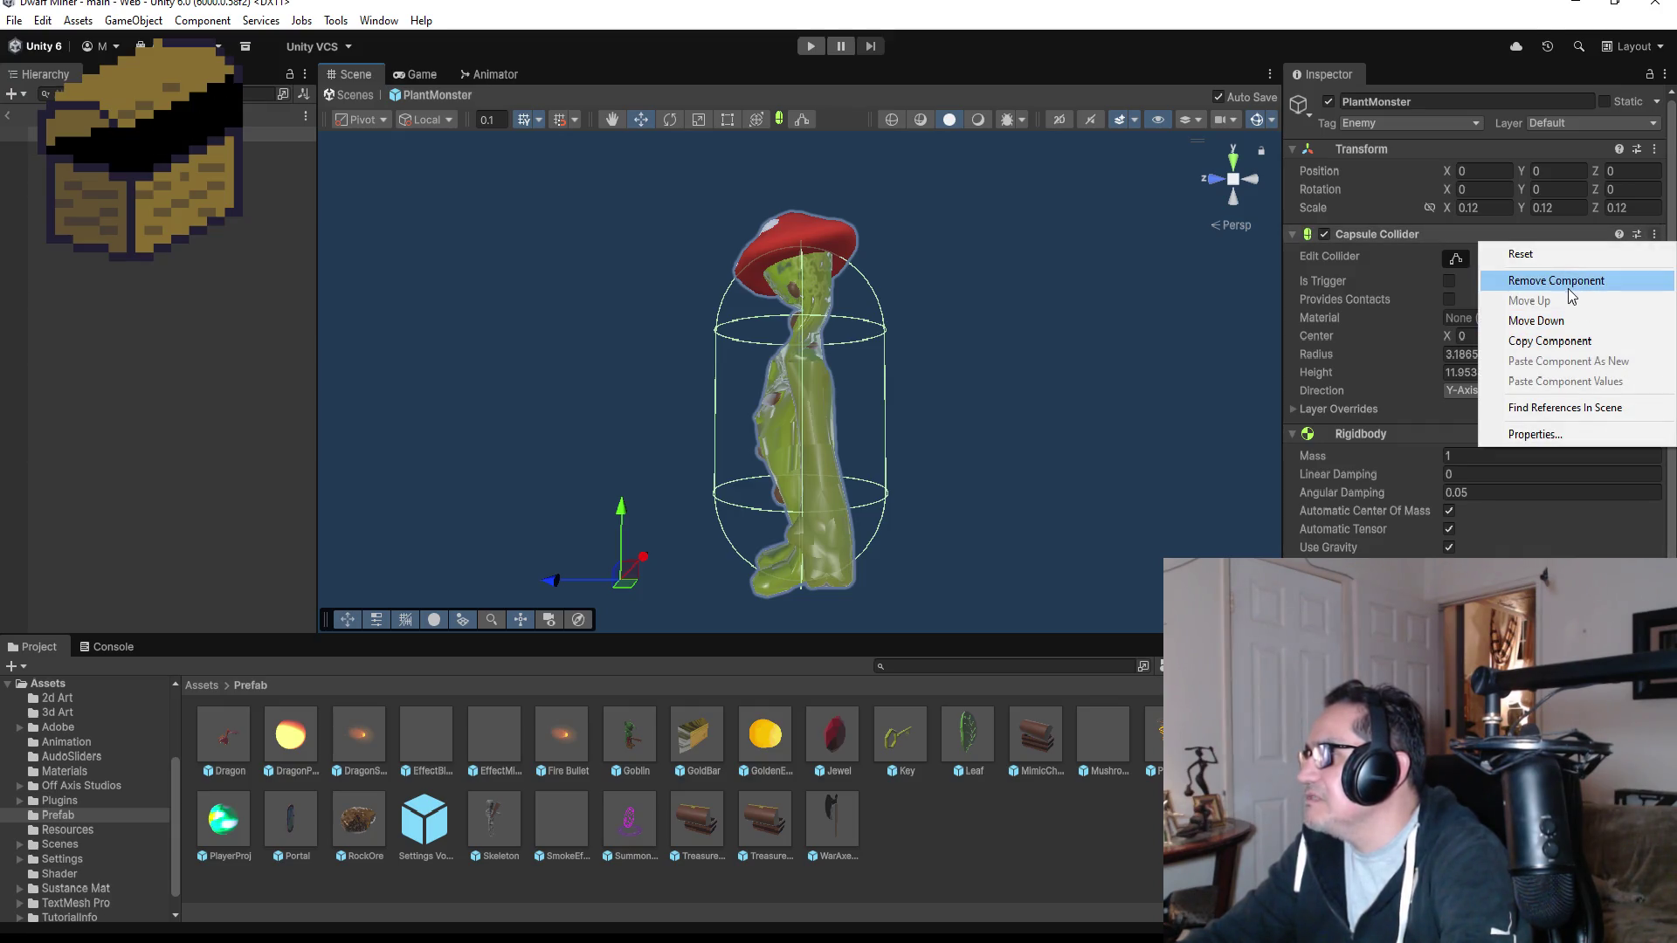
left_click(1563, 281)
scroll(1476, 315, "down", 2)
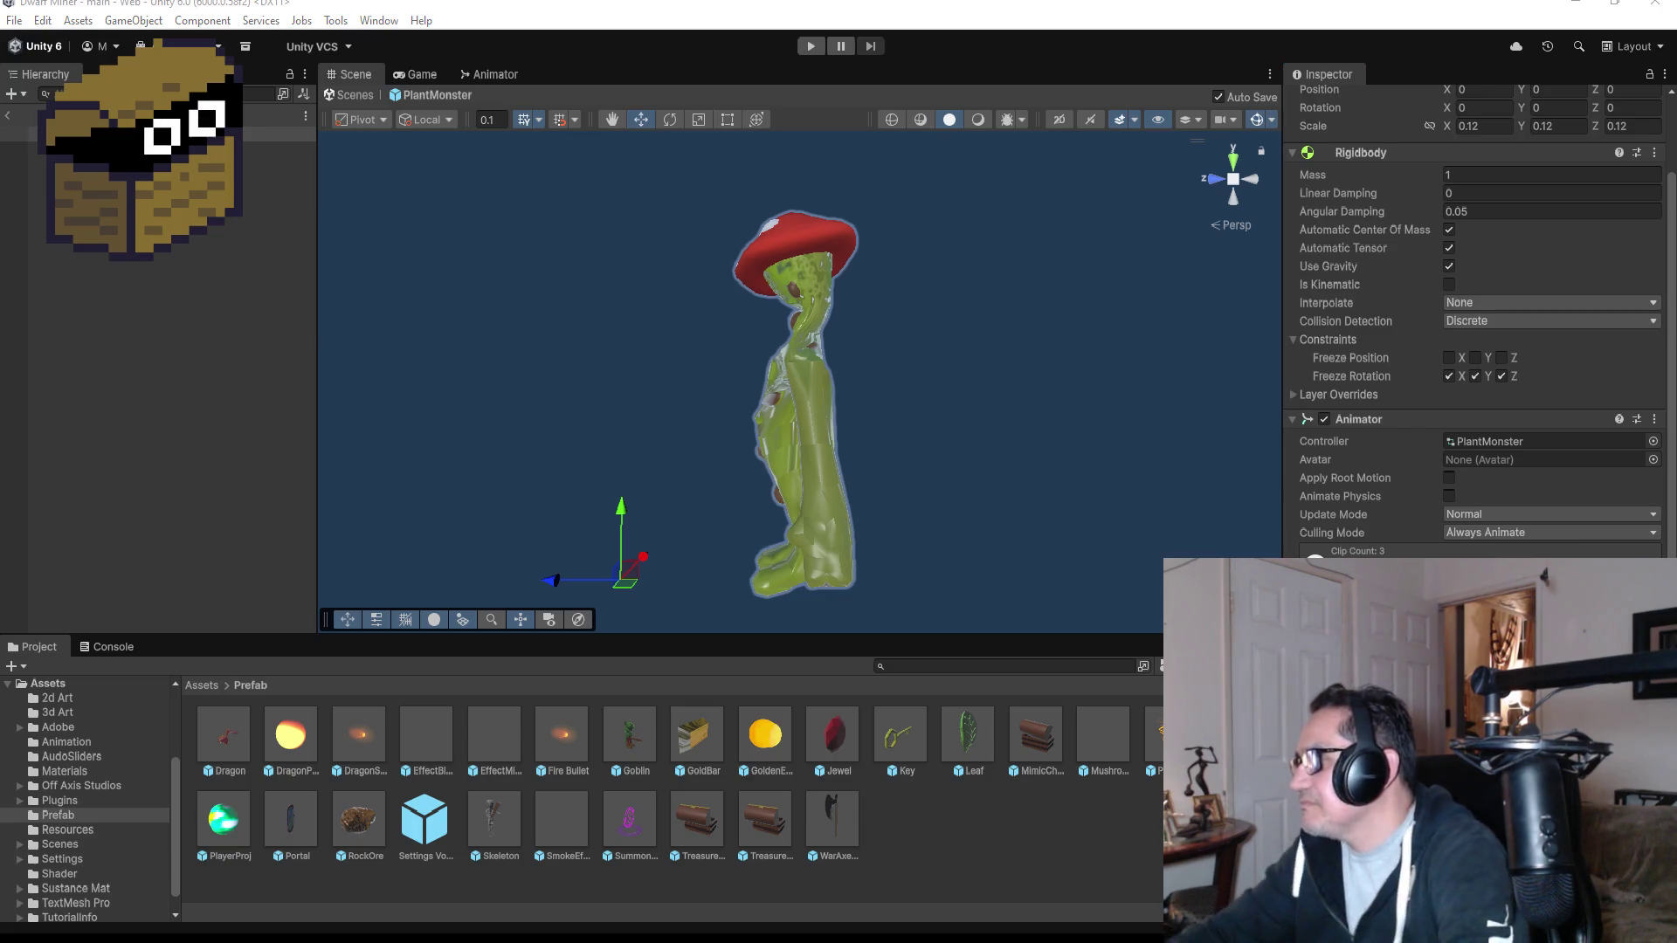
scroll(1476, 349, "down", 4)
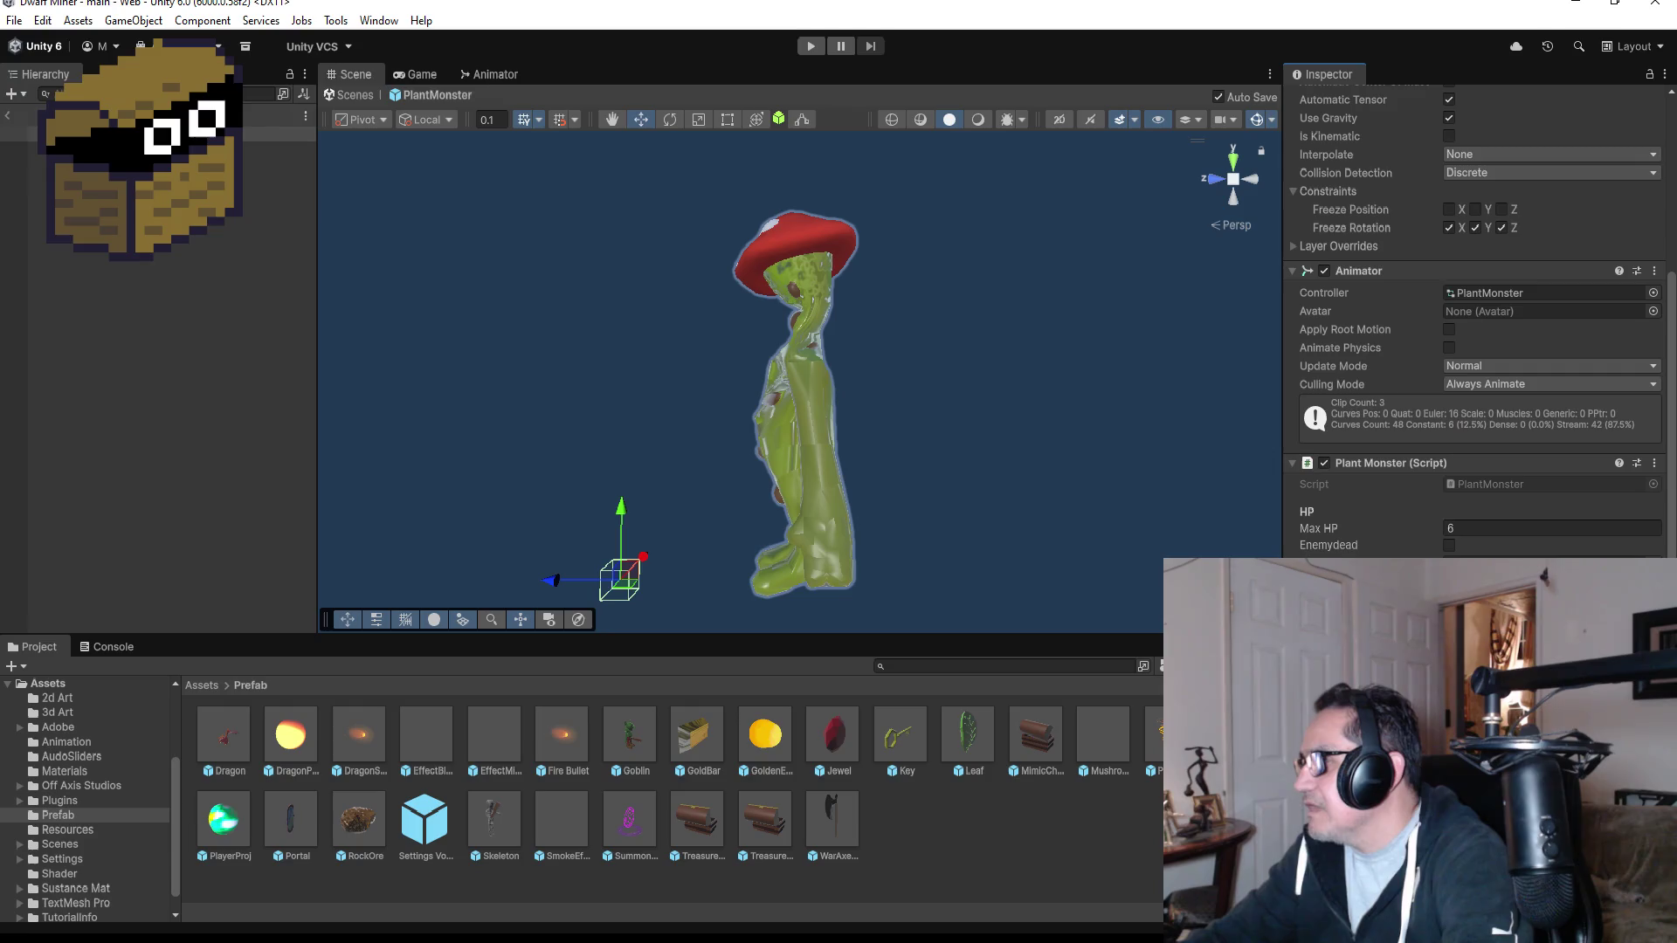
right_click(1476, 543)
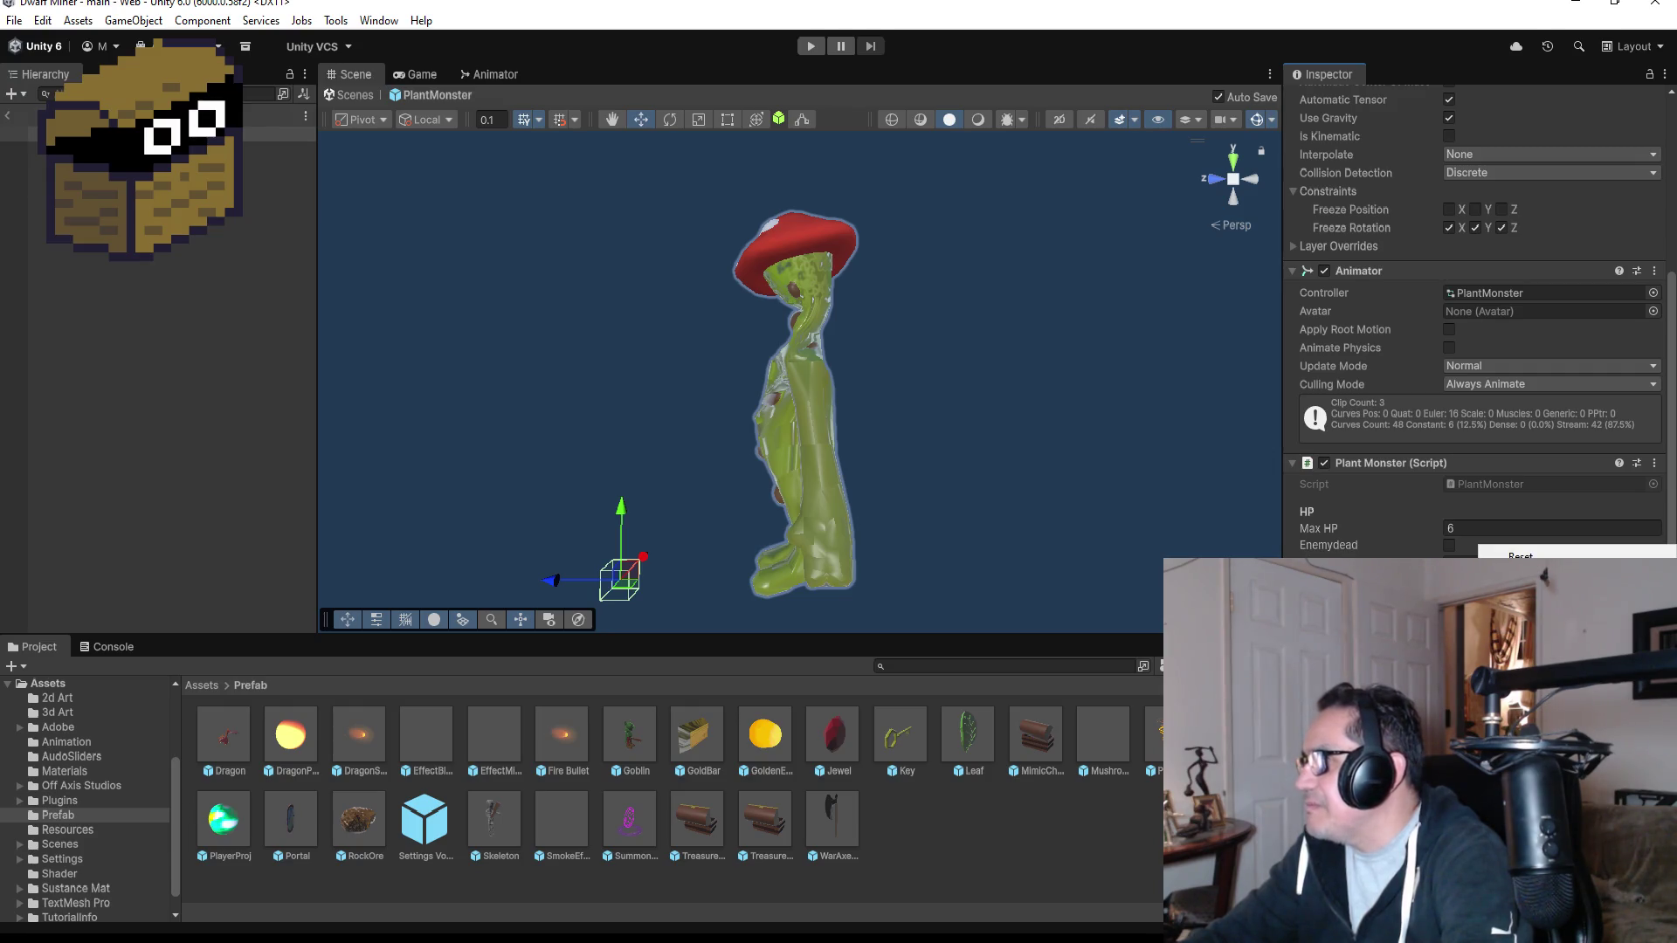
Add a Box Collider to the PlantMonster and start editing its bounds from the Left view.
left_click(1546, 579)
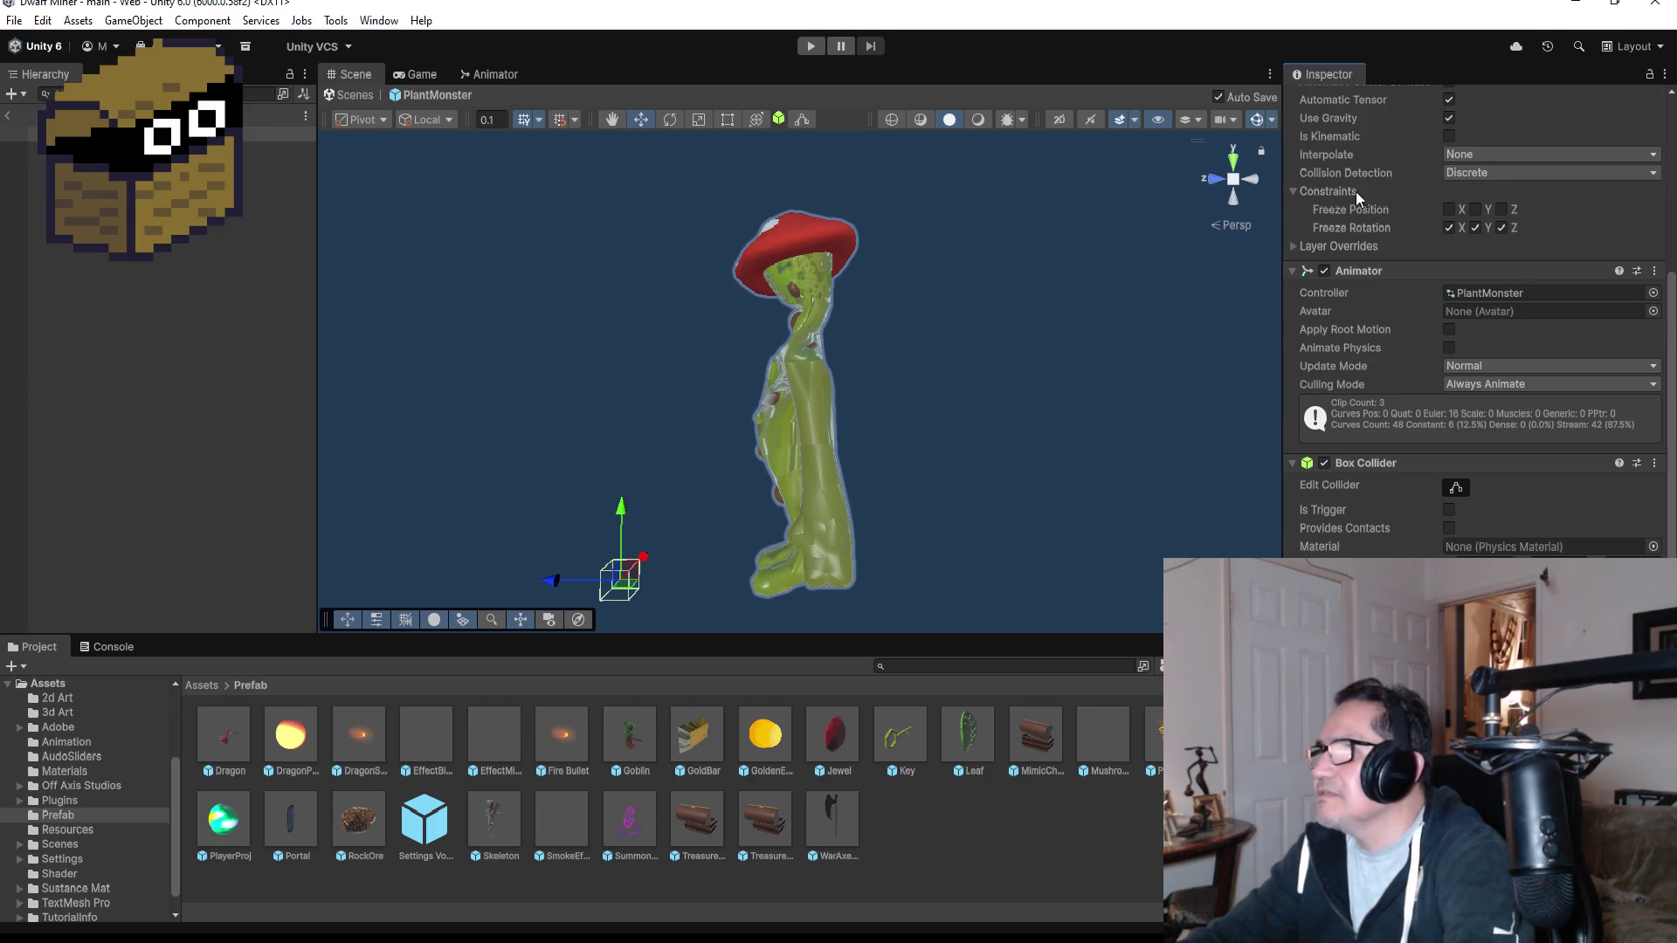
left_click(802, 123)
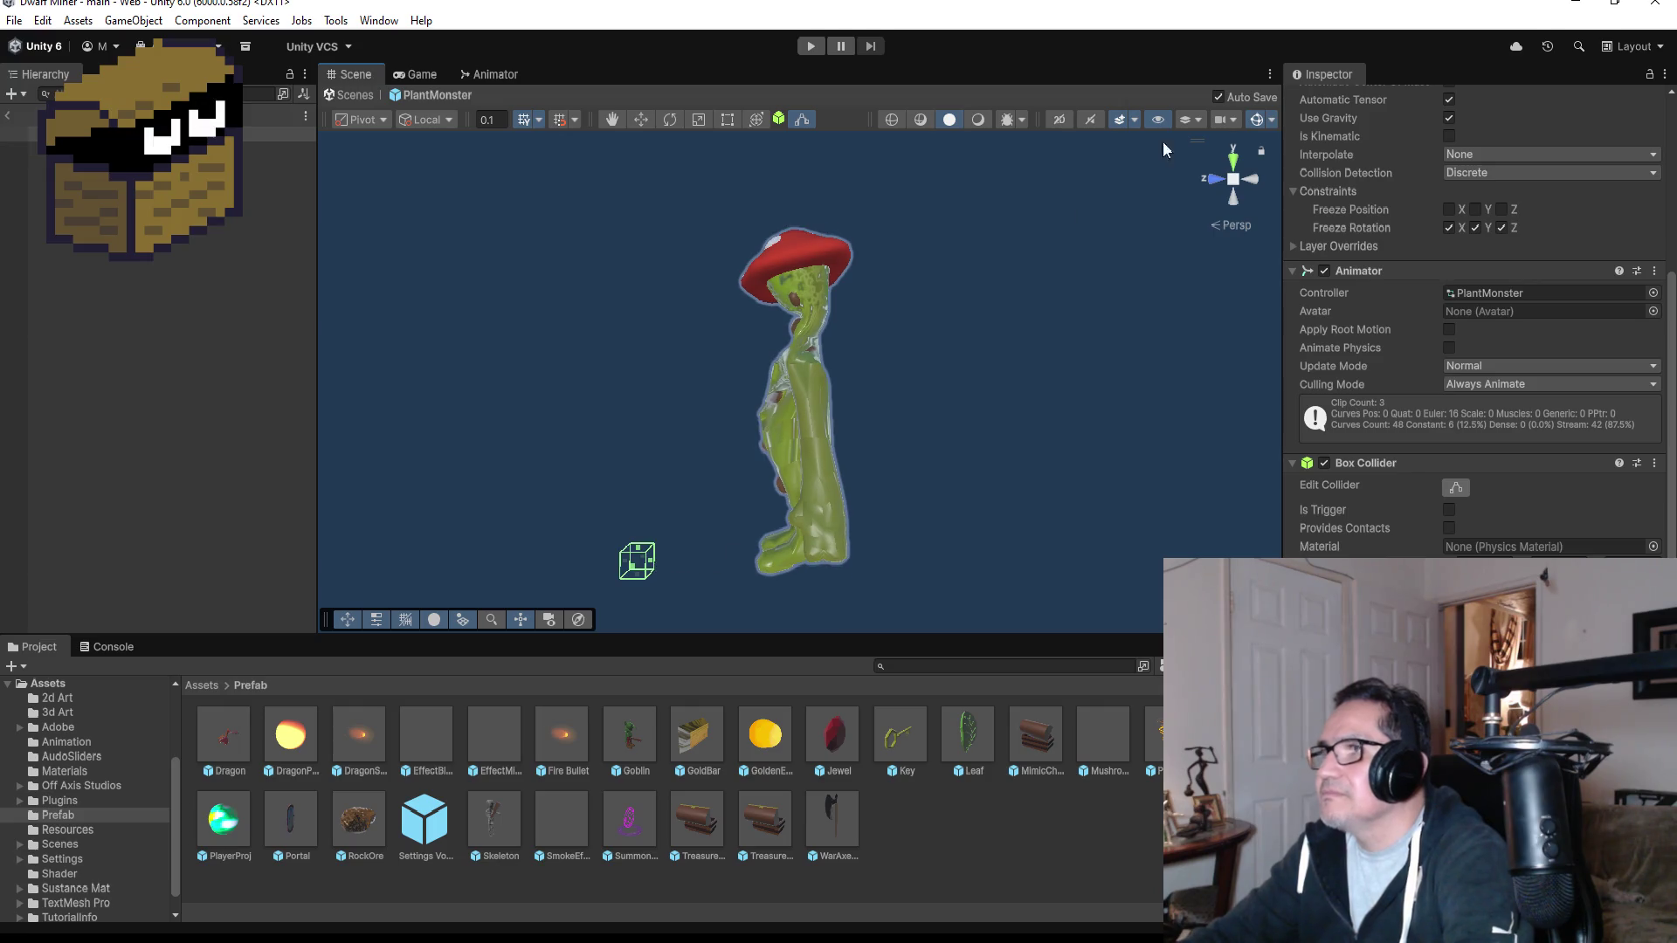
left_click(1224, 199)
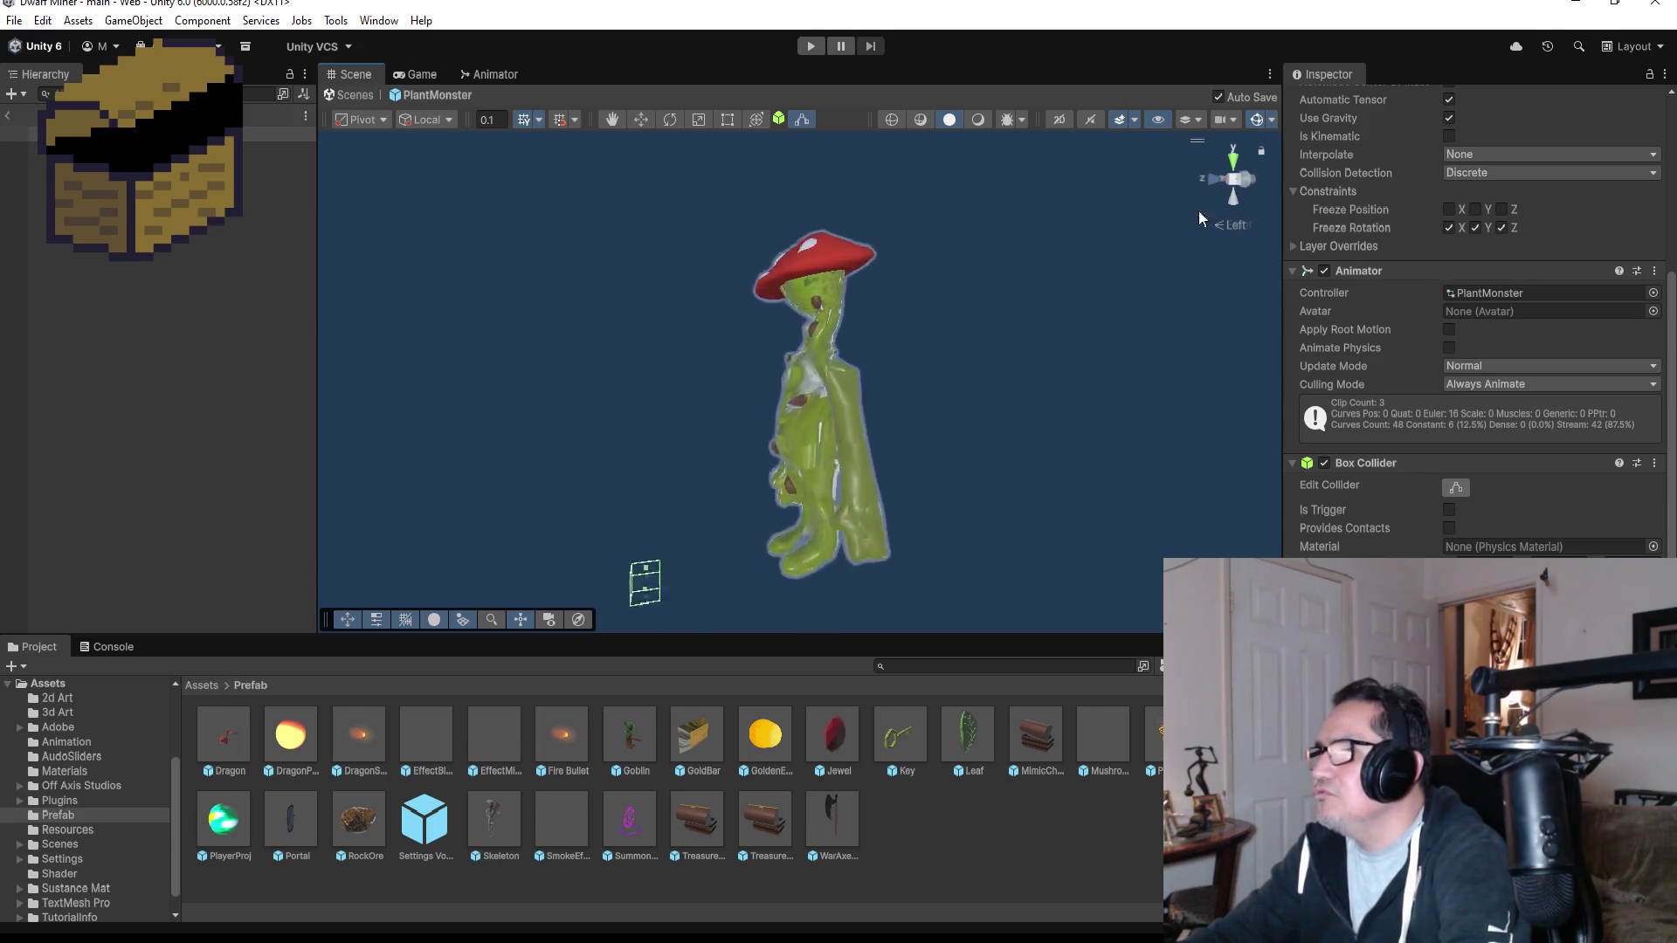
Resize the box collider to enclose the monster from its feet to its mushroom cap.
left_click_drag(653, 563, 848, 538)
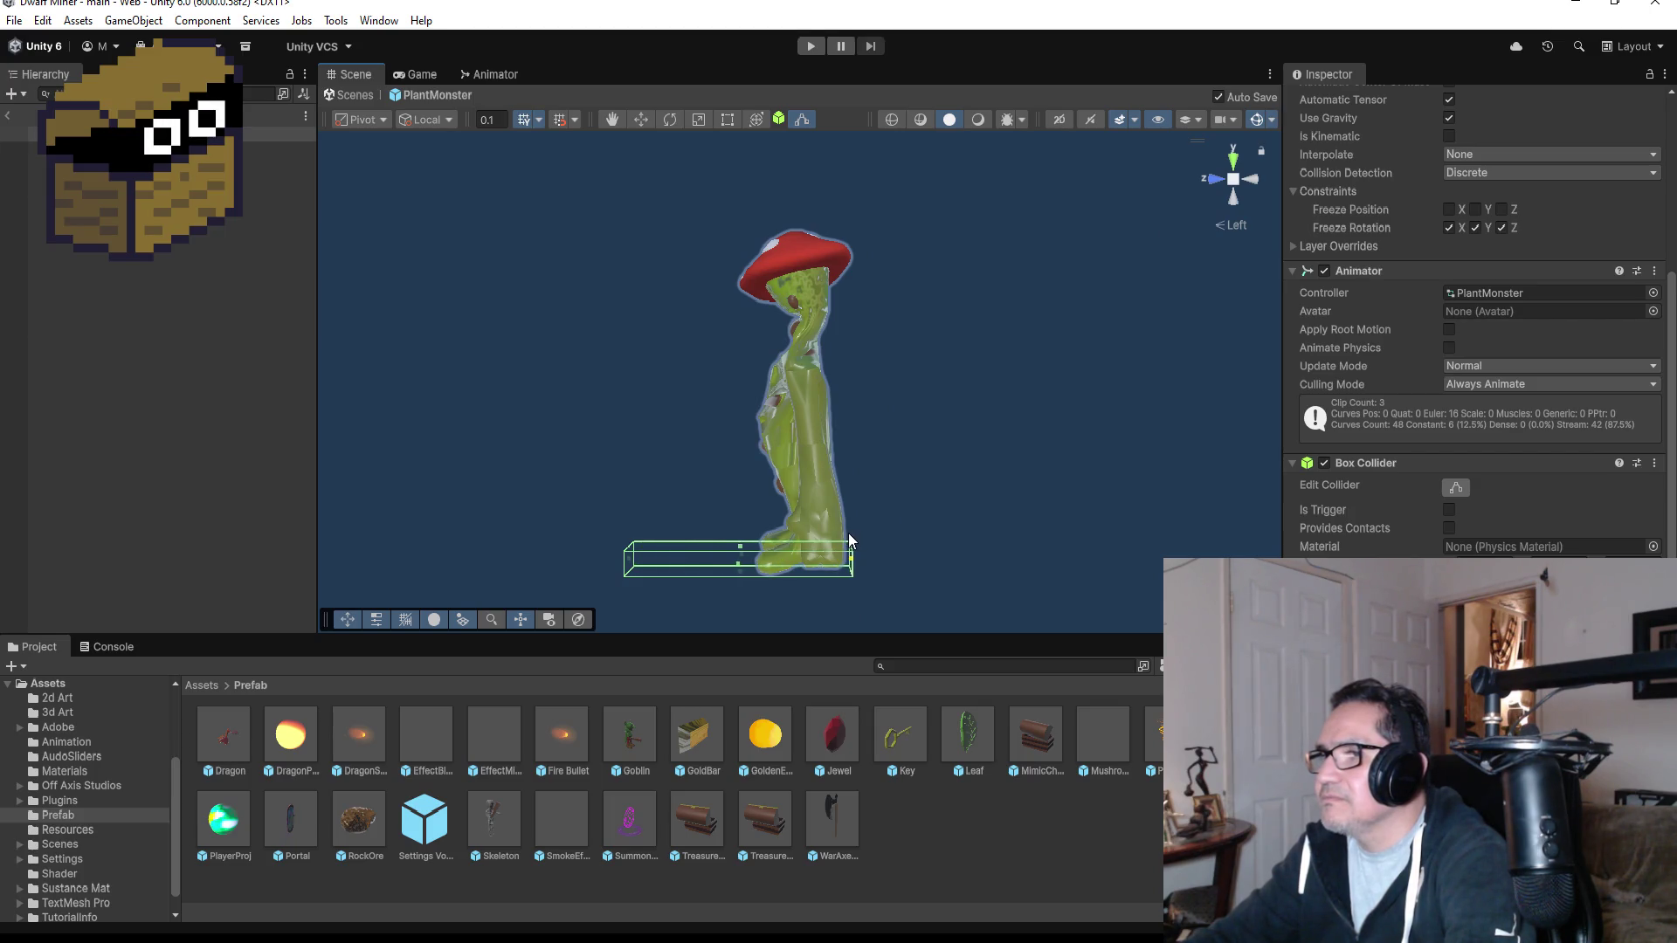
mouse_move(629, 569)
left_mouse_down()
mouse_move(748, 550)
mouse_move(791, 456)
left_mouse_up()
key("ctrl+z")
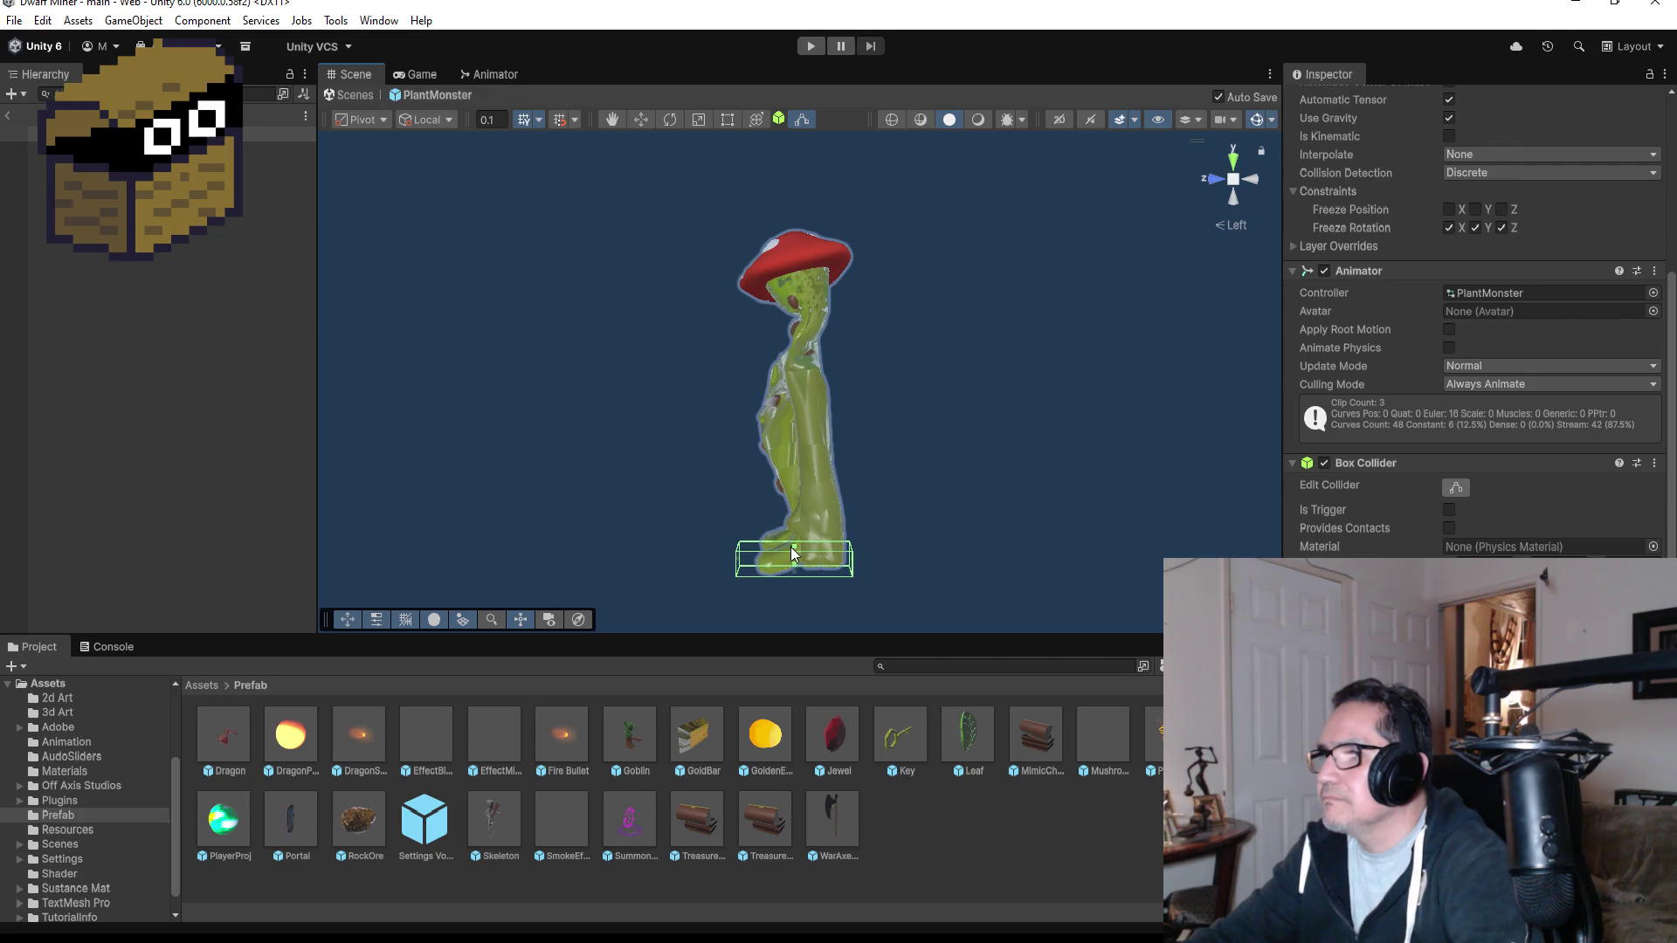
mouse_move(795, 538)
left_mouse_down()
mouse_move(802, 454)
mouse_move(772, 257)
mouse_move(772, 273)
left_mouse_up()
mouse_move(893, 417)
left_mouse_down()
mouse_move(894, 401)
mouse_move(873, 430)
mouse_move(920, 419)
mouse_move(527, 401)
mouse_move(812, 421)
left_mouse_up()
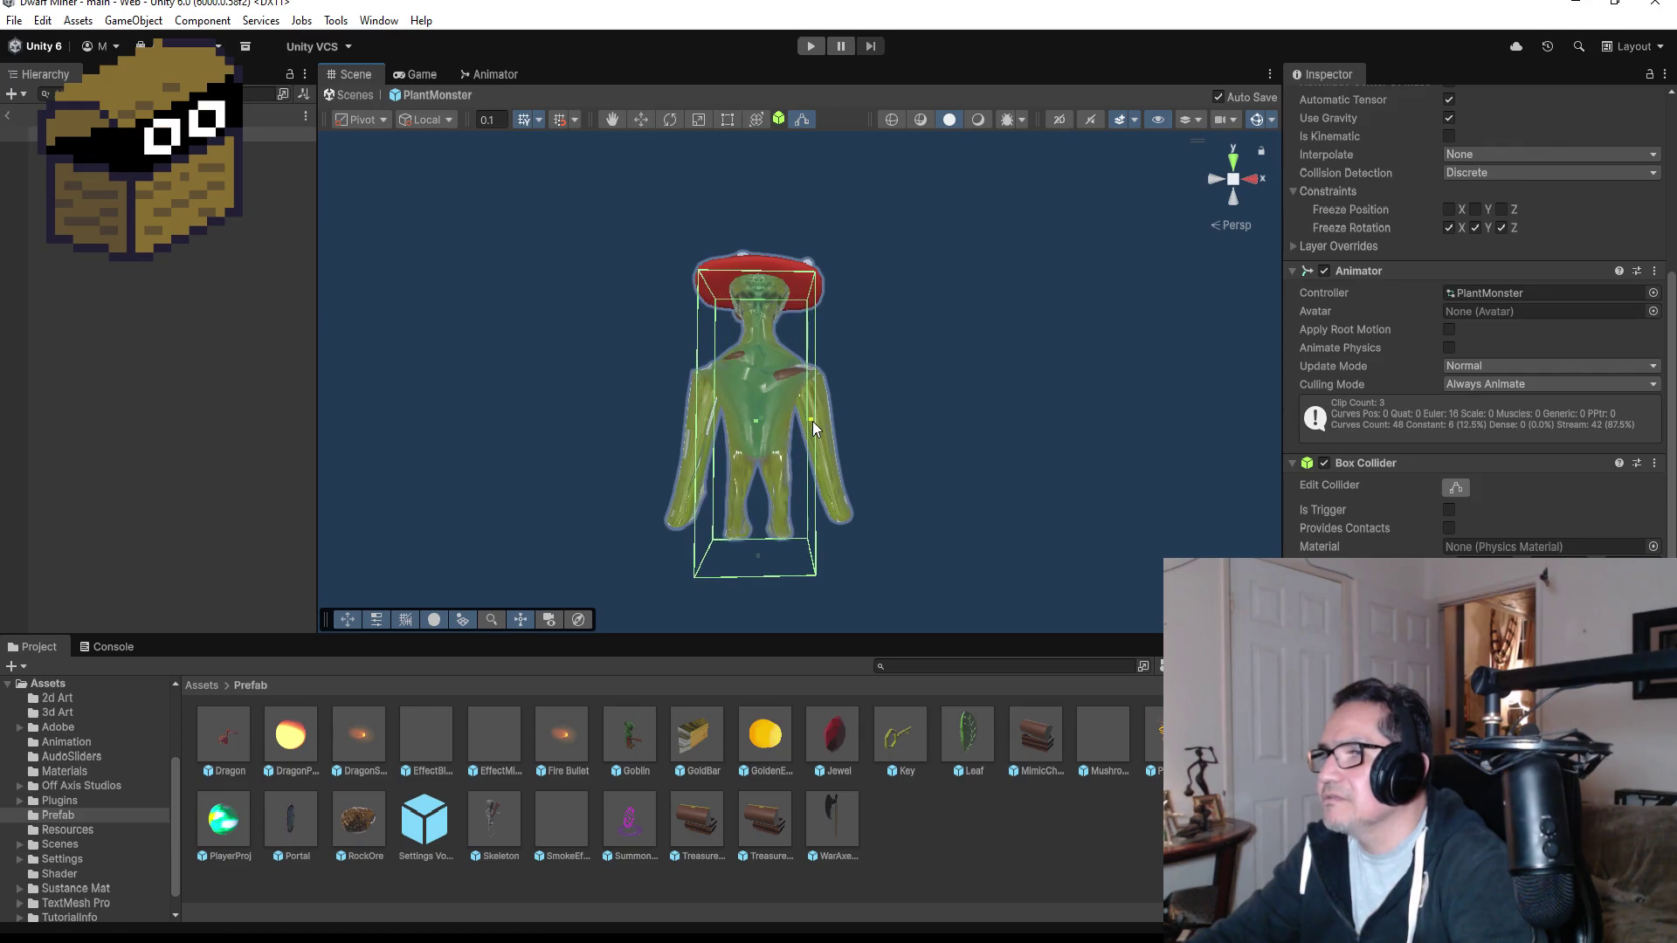
mouse_move(992, 513)
left_mouse_down()
mouse_move(946, 419)
mouse_move(805, 596)
mouse_move(755, 553)
left_mouse_up()
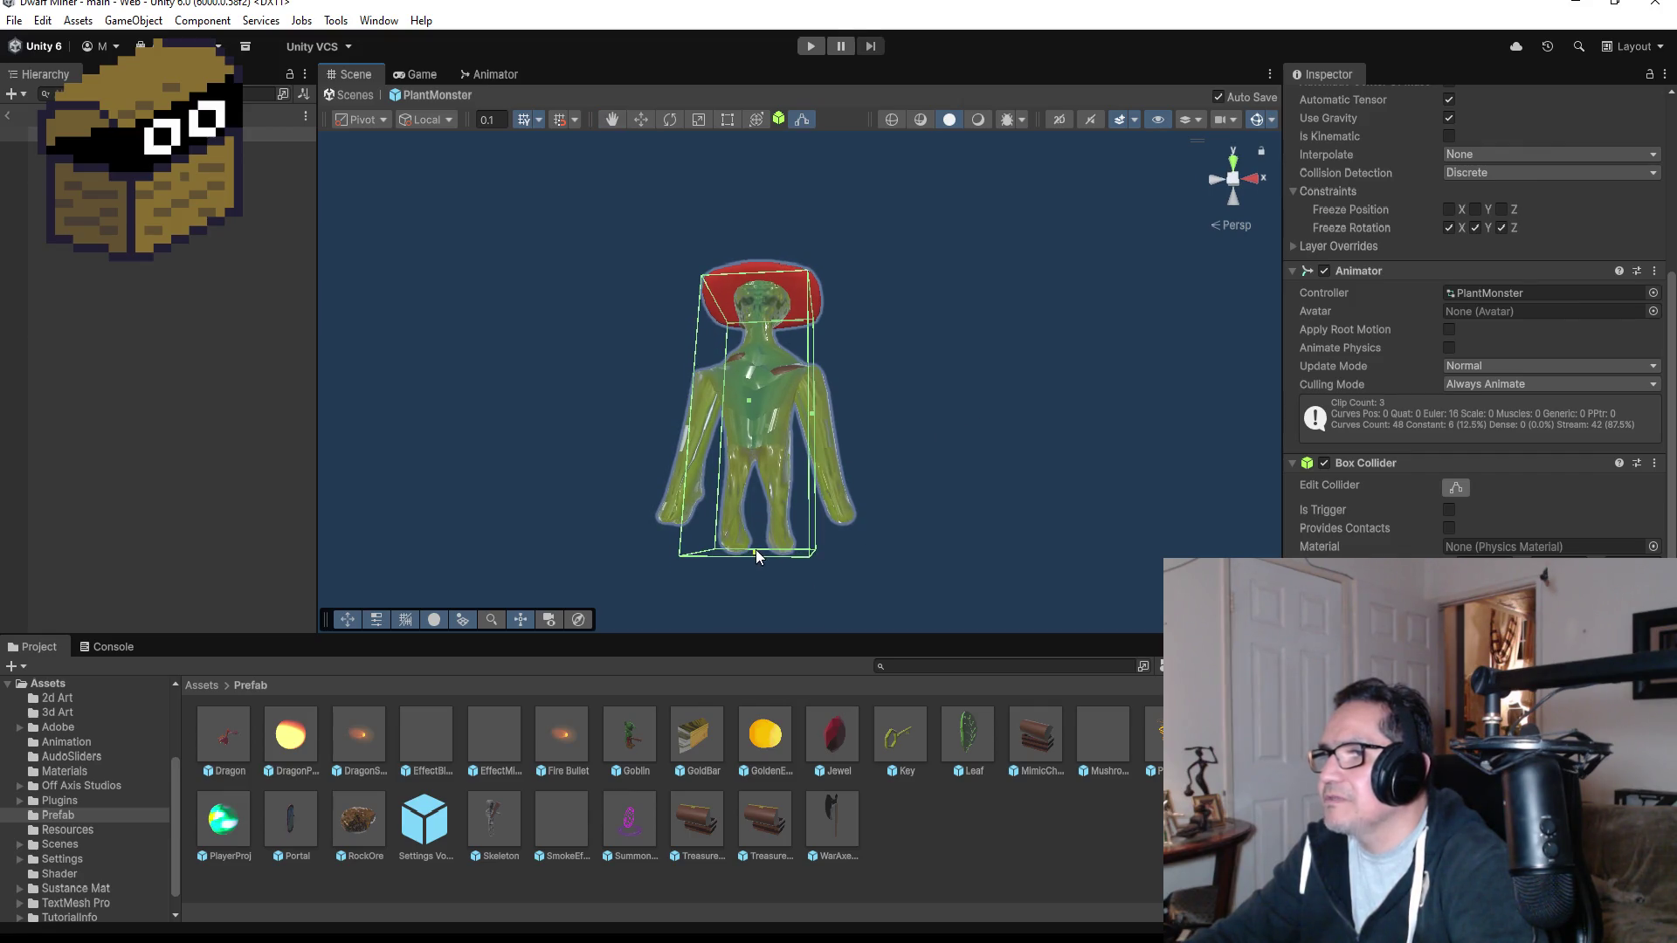
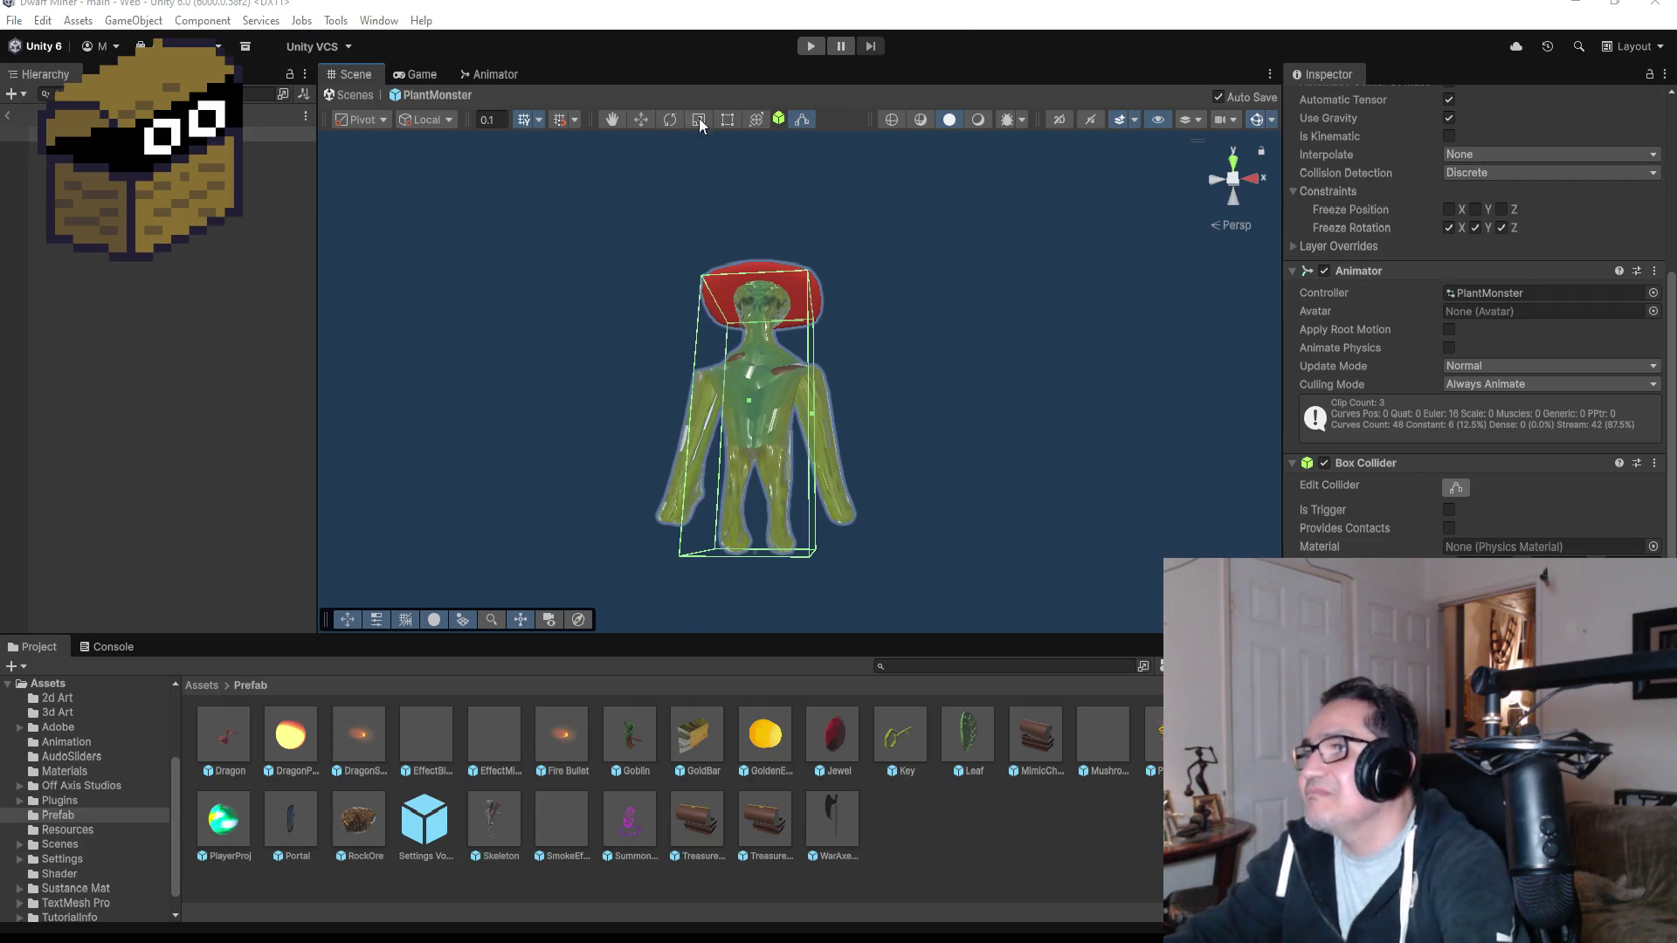
Pull the PlantMonster box collider's right and bottom faces in toward its body.
mouse_move(1156, 199)
left_mouse_down()
mouse_move(1005, 260)
mouse_move(569, 311)
mouse_move(1169, 359)
left_mouse_up()
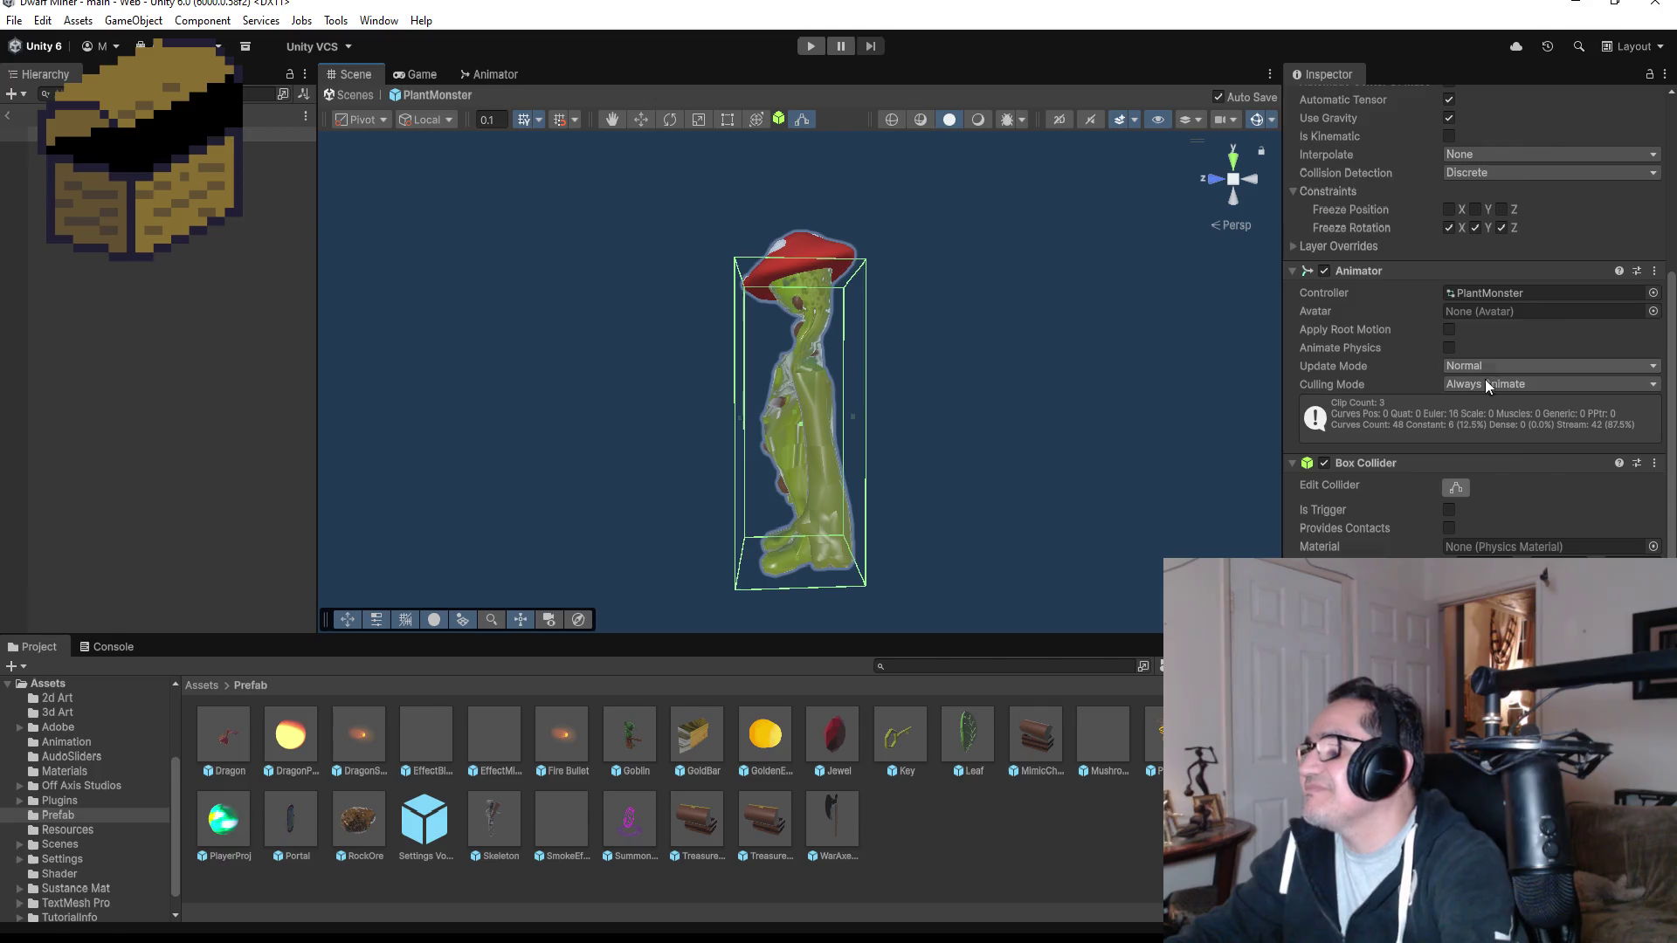
left_click(1453, 487)
key("w")
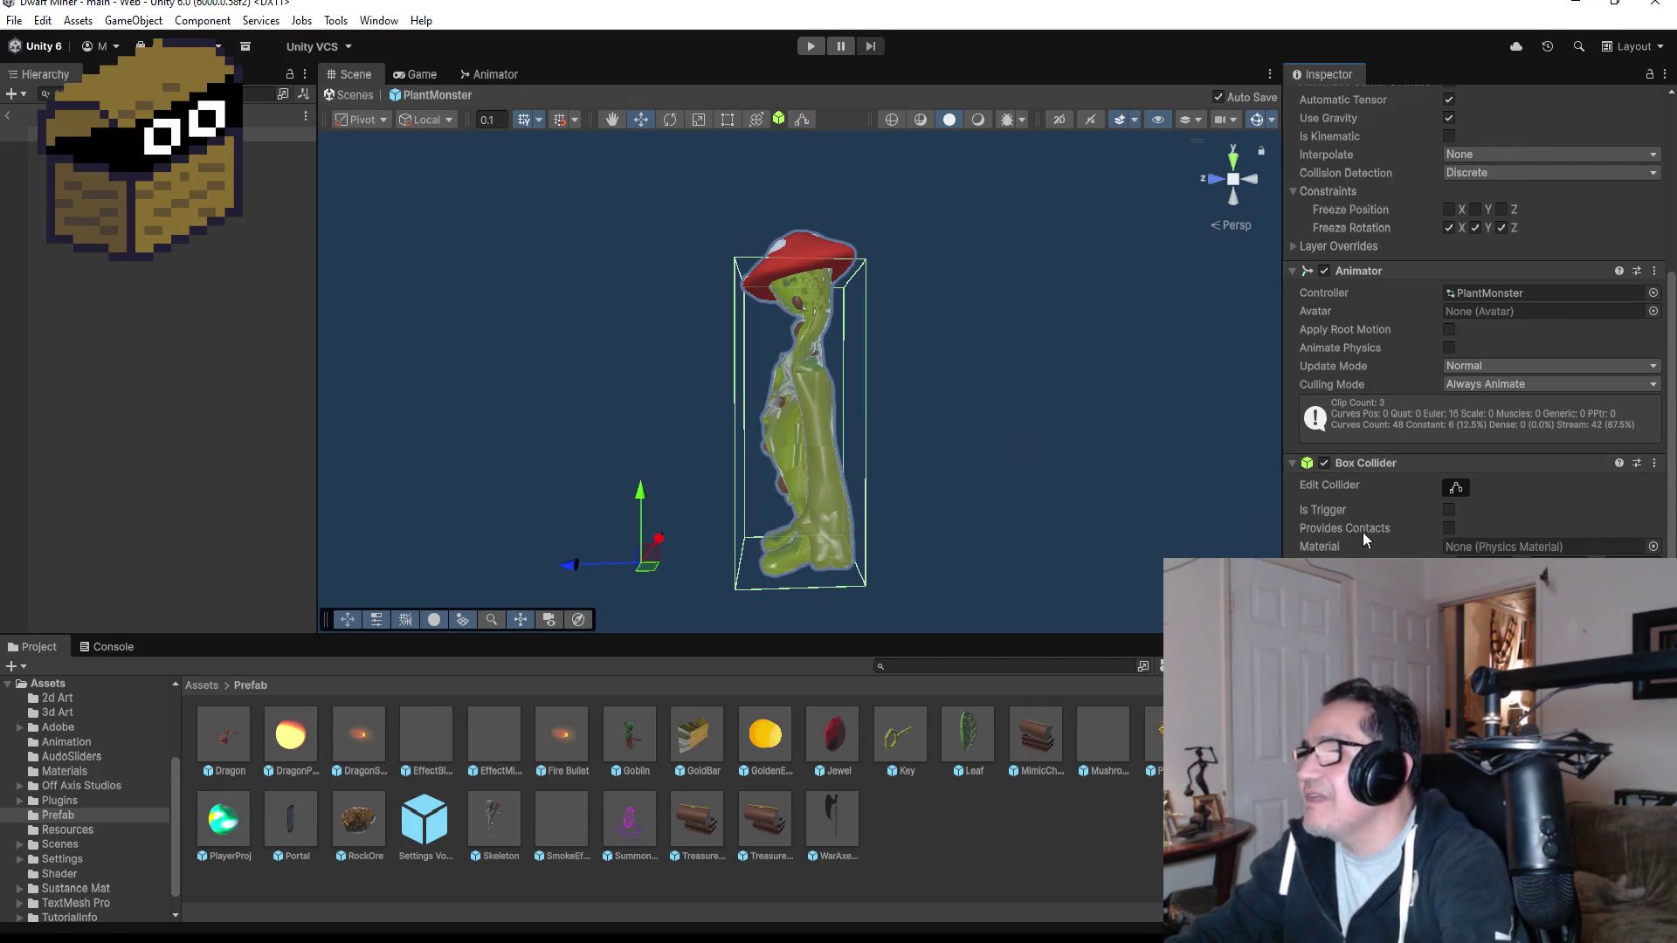
left_click(1461, 486)
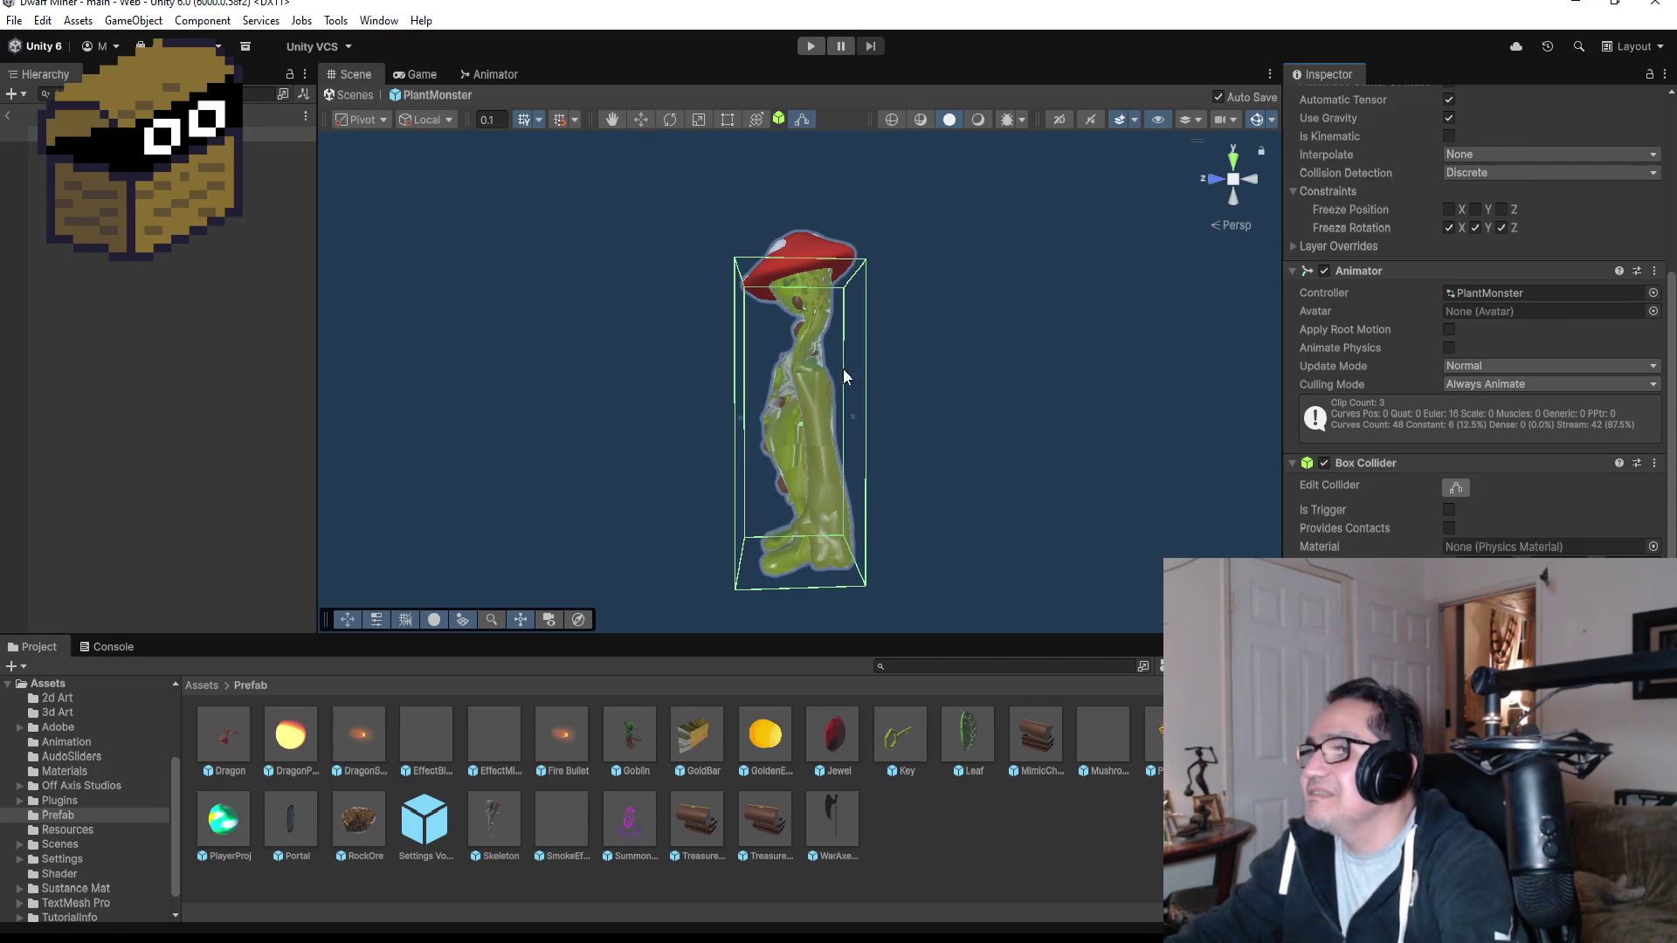
mouse_move(850, 417)
left_mouse_down()
mouse_move(832, 420)
mouse_move(851, 395)
mouse_move(771, 376)
mouse_move(935, 374)
mouse_move(912, 351)
left_mouse_up()
mouse_move(785, 566)
left_mouse_down()
mouse_move(1018, 475)
mouse_move(1109, 490)
mouse_move(977, 527)
mouse_move(627, 518)
mouse_move(401, 483)
mouse_move(437, 502)
mouse_move(929, 520)
mouse_move(875, 533)
left_mouse_up()
Recheck the plant monster's collider, then exit Prefab mode back to the LevelOne scene.
left_click(875, 533)
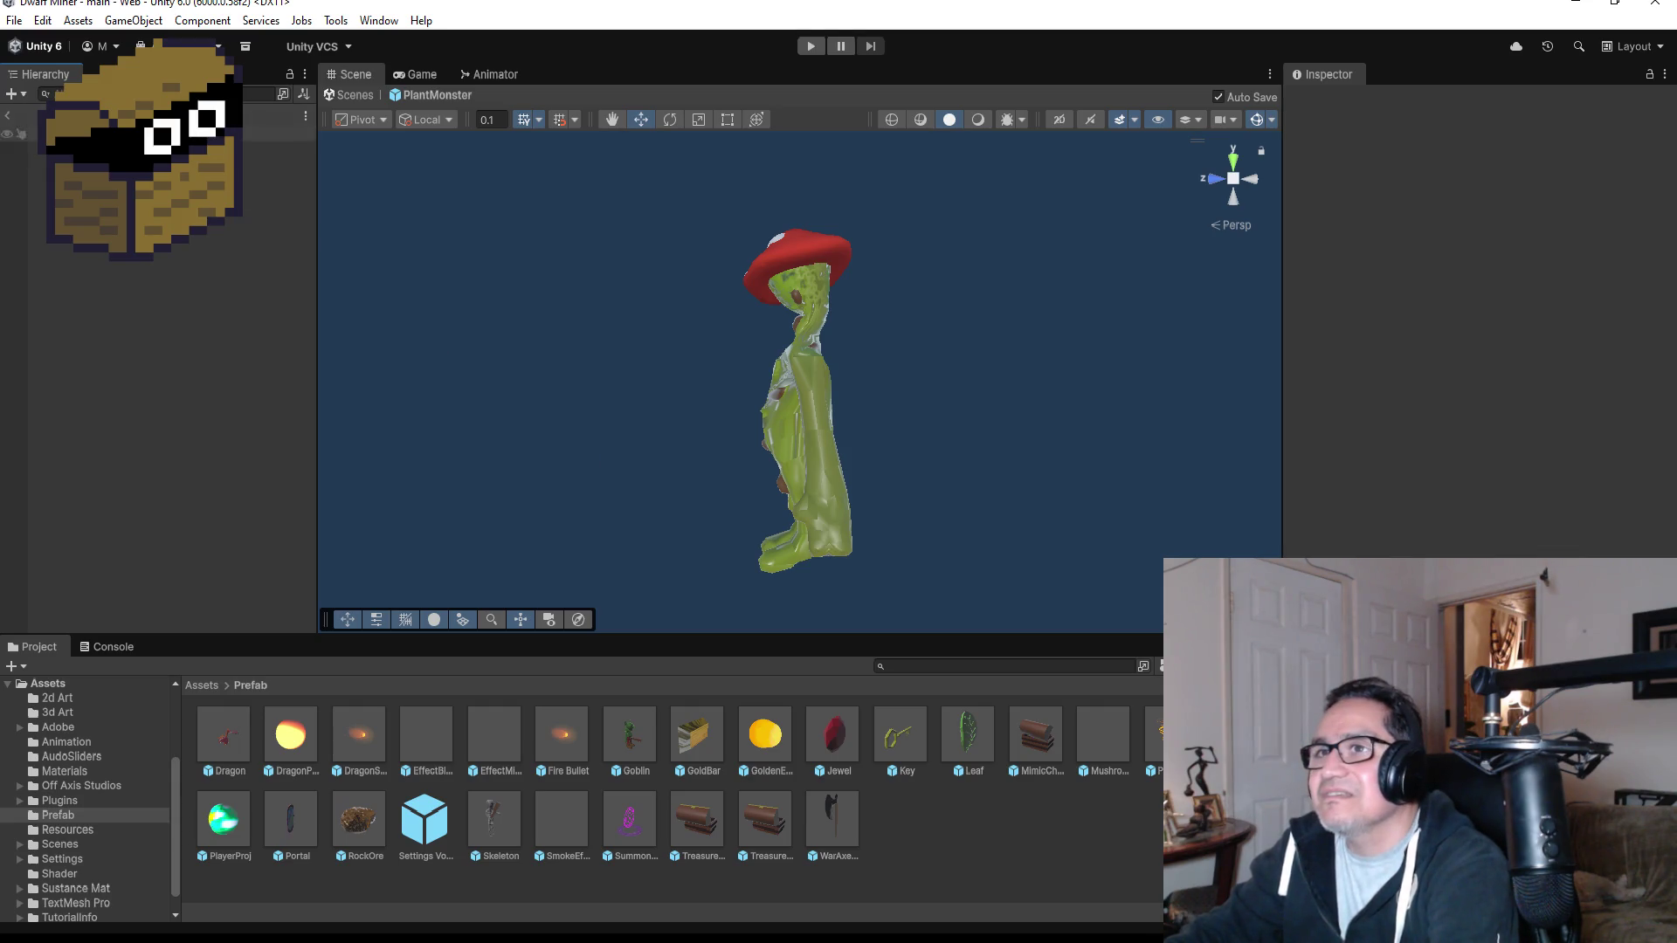
left_click(175, 134)
scroll(1601, 531, "down", 6)
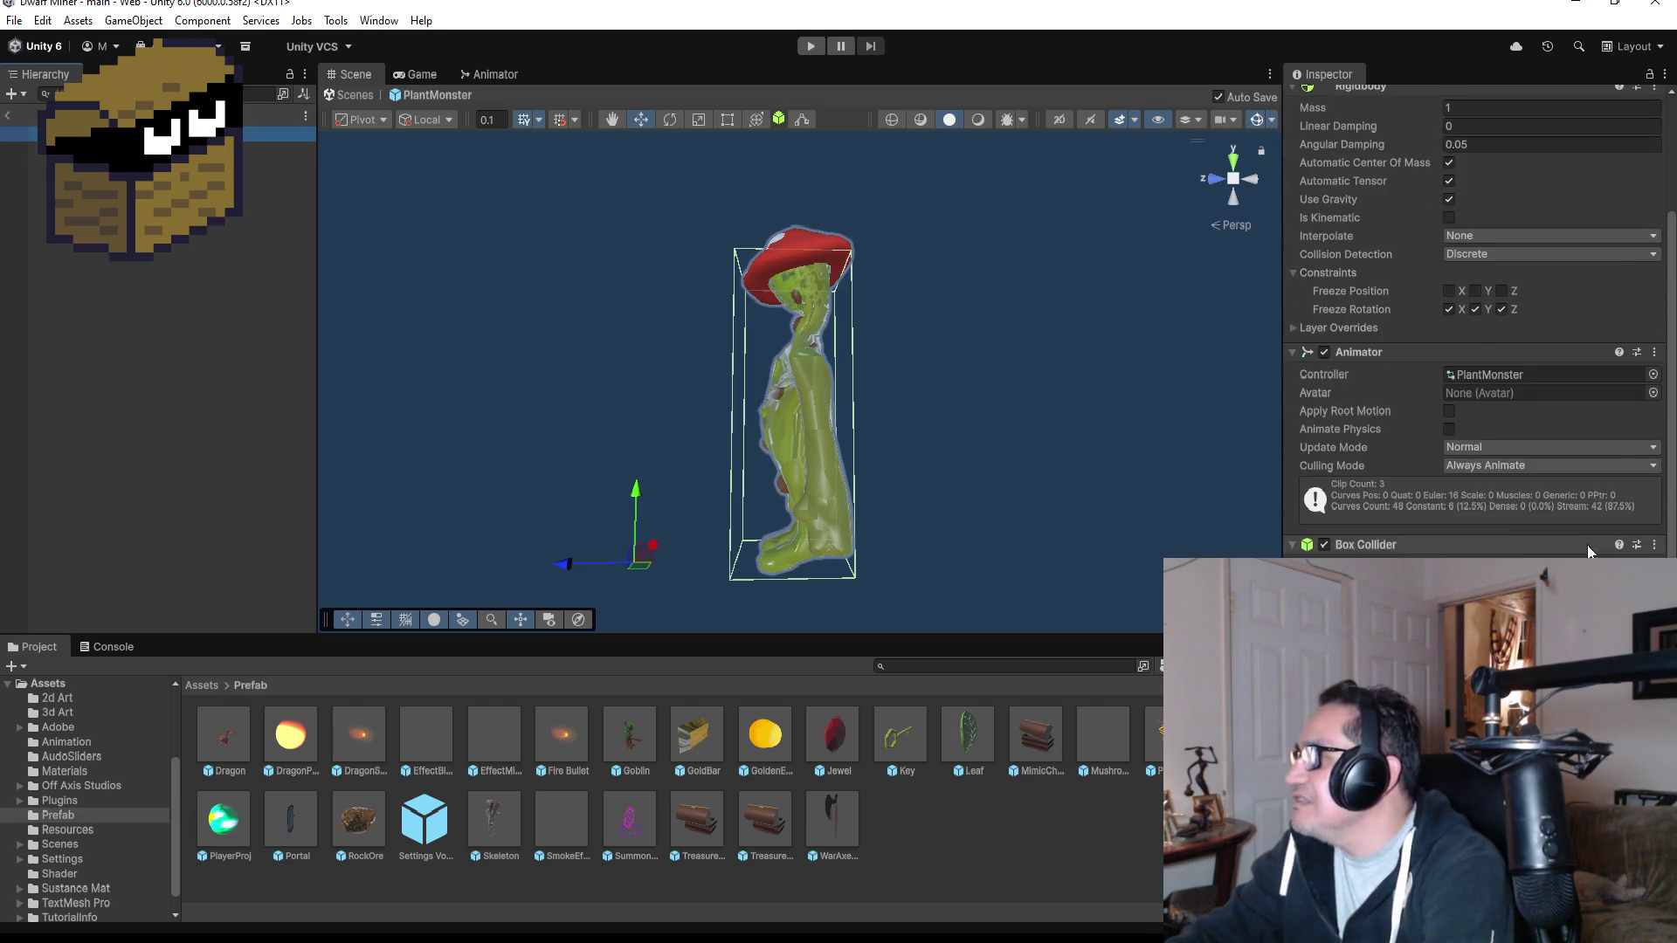
left_click(8, 114)
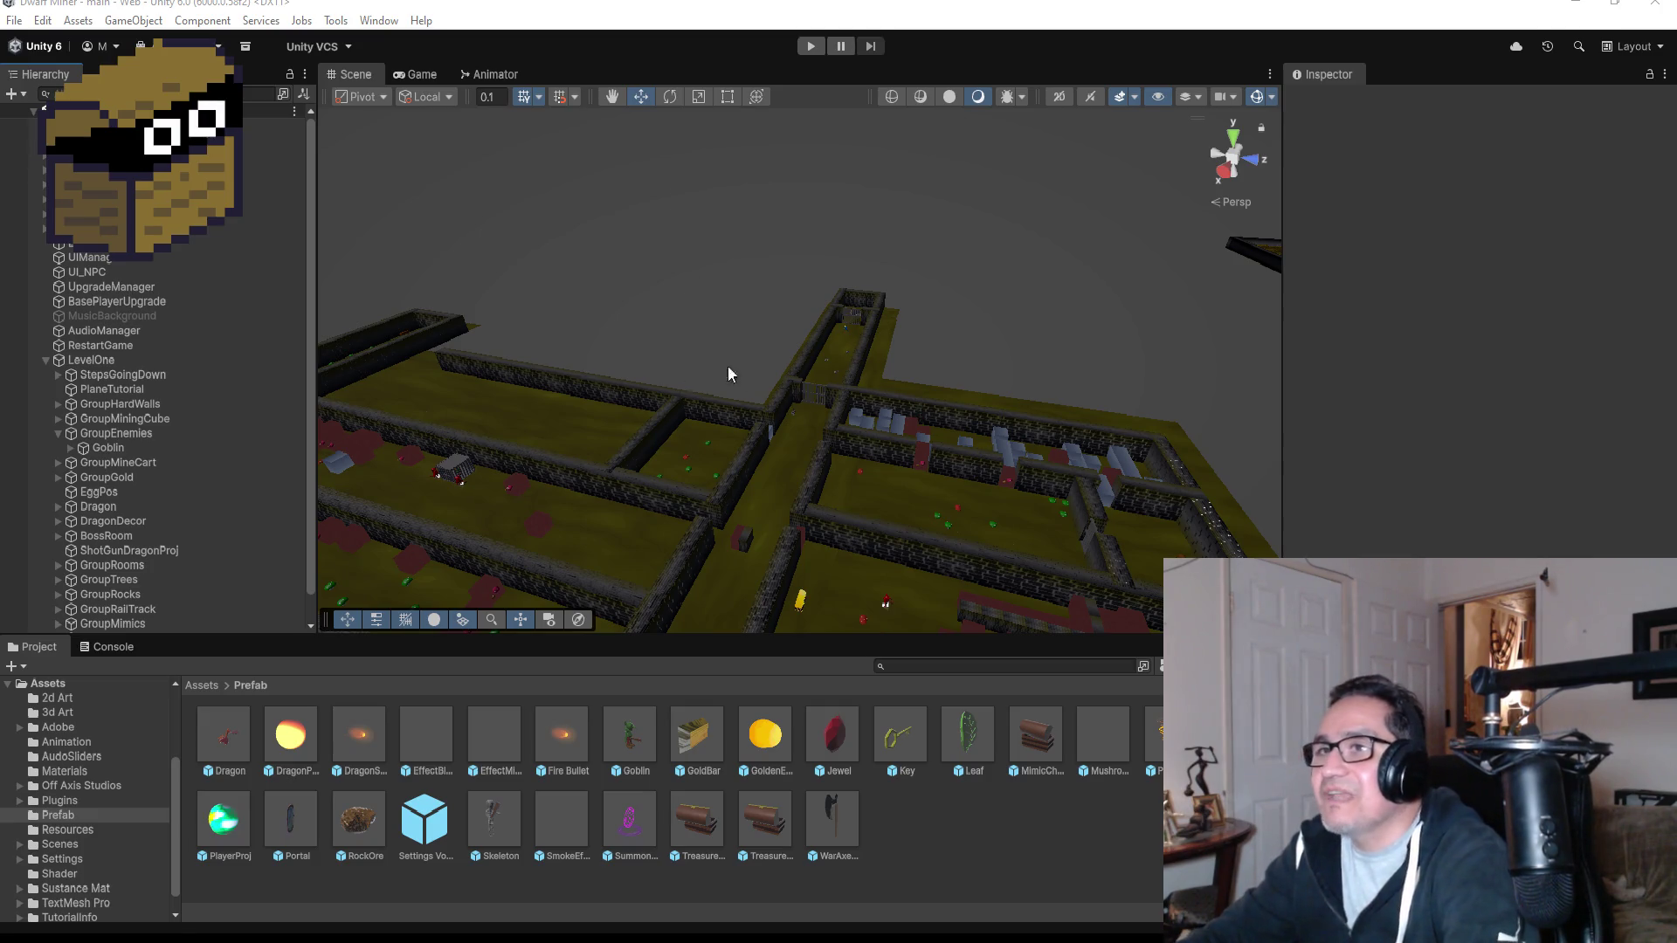
Playtest the level and fight the mushroom plant monster until it is defeated.
left_click(809, 46)
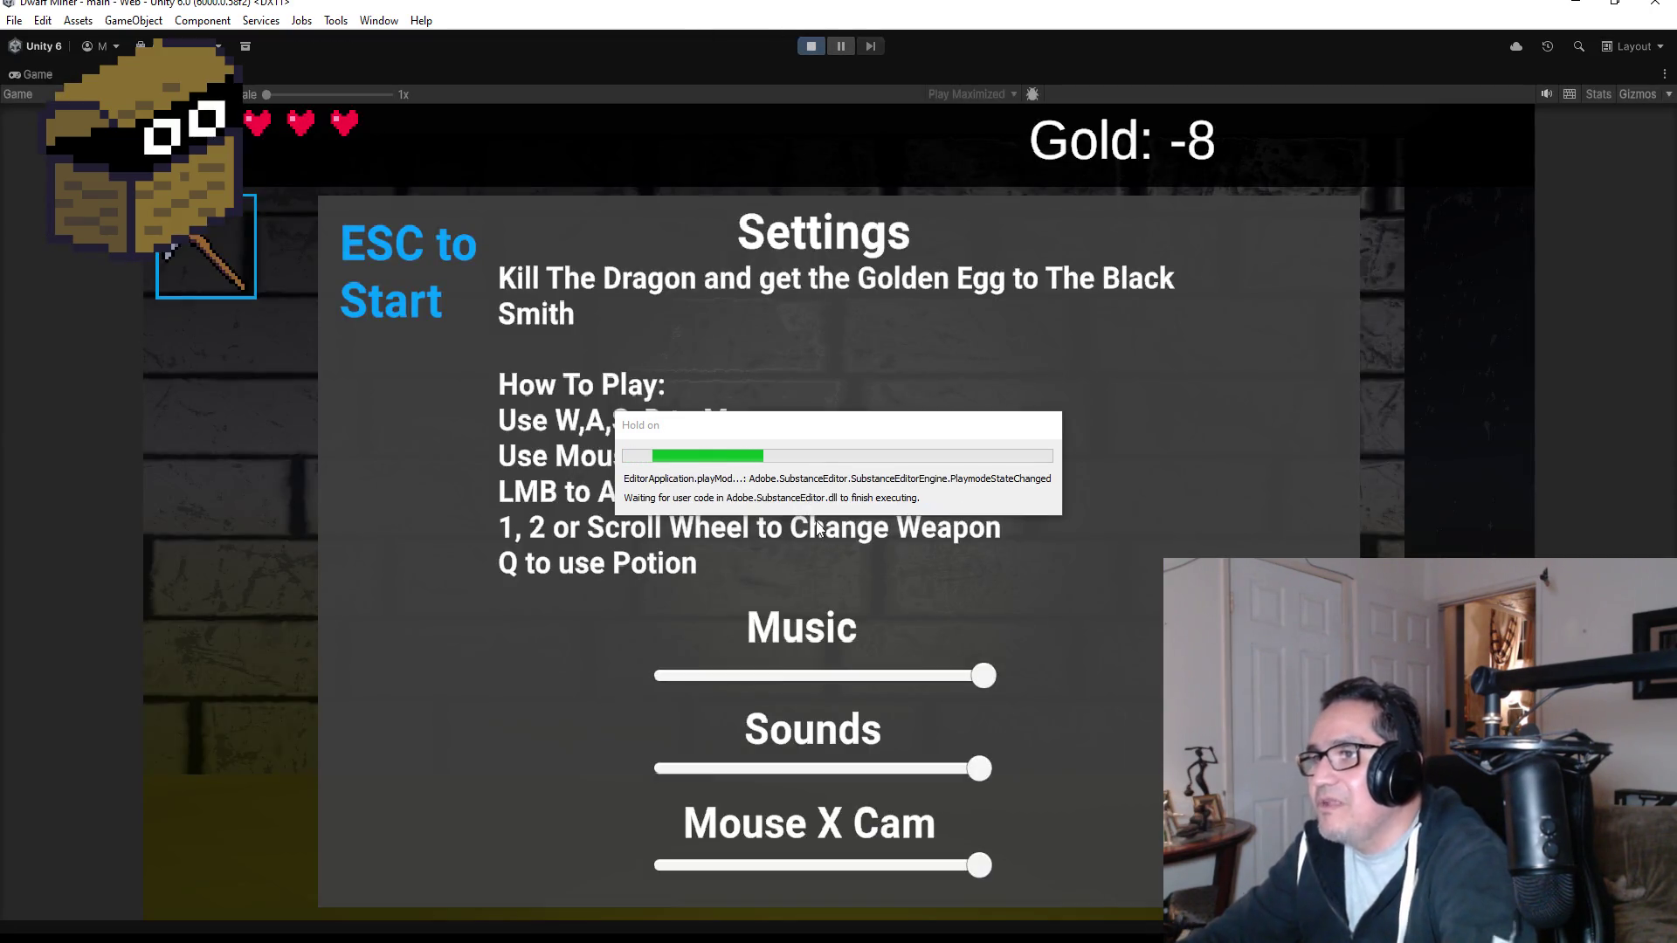
key("Escape")
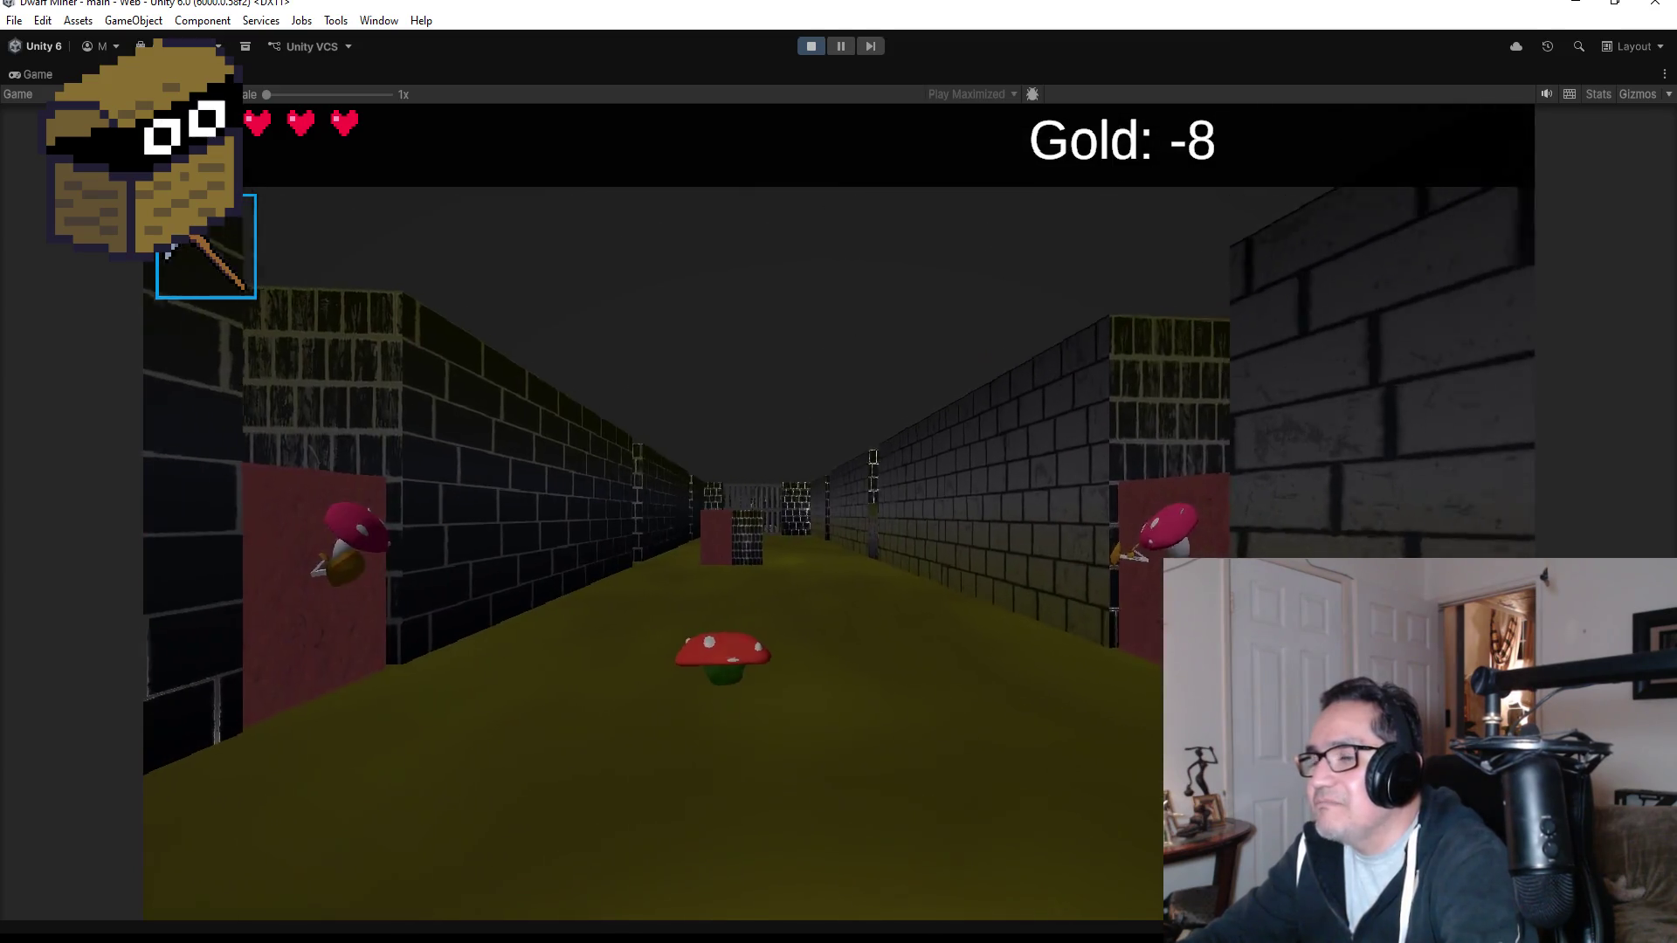
key("w")
key("2")
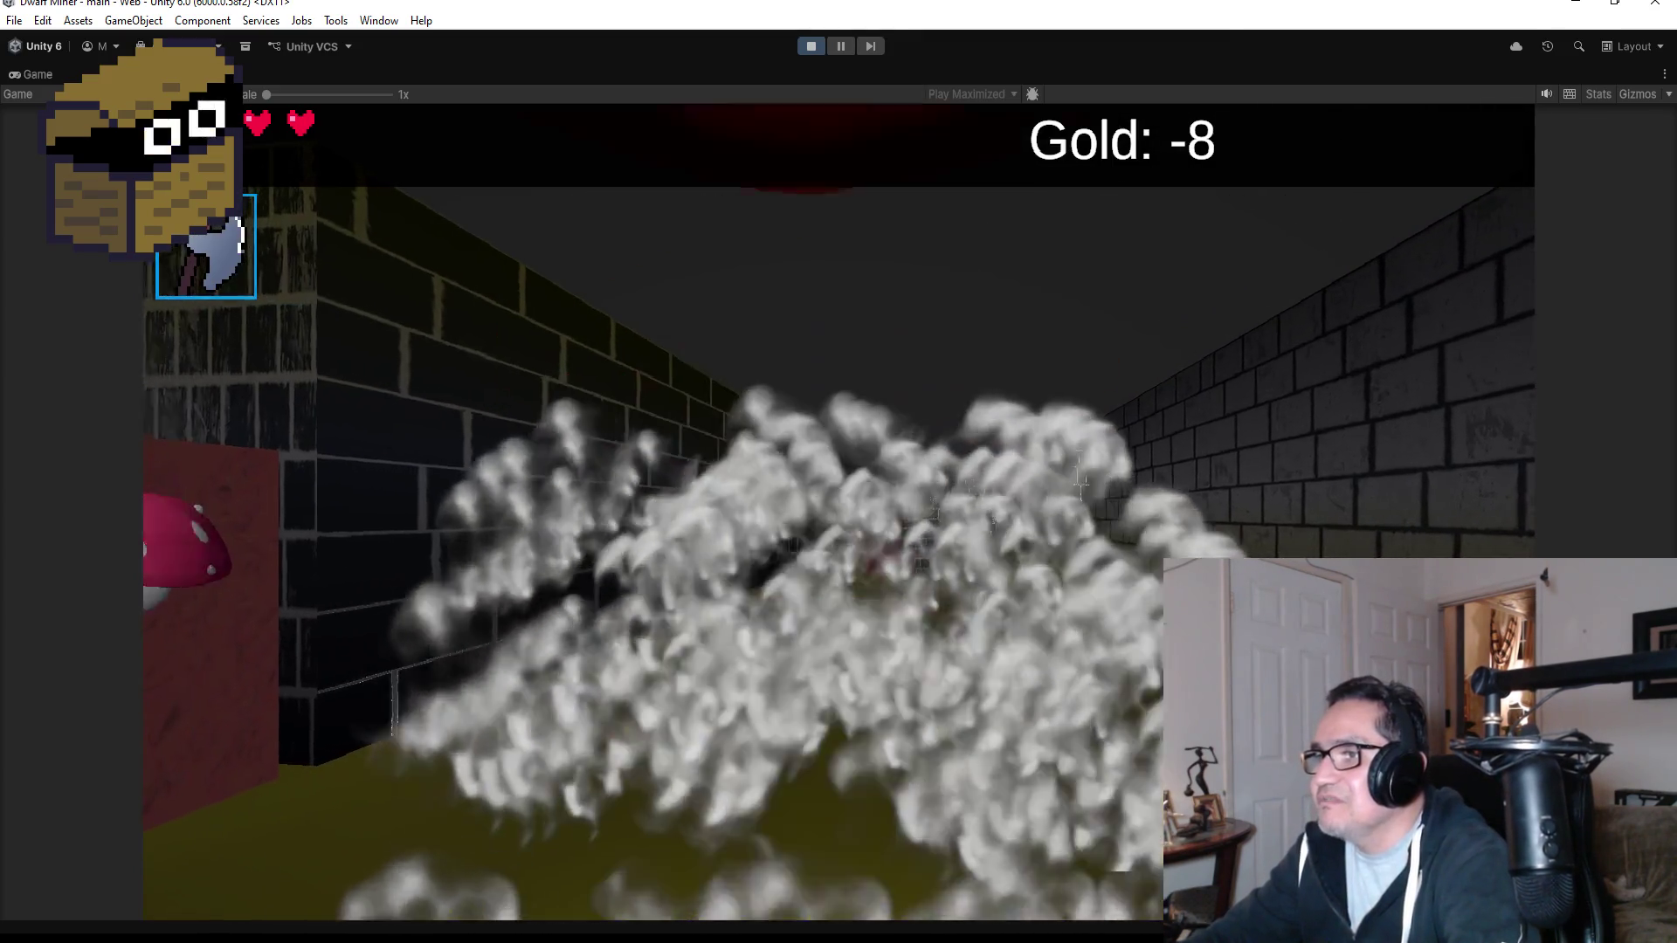
key("a")
key("d")
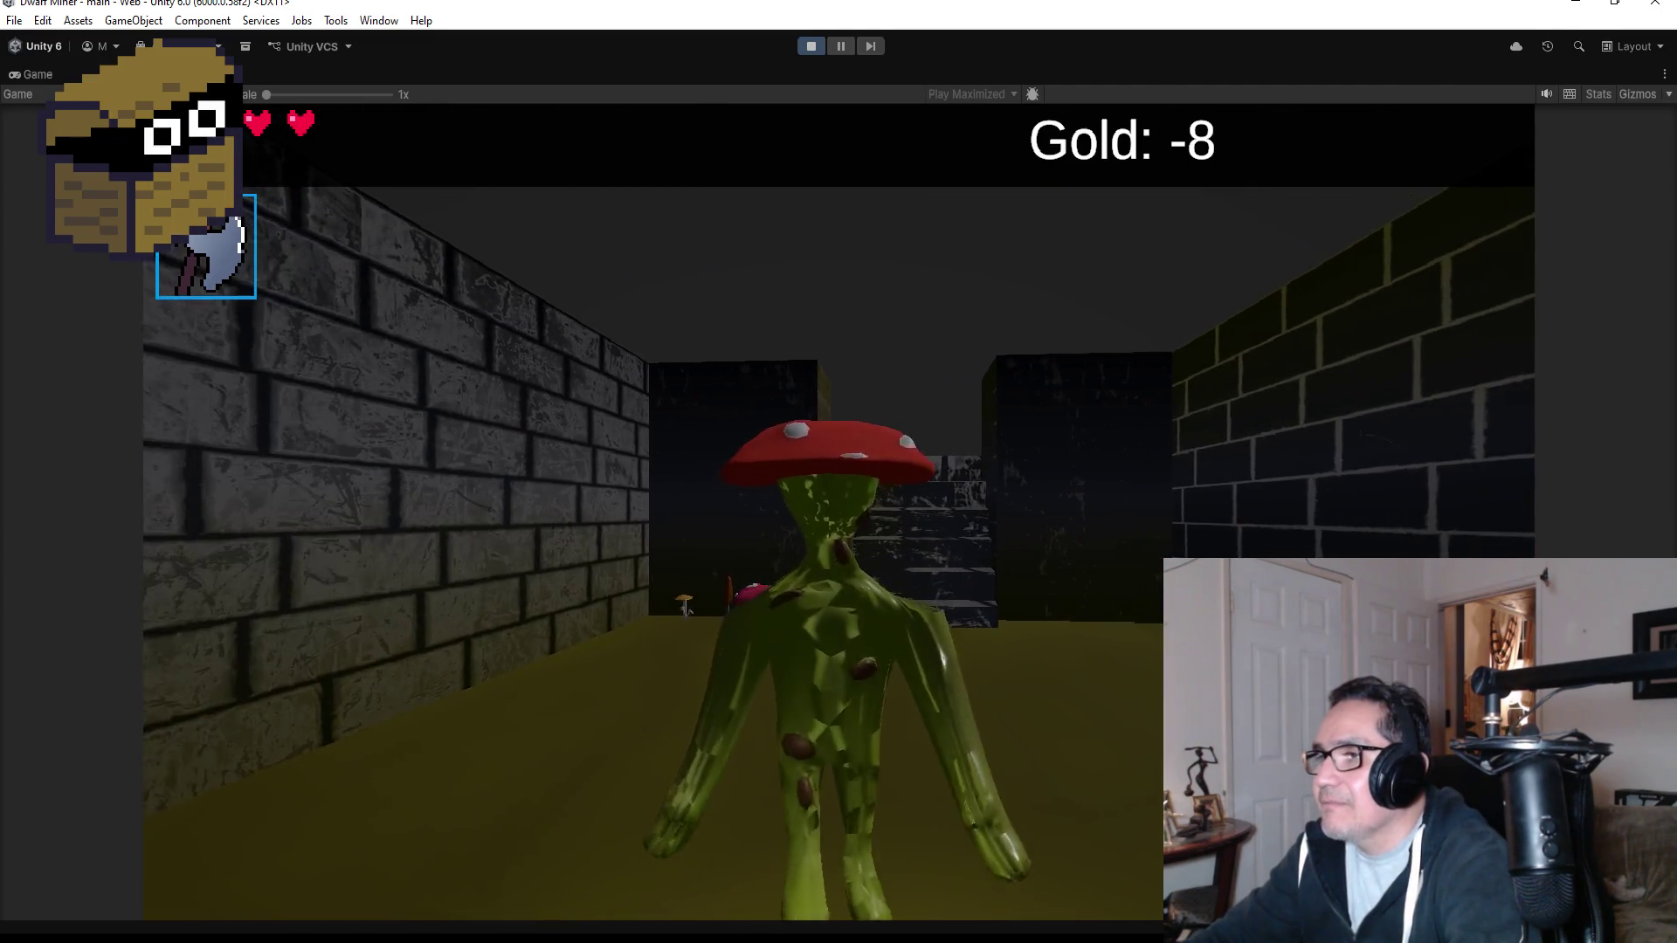
key("s")
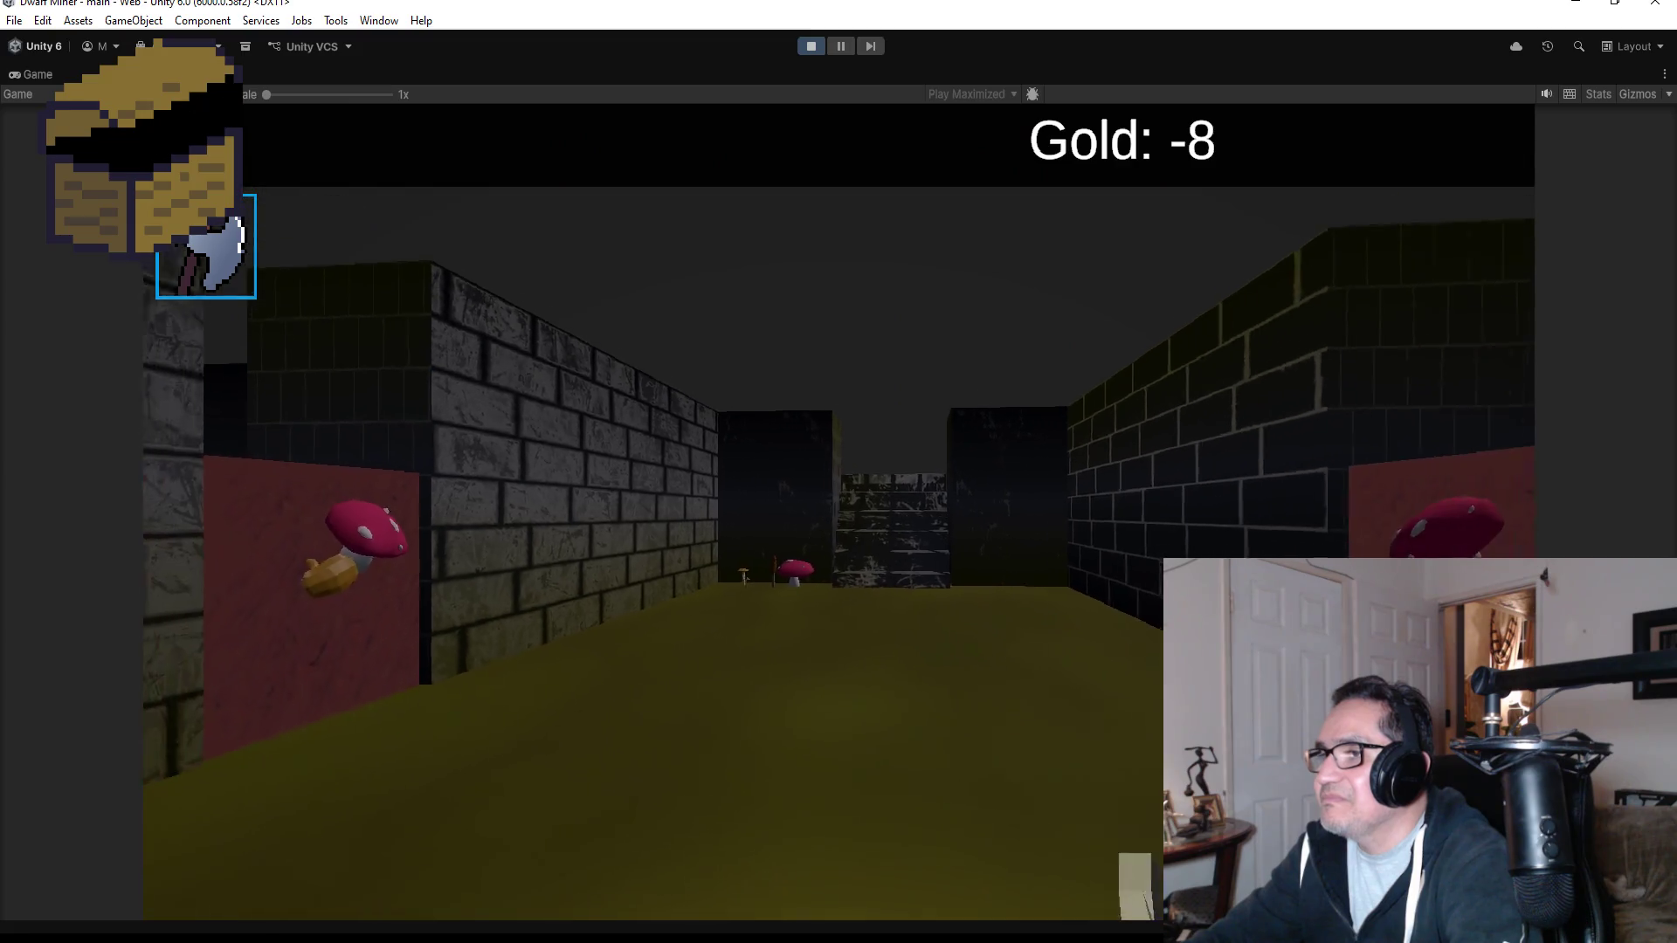
key("w")
key("d")
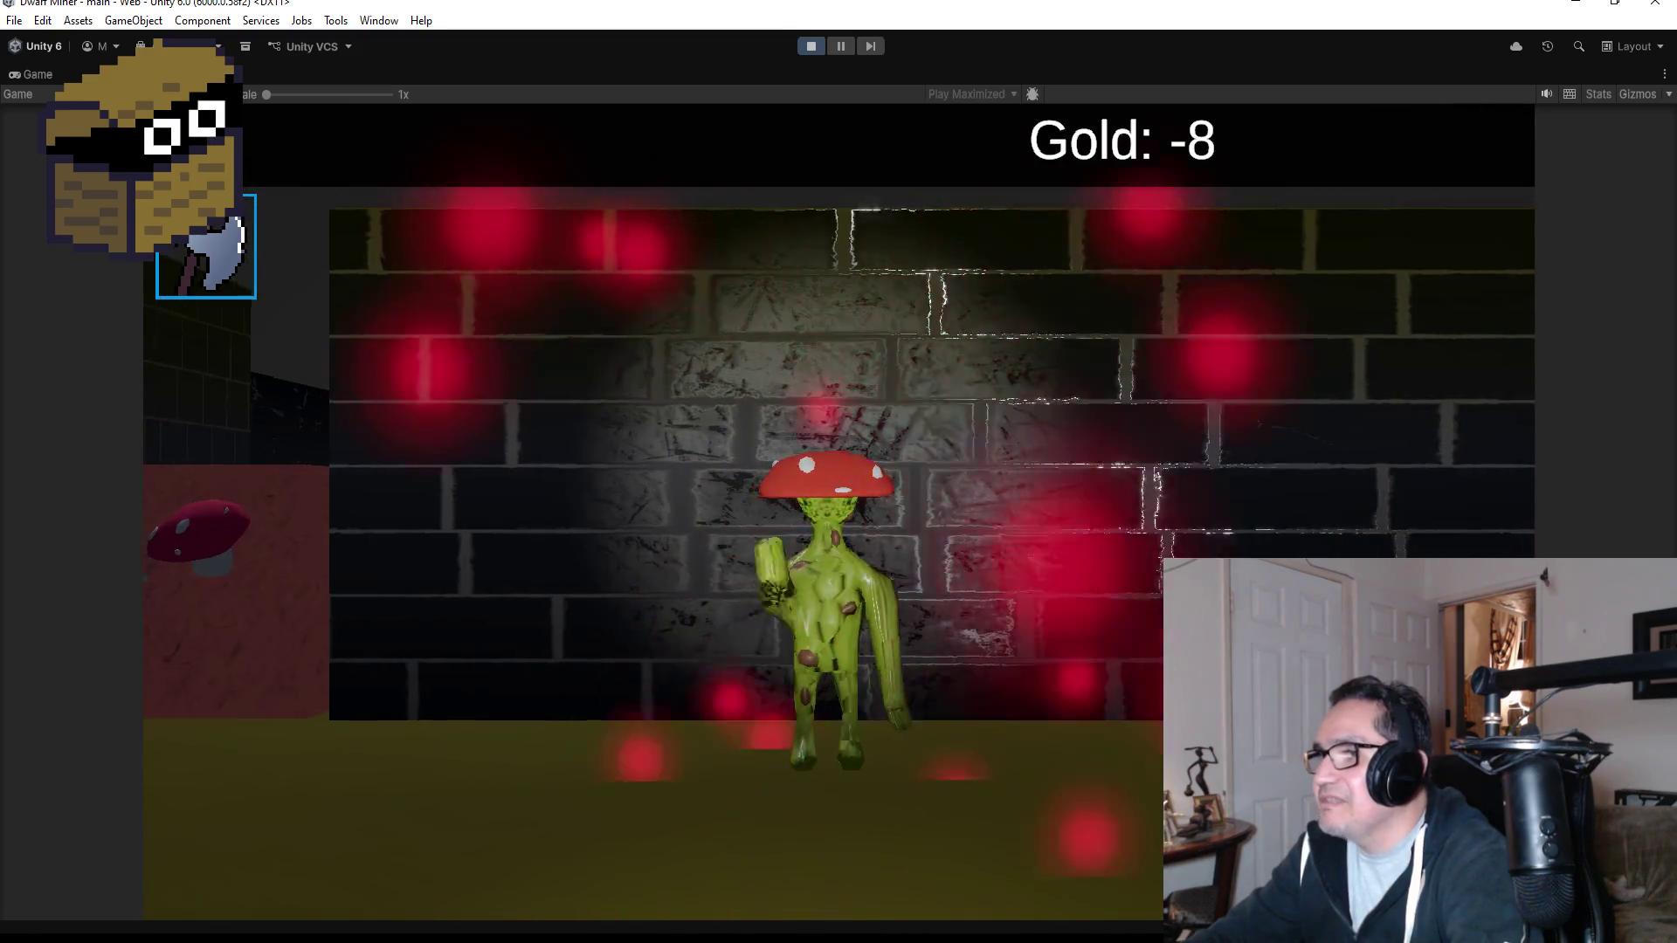
key("a")
key("s")
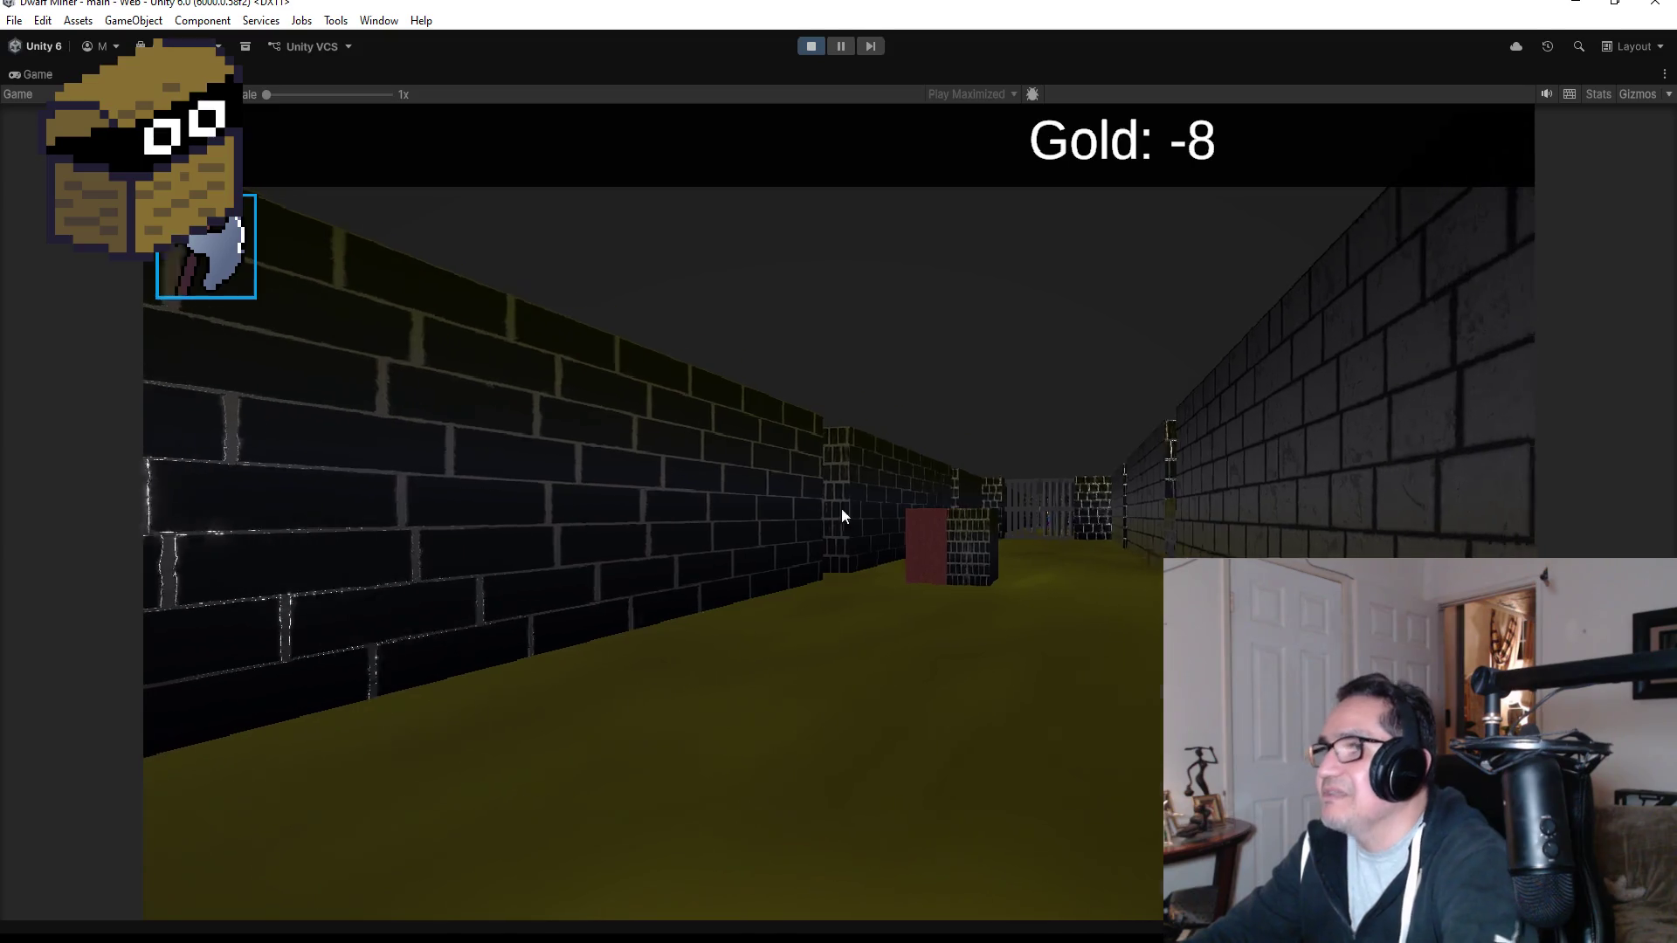
Stop the playtest and switch to PlantMonster.cs in Visual Studio.
key("Escape")
key("ctrl+p")
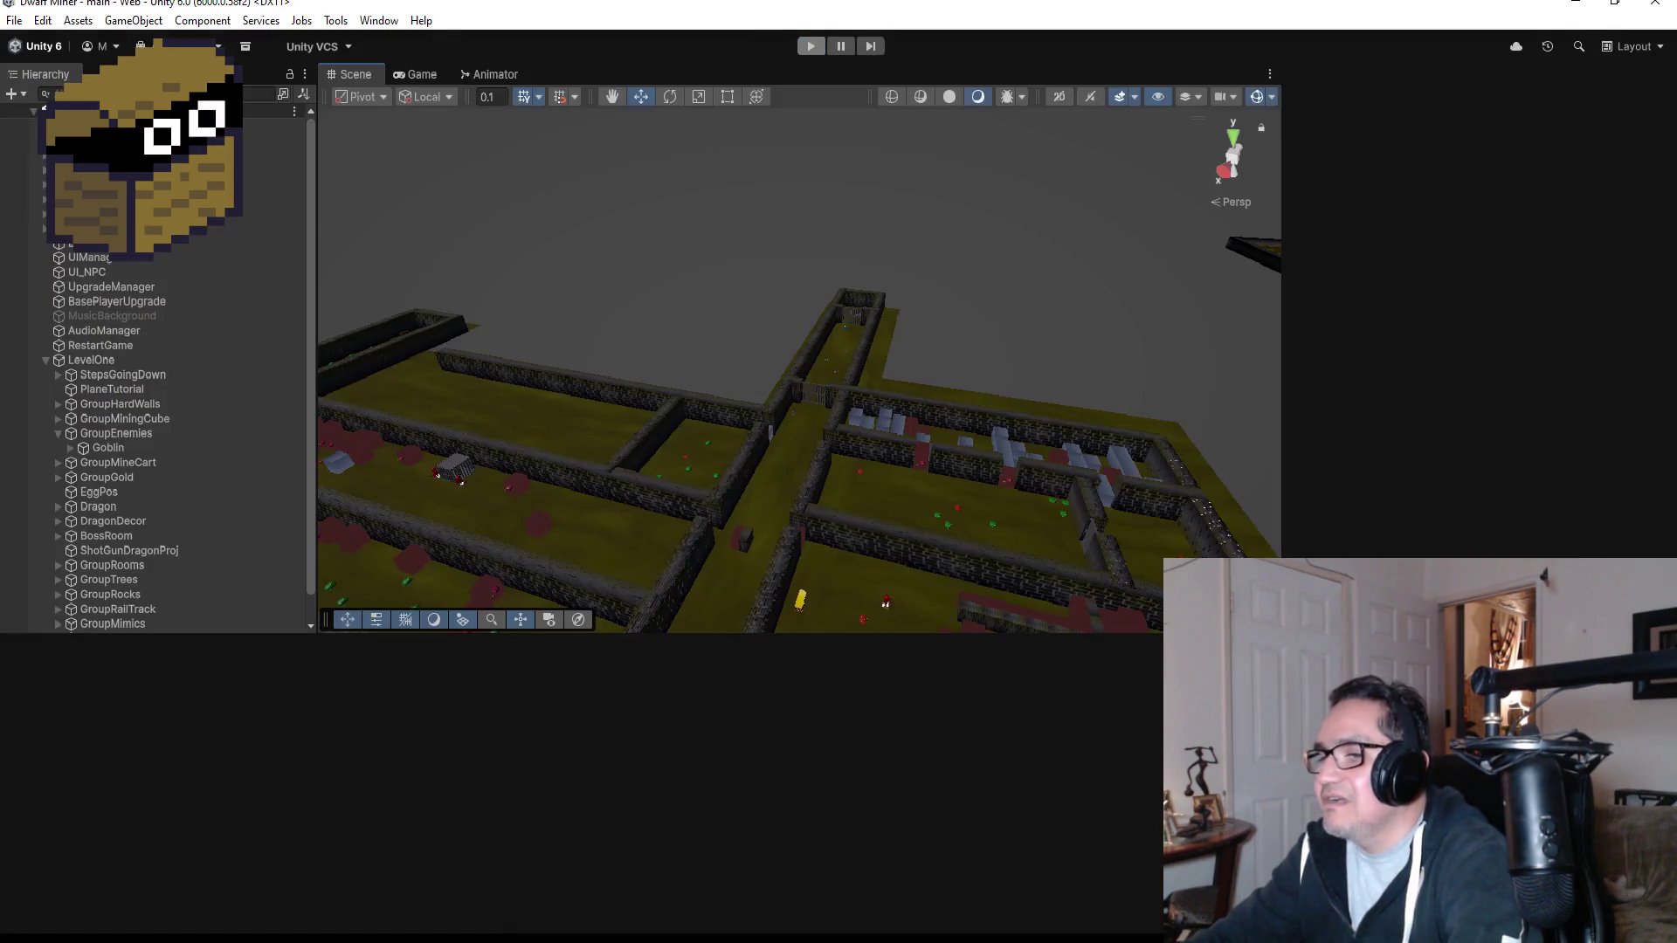
key("alt+Tab")
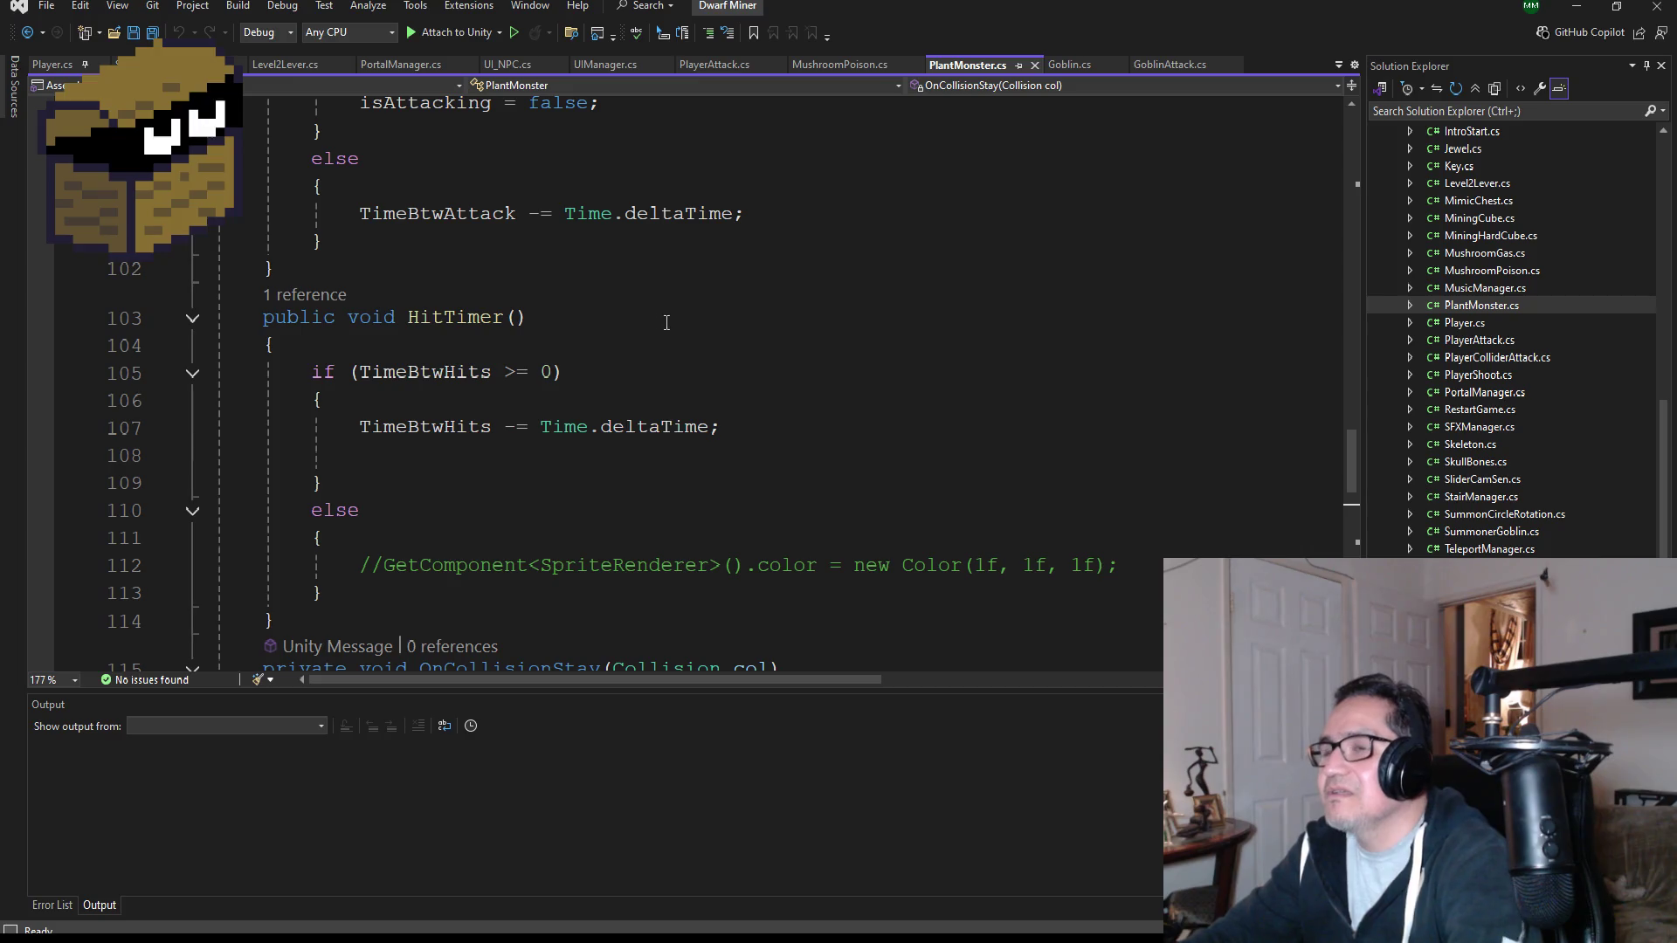
Scroll PlantMonster.cs down to OnCollisionStay, then minimize Visual Studio to reveal Unity.
scroll(669, 320, "down", 5)
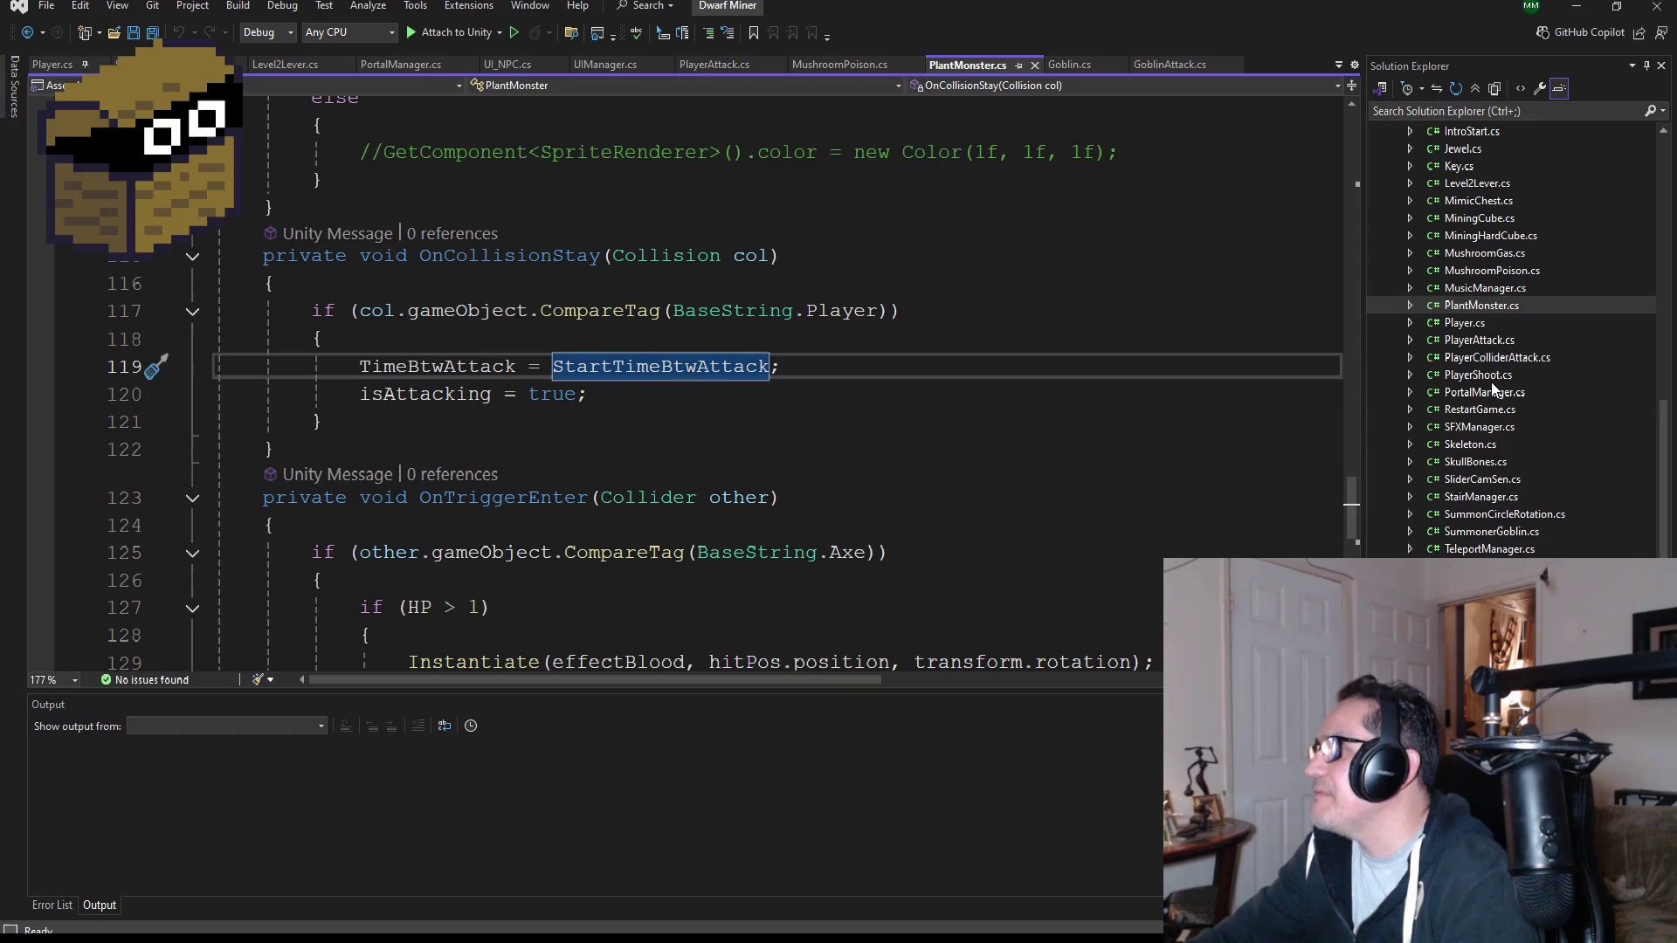
scroll(1491, 381, "down", 1)
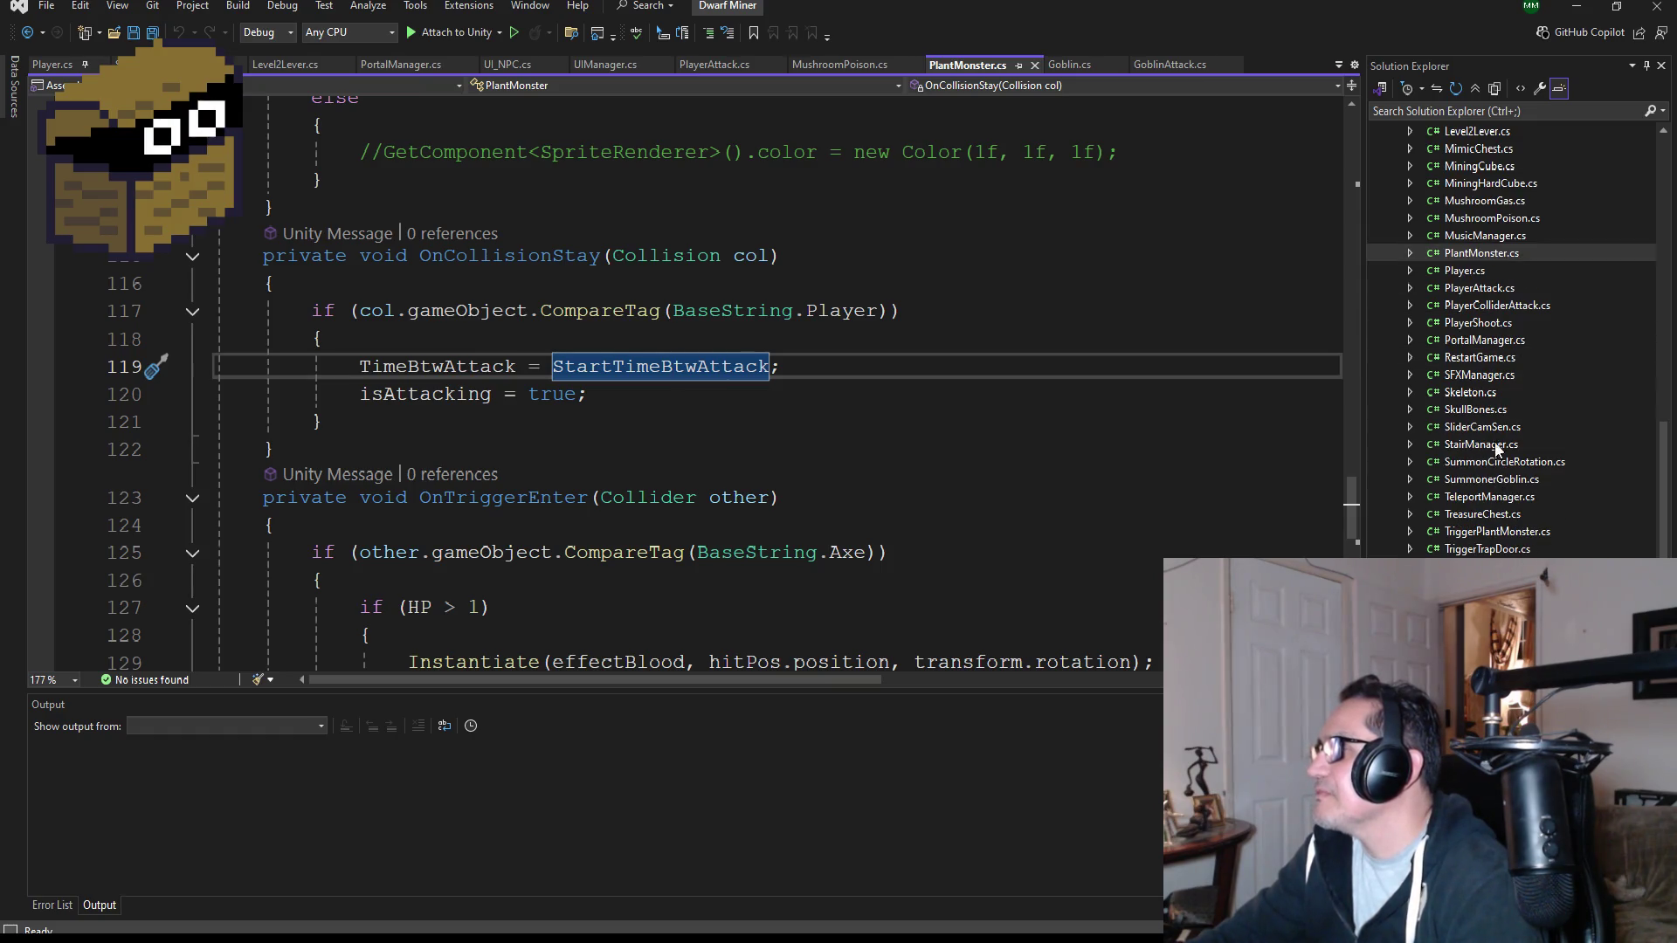
left_click(1576, 6)
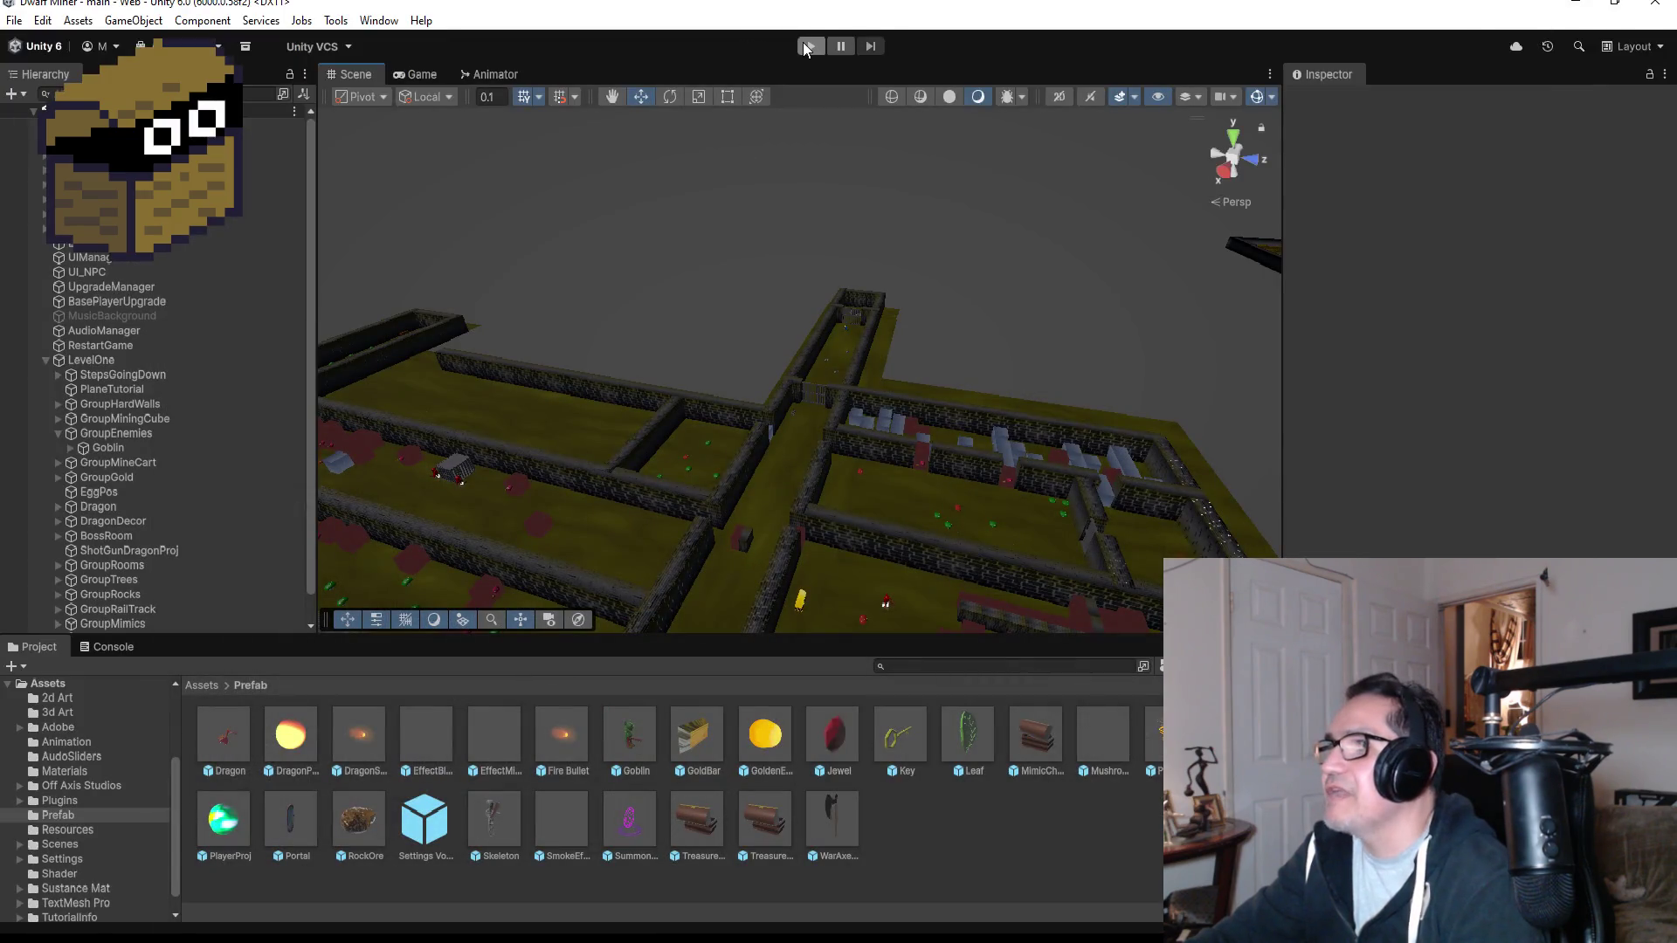
Start another playtest and walk the corridor past the barred gate, switching to the axe.
left_click(805, 45)
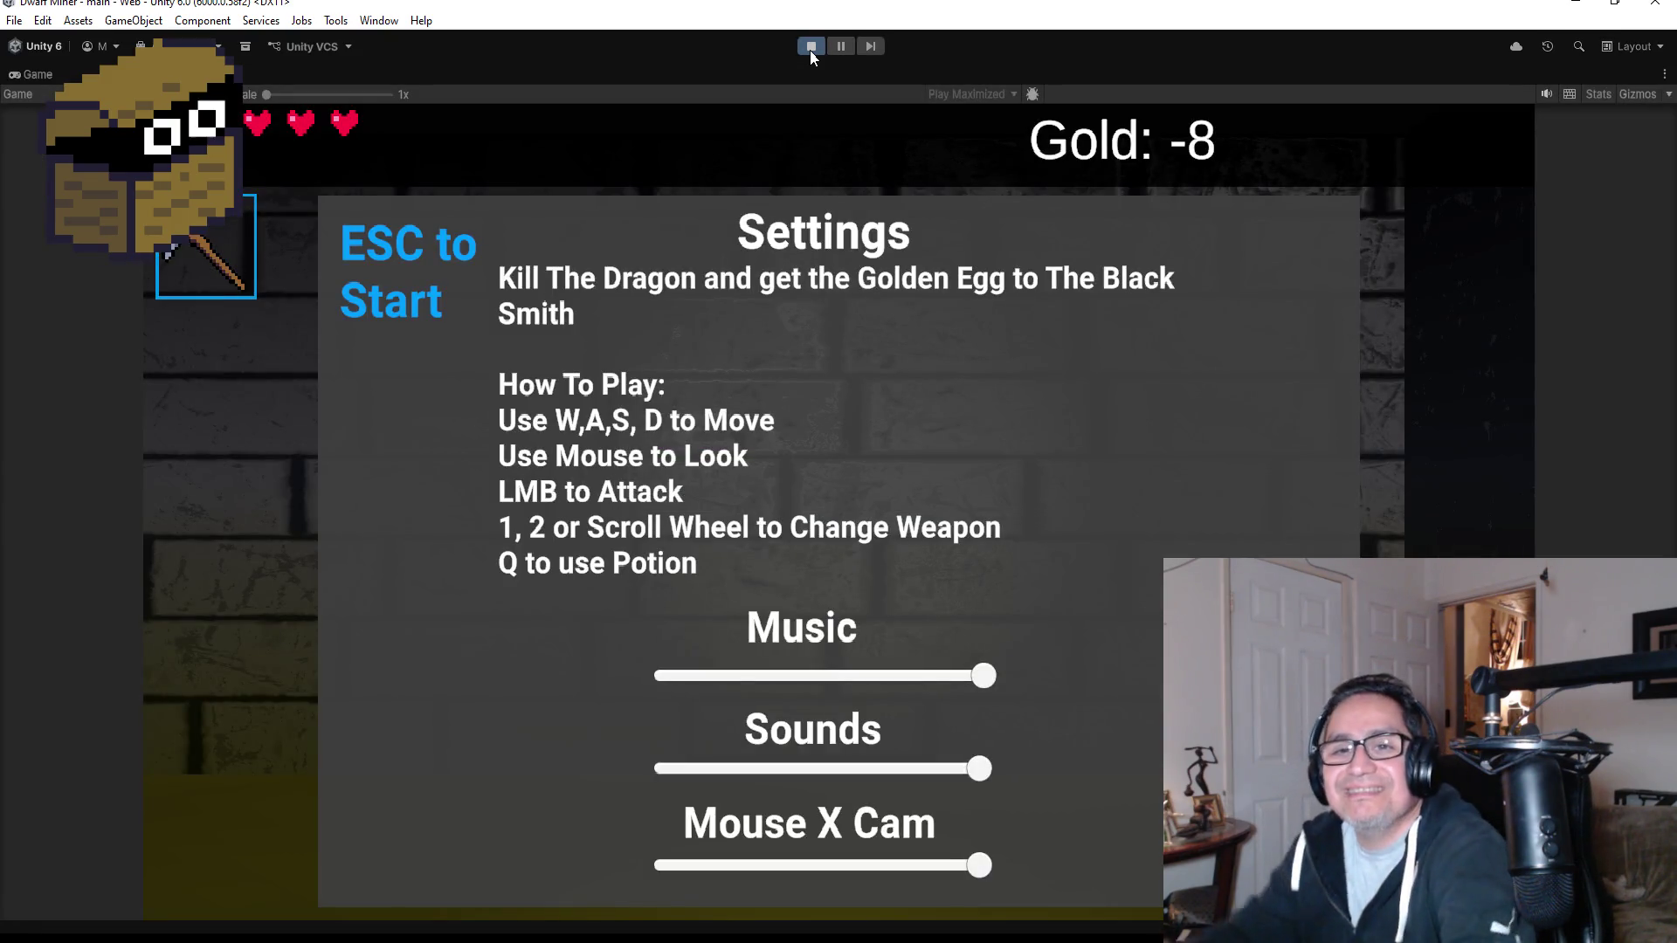
key("Escape")
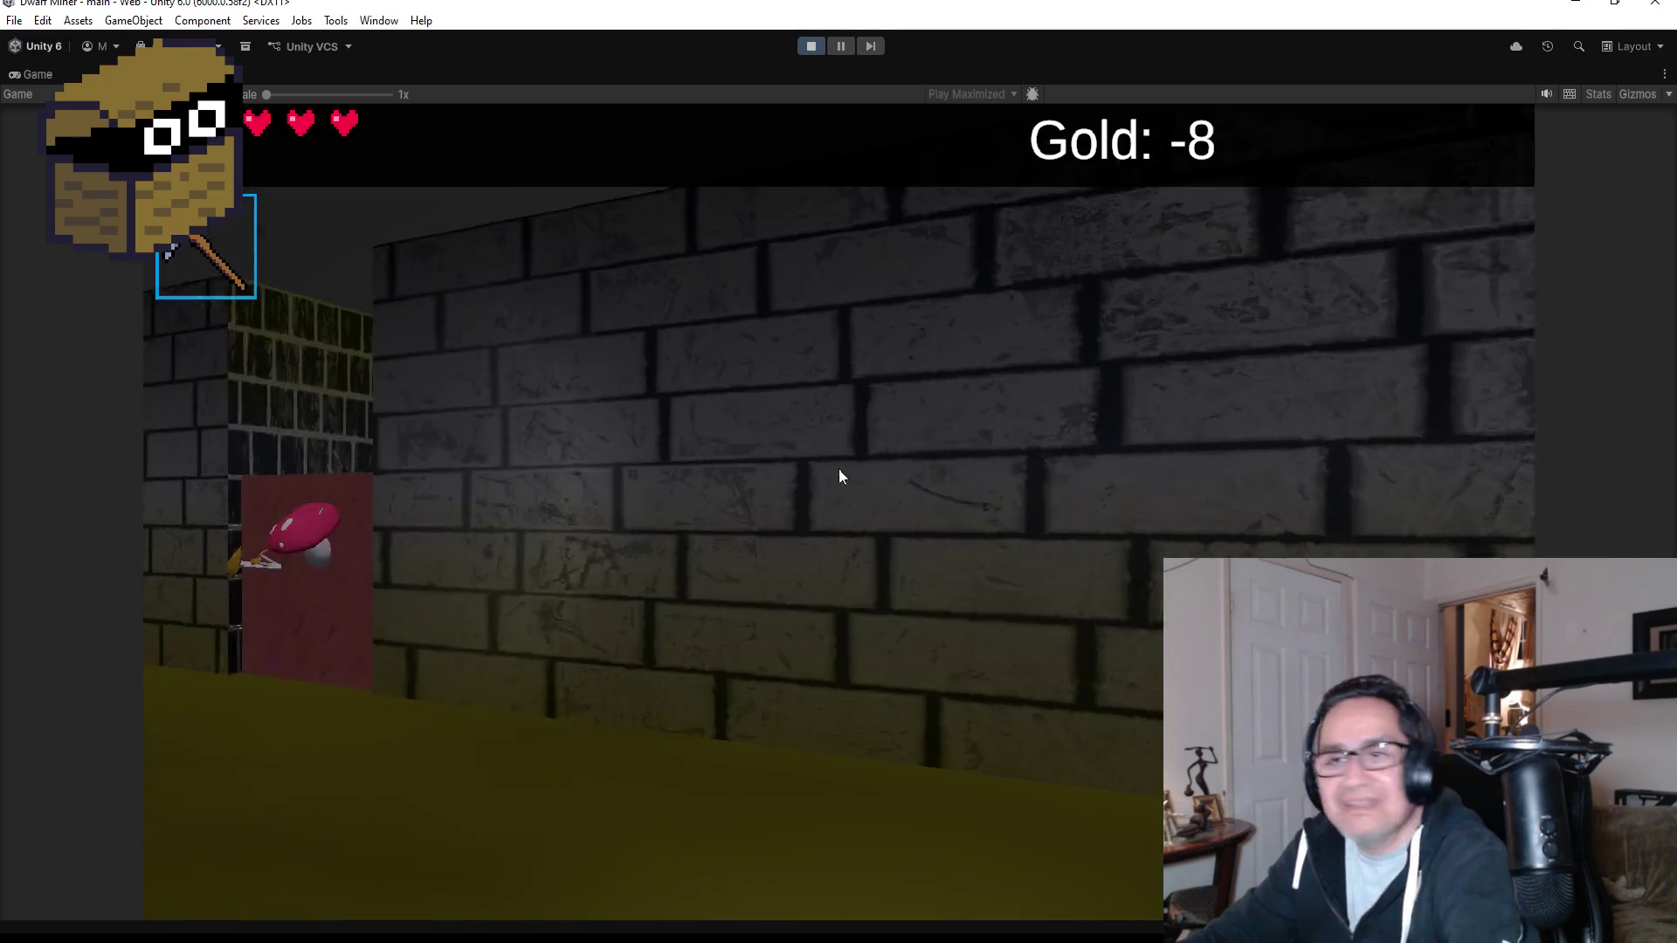
key("w")
key("w")
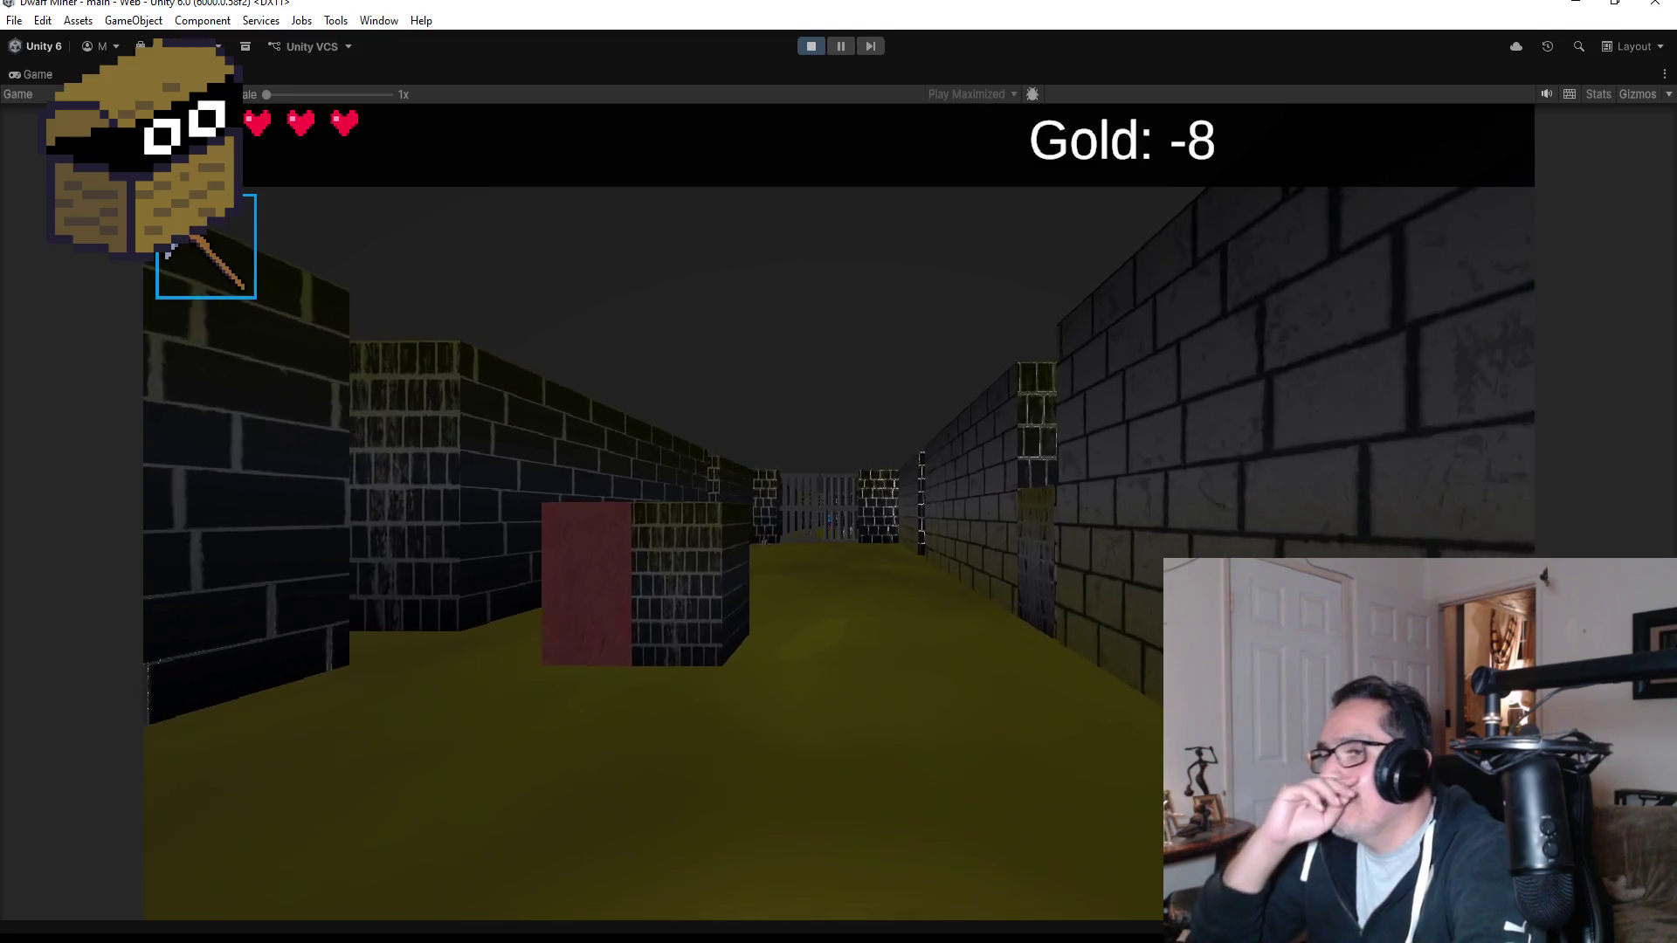
key("w")
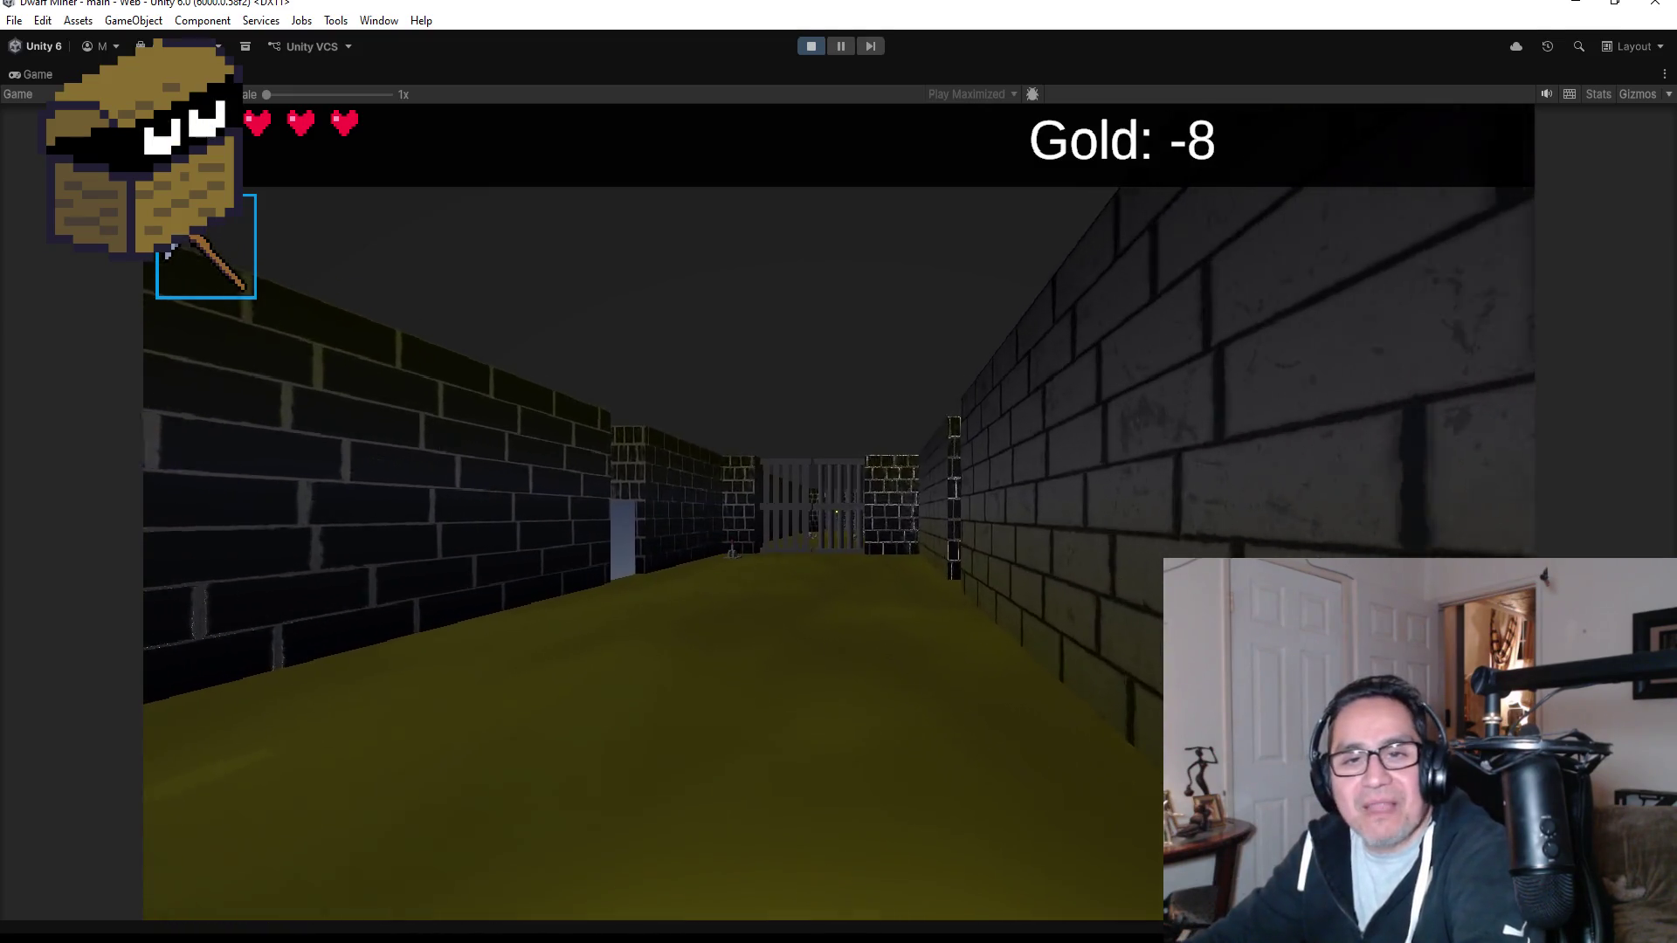
key("w")
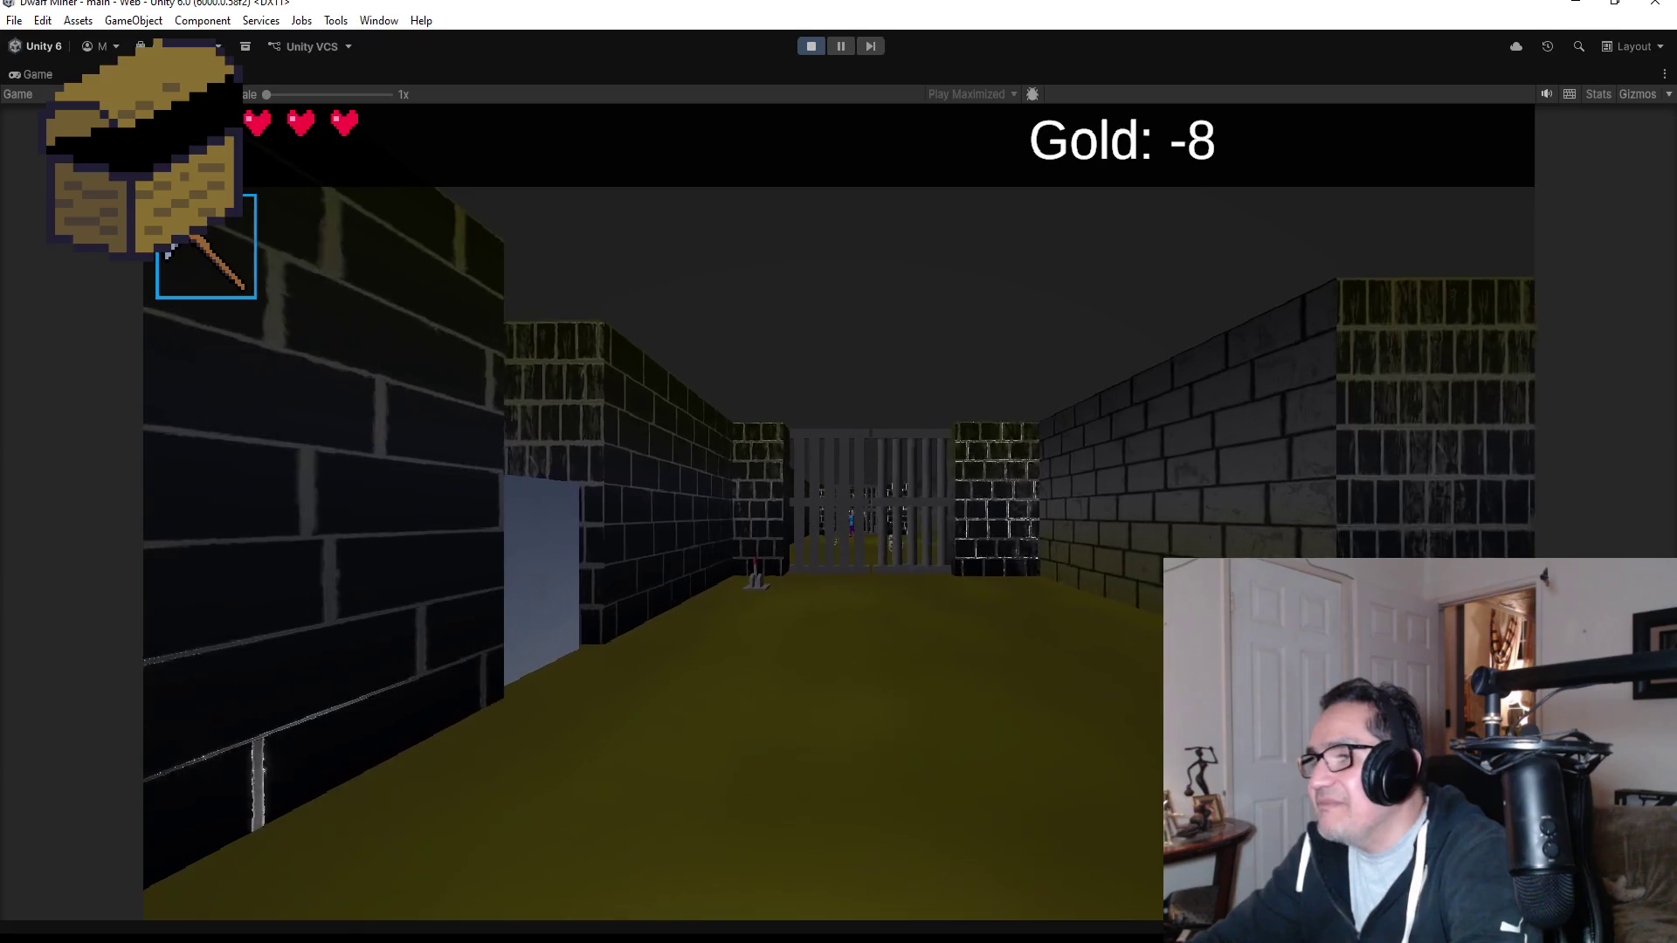
key("w")
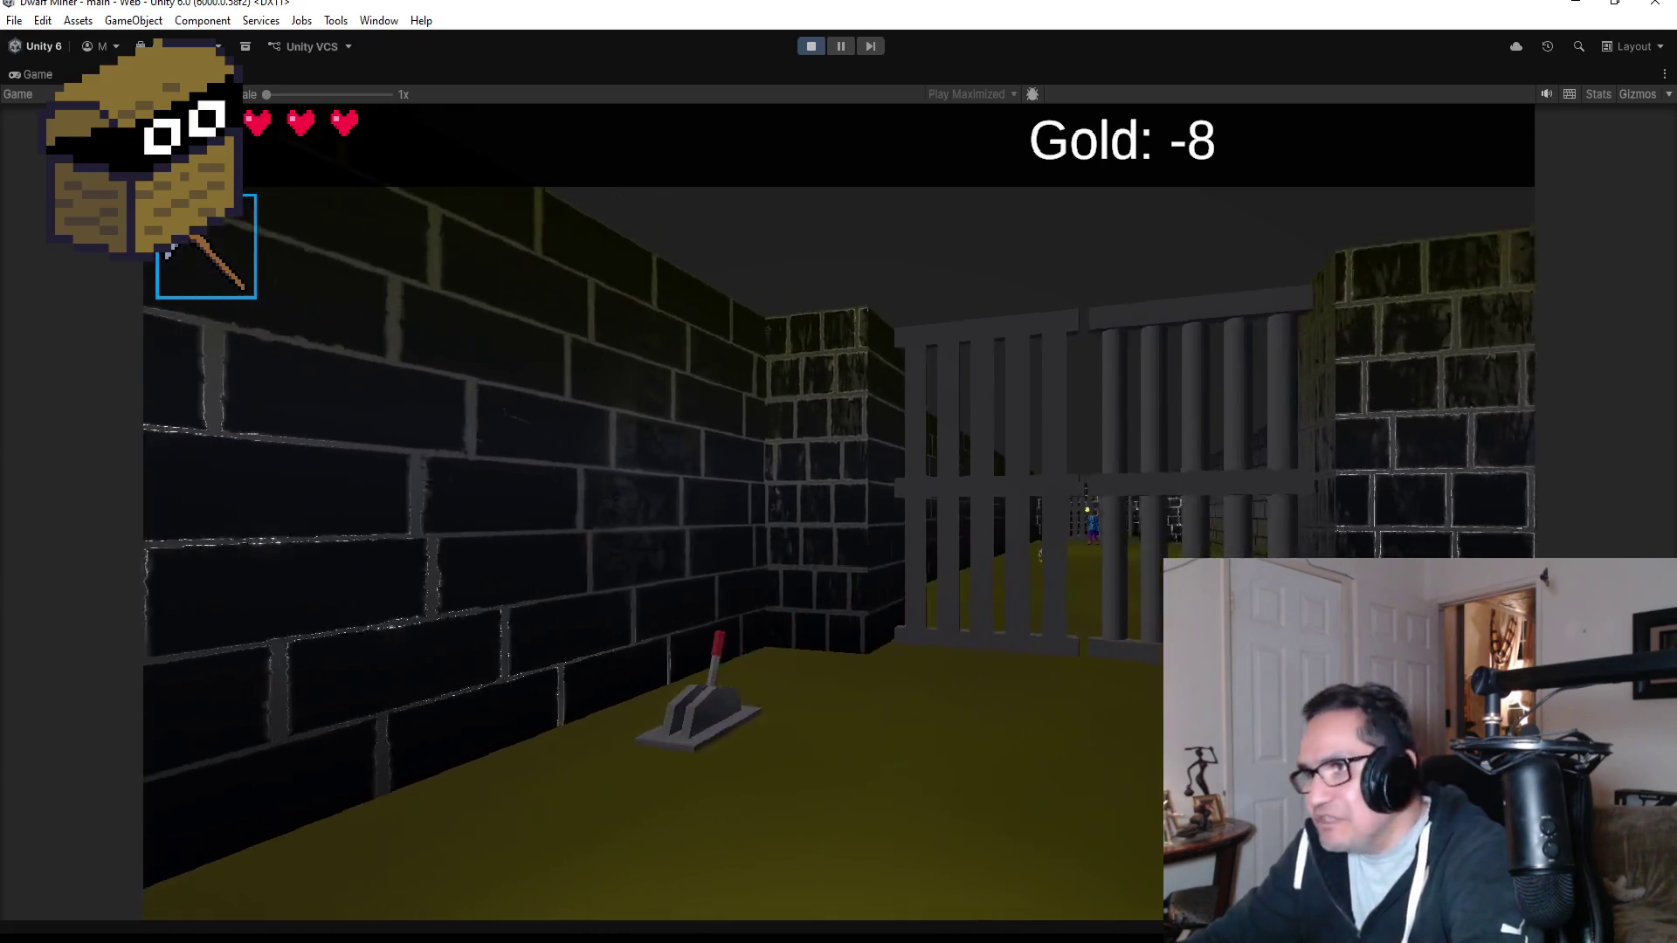
key("w")
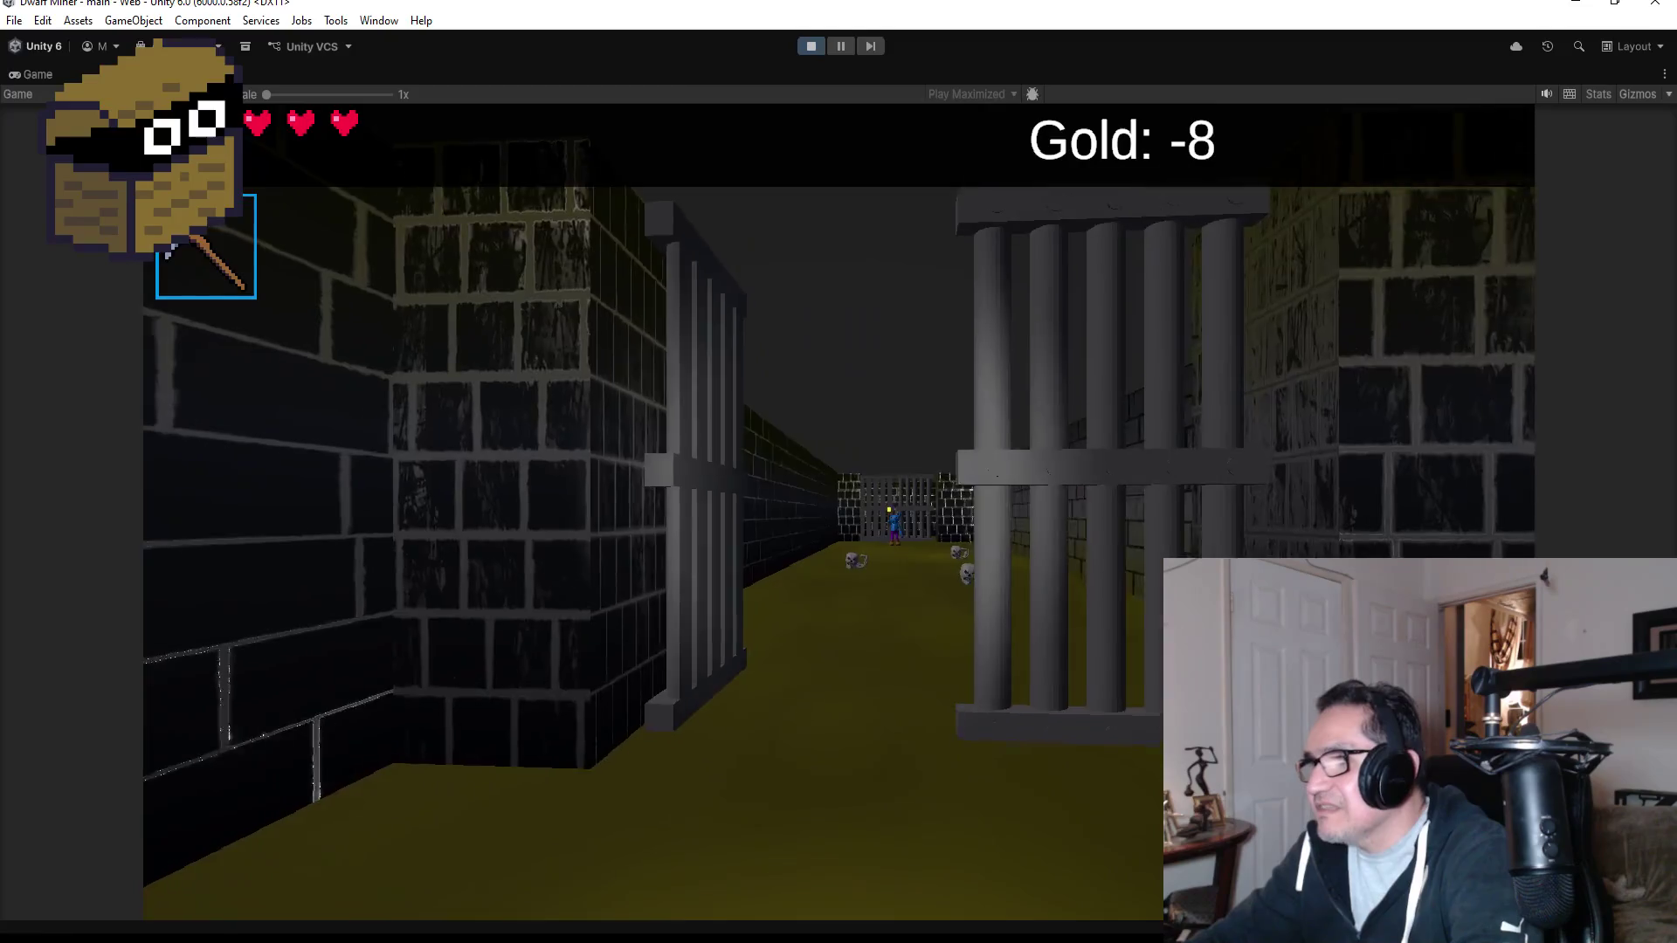
key("w")
key("2")
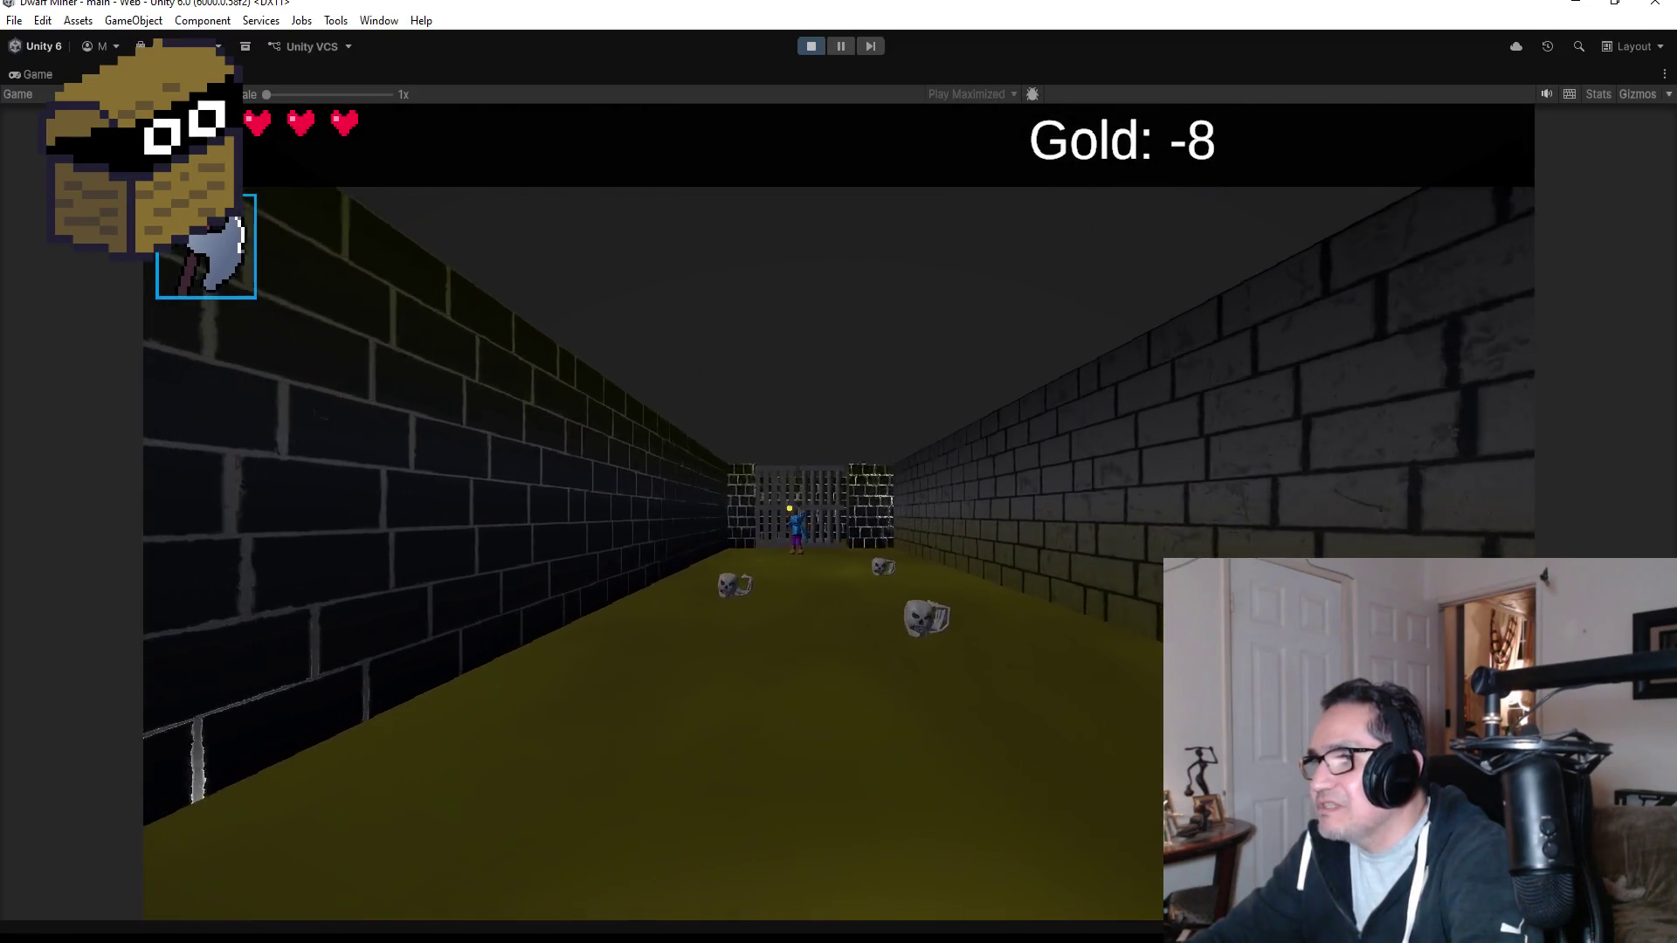
Fight the skeleton until Game Over, then stop Play mode.
key("w")
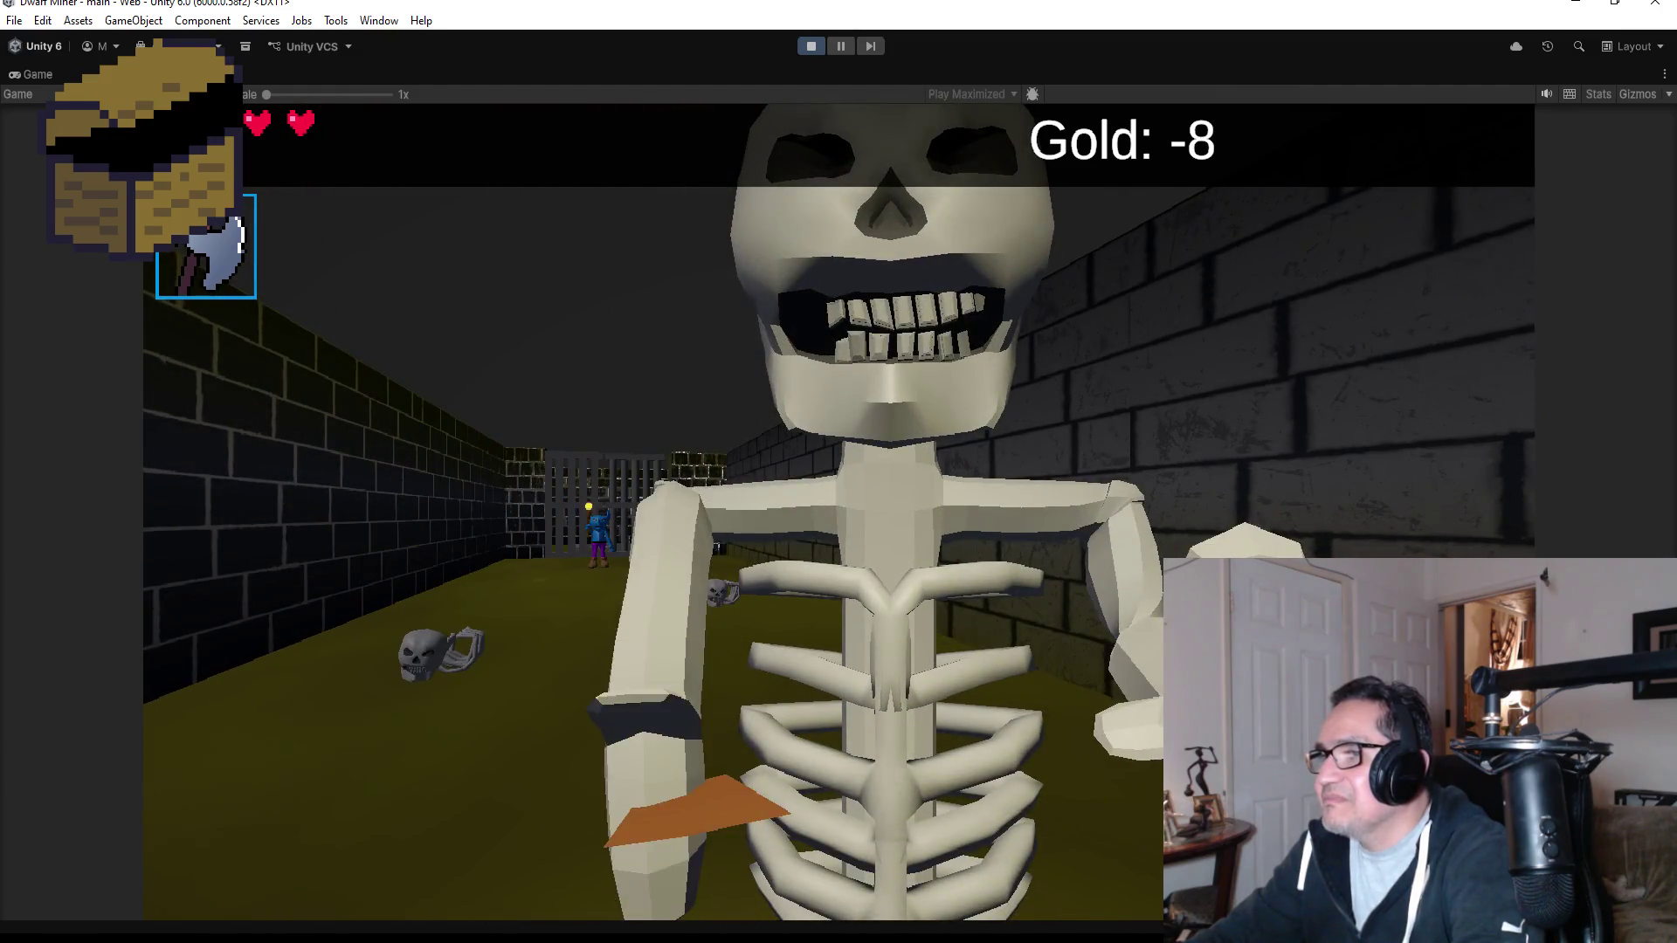
key("s")
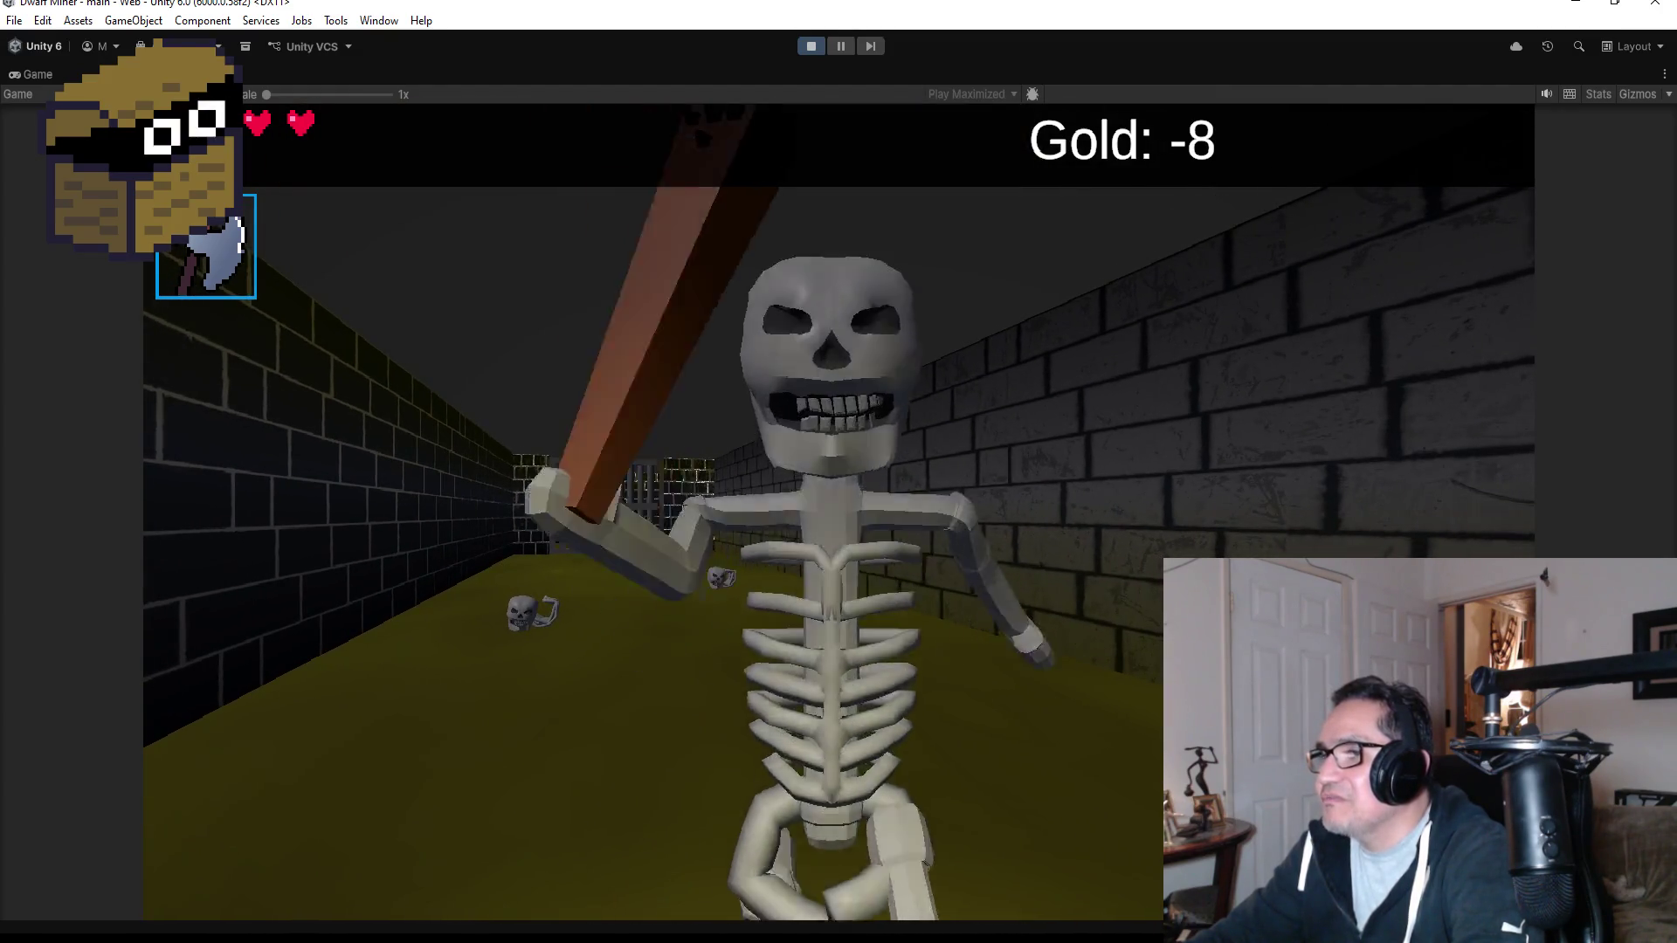
key("w")
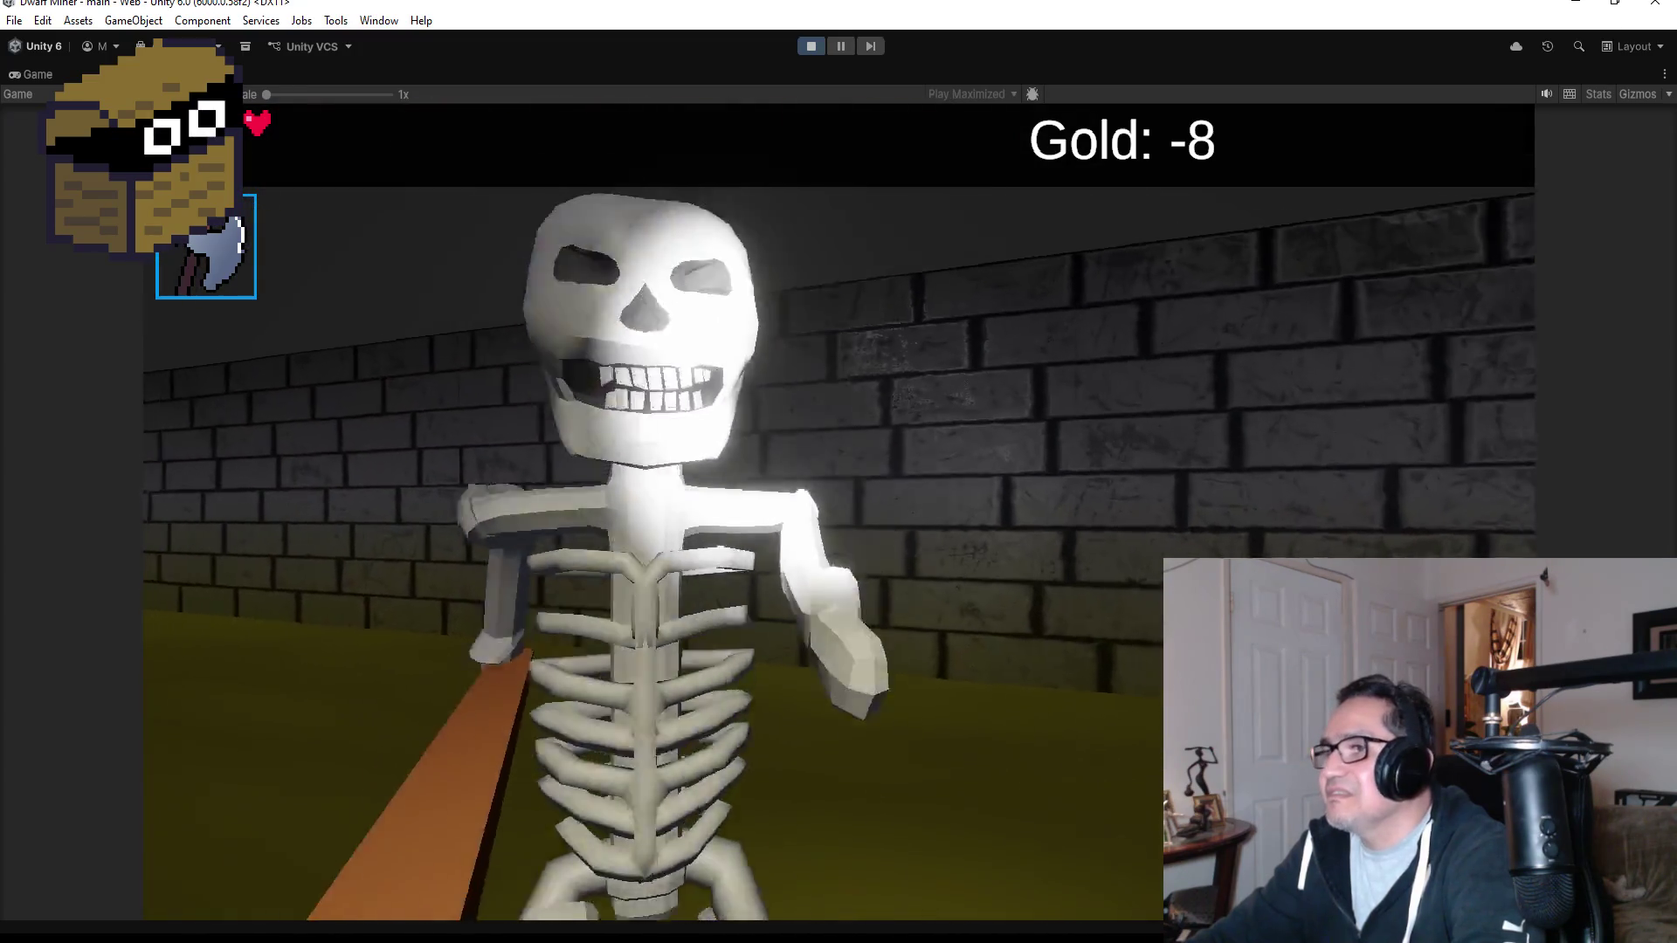
key("s")
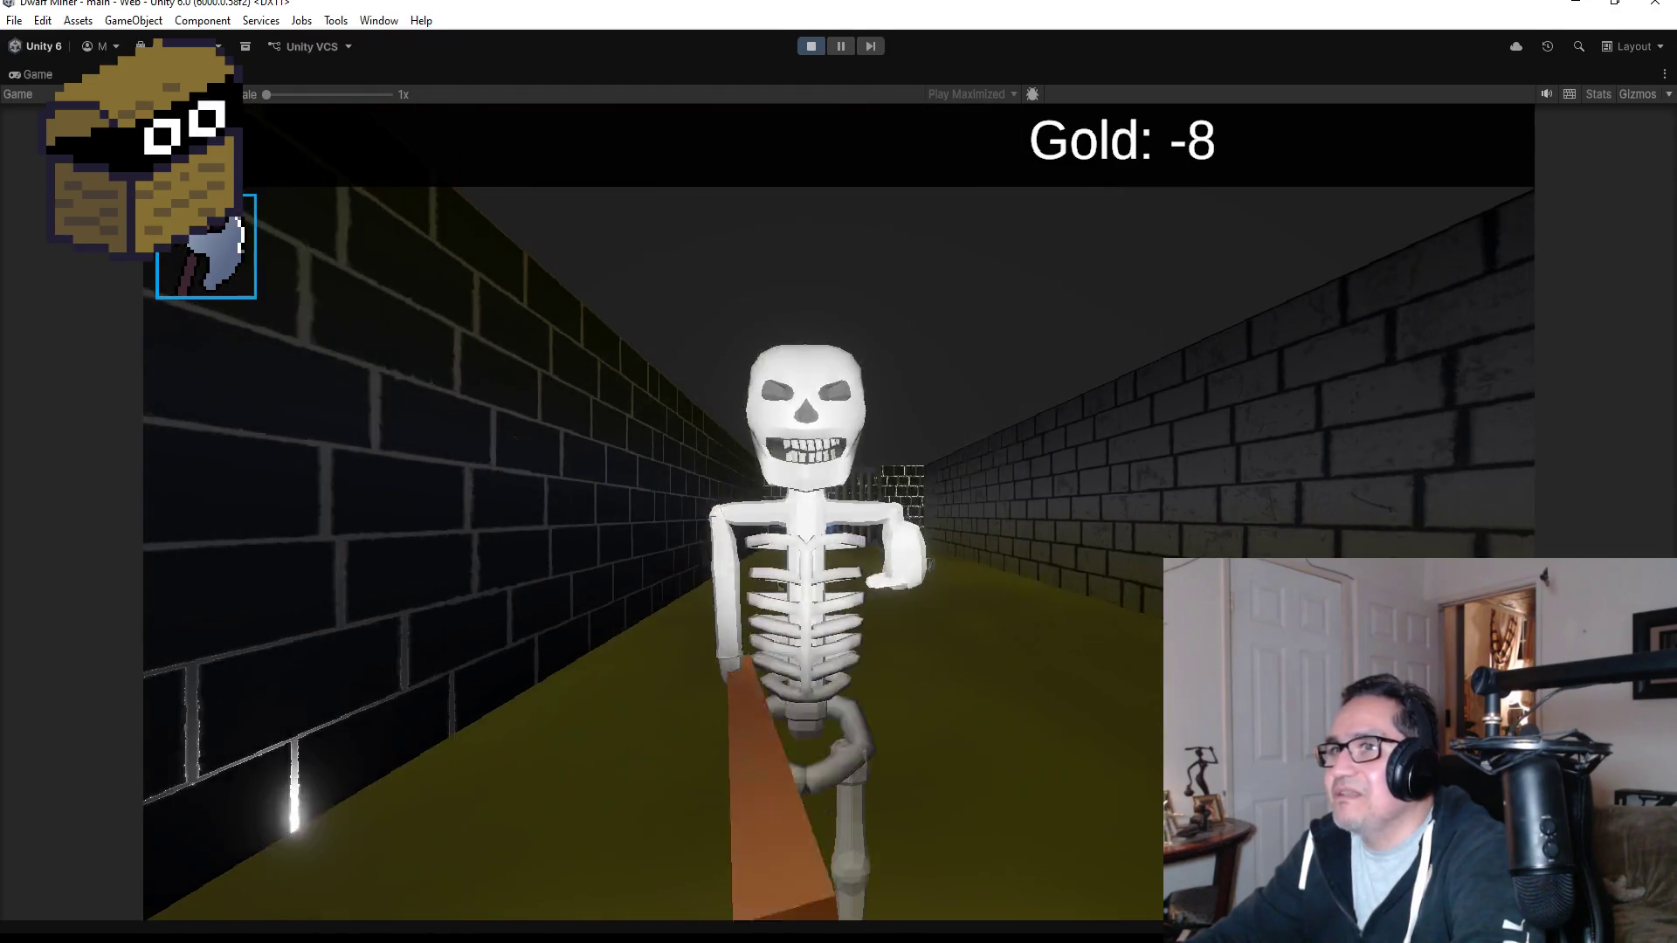
key("Escape")
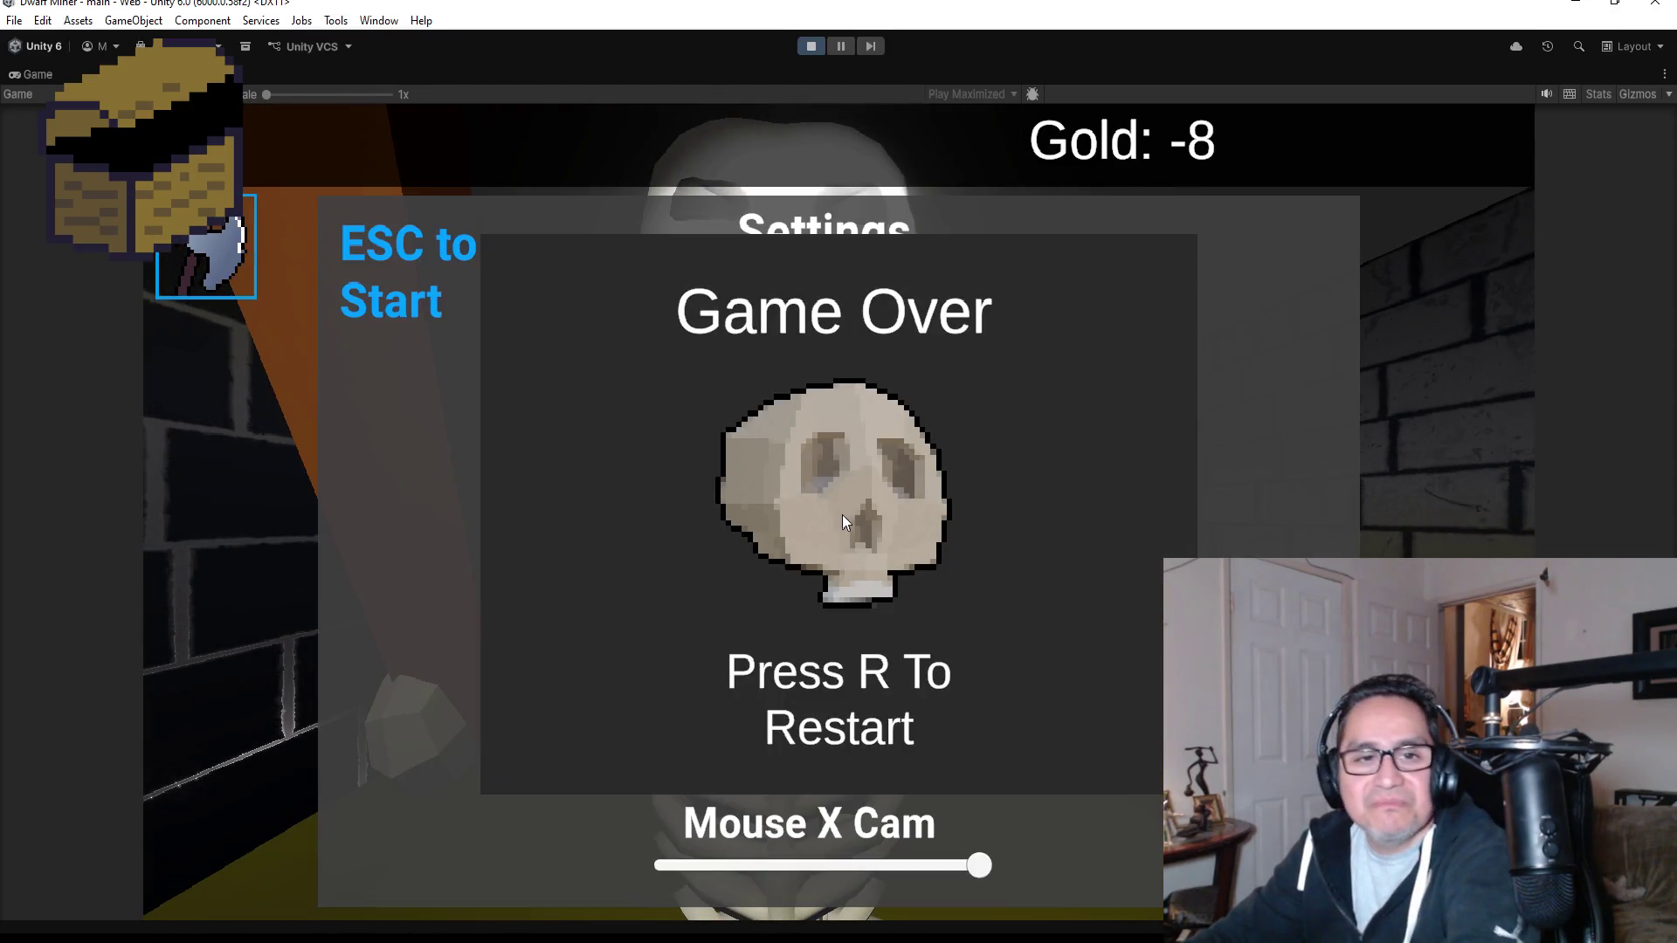
left_click(810, 47)
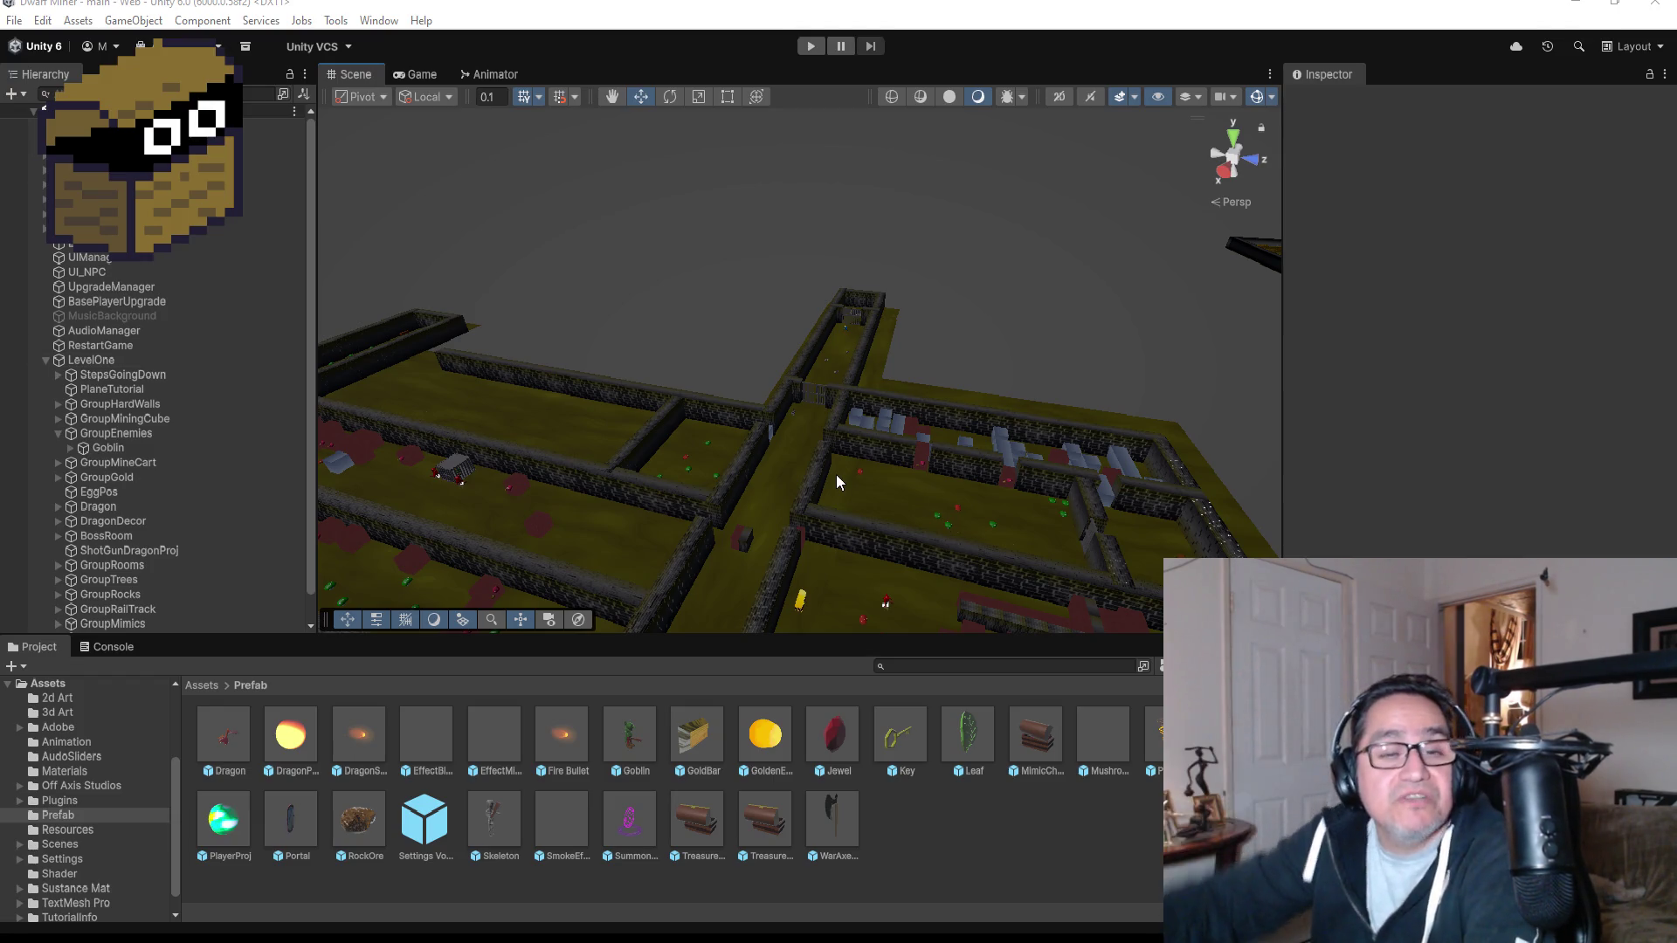
Collapse LevelOne, review the Skeleton prefab's components and open it for editing.
left_click(46, 359)
scroll(716, 492, "down", 5)
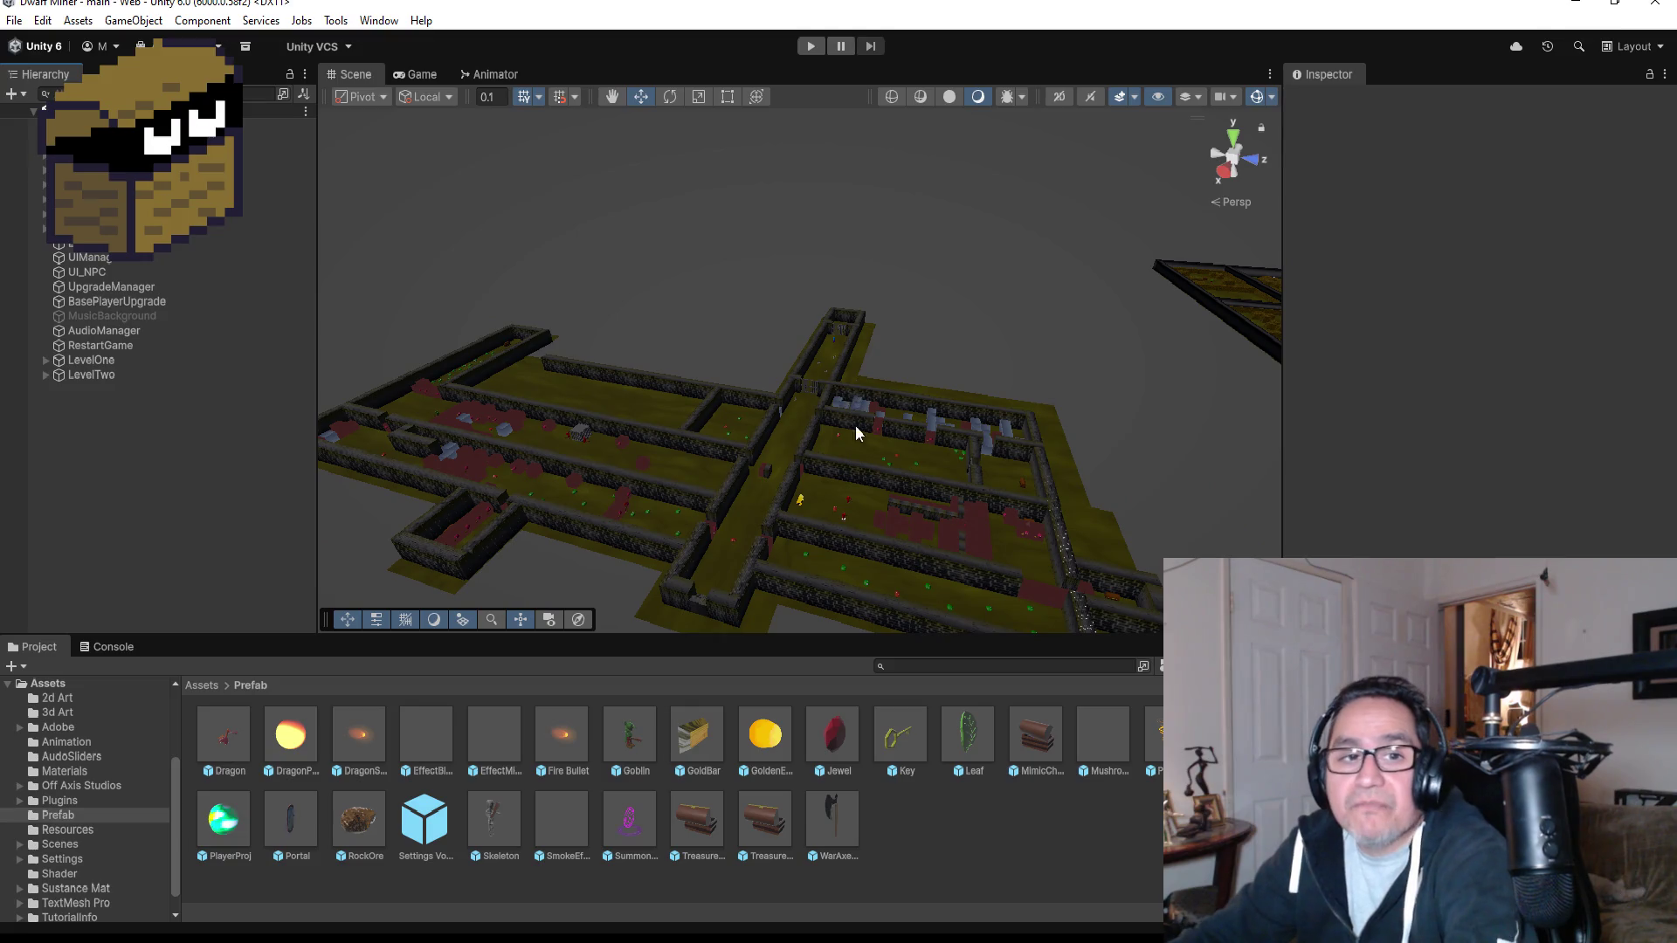
left_click(495, 841)
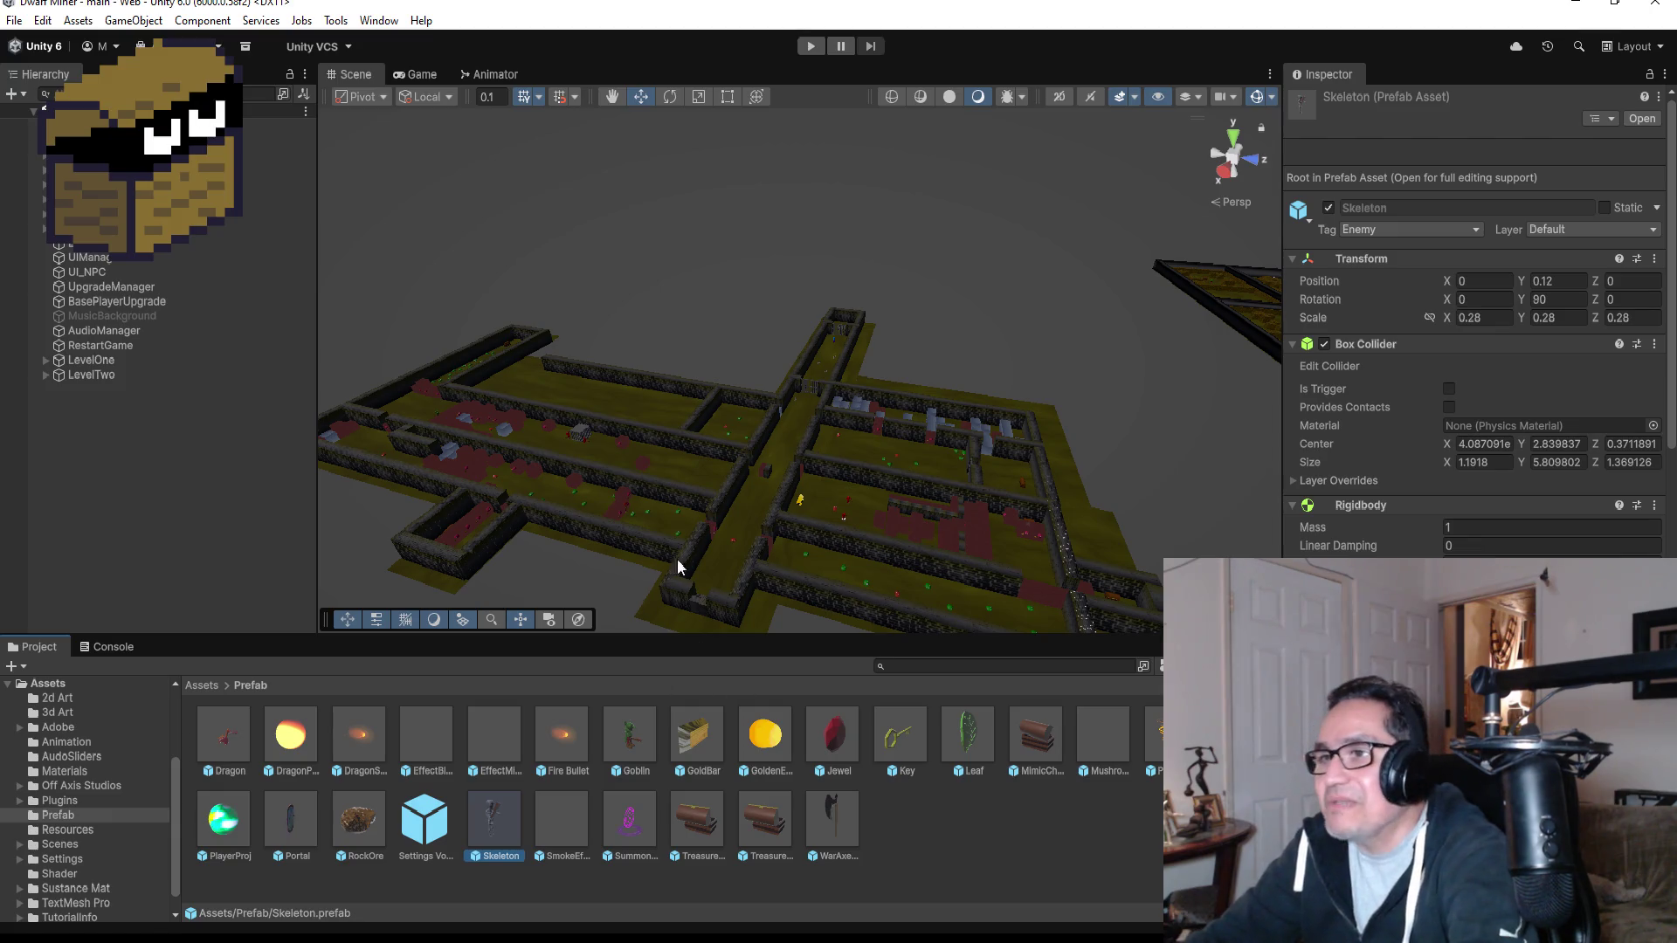
scroll(814, 468, "up", 5)
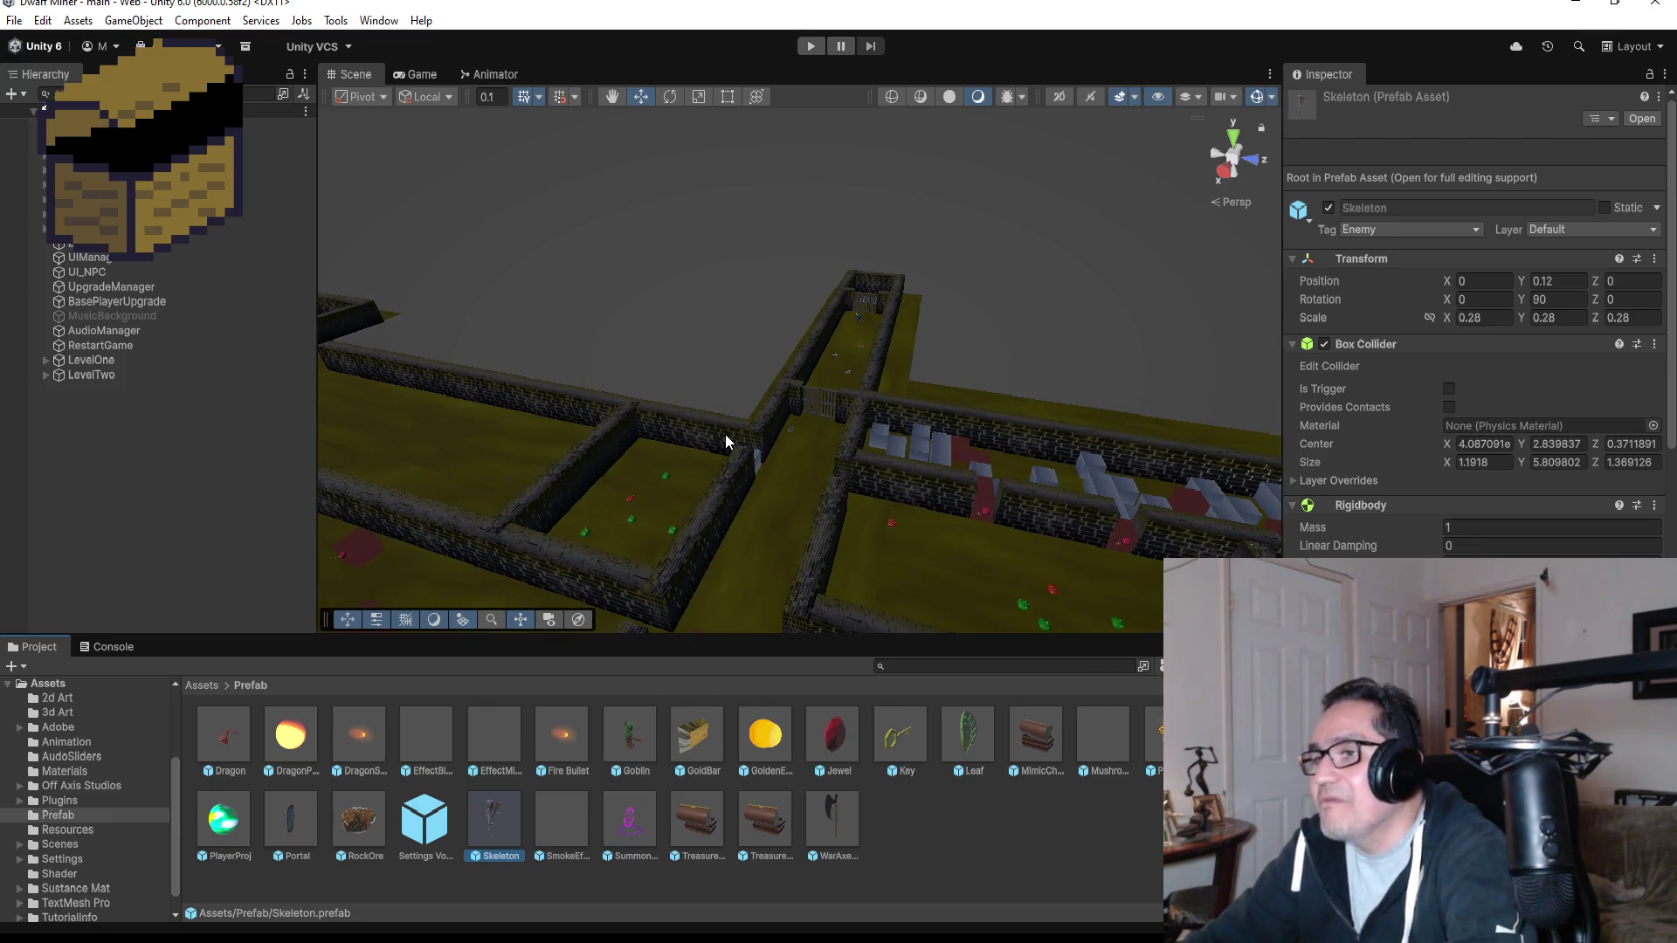
scroll(720, 483, "down", 3)
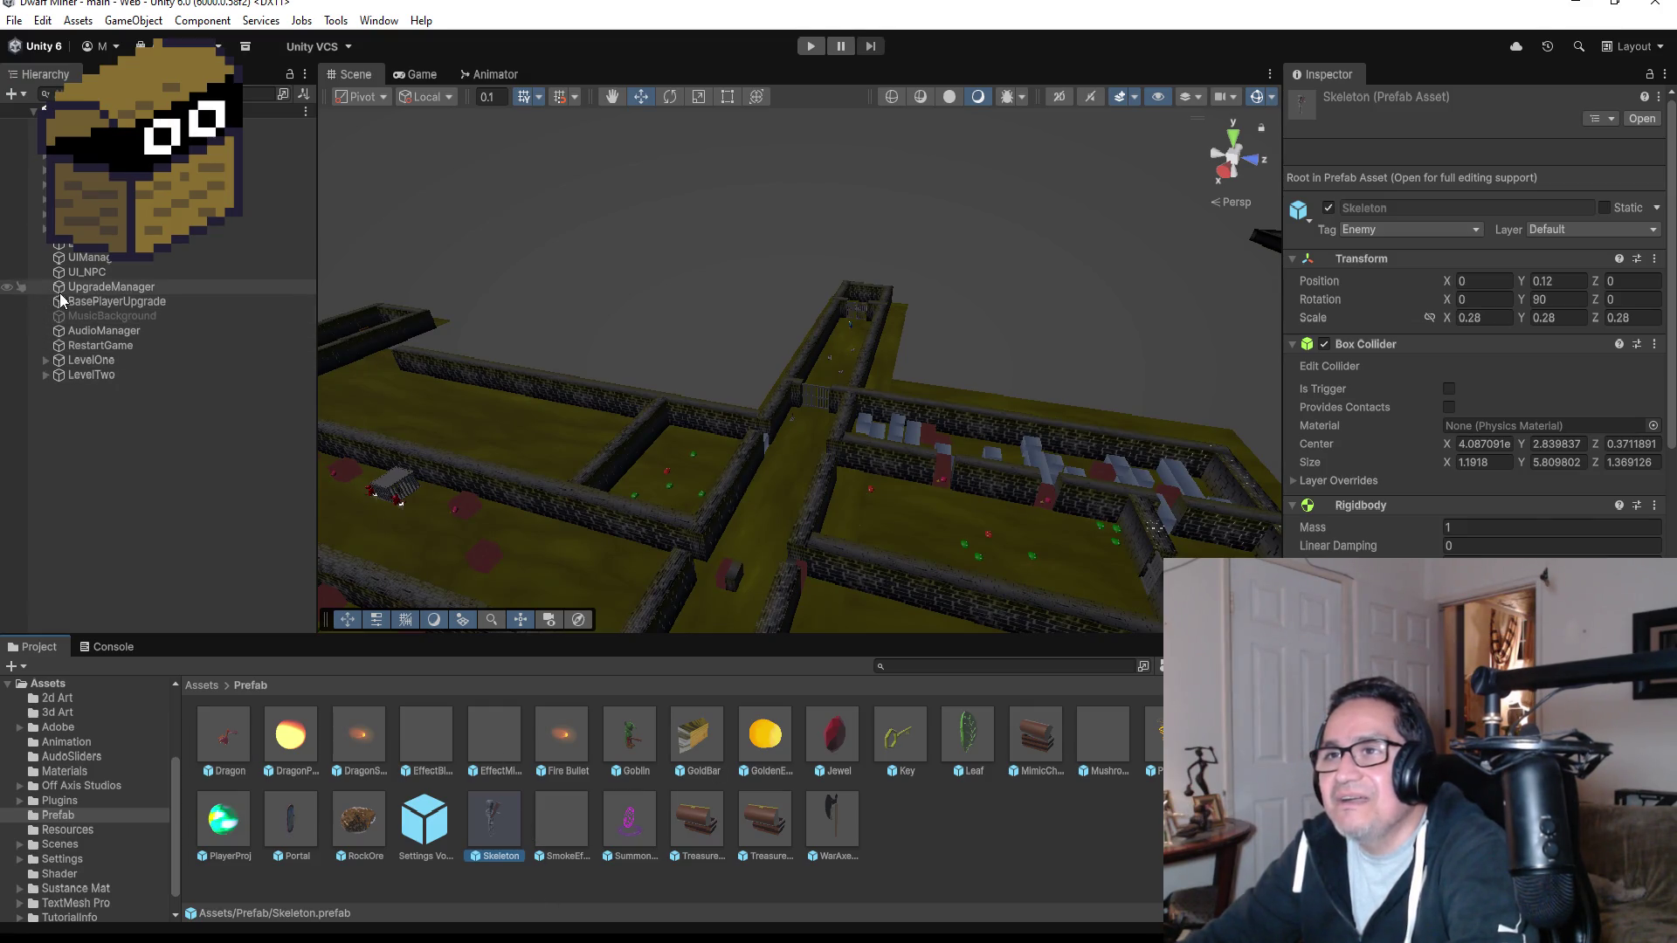
double_click(487, 818)
Review the Skeleton prefab's Inspector, then open the PlantMonster prefab for editing.
scroll(1454, 534, "down", 5)
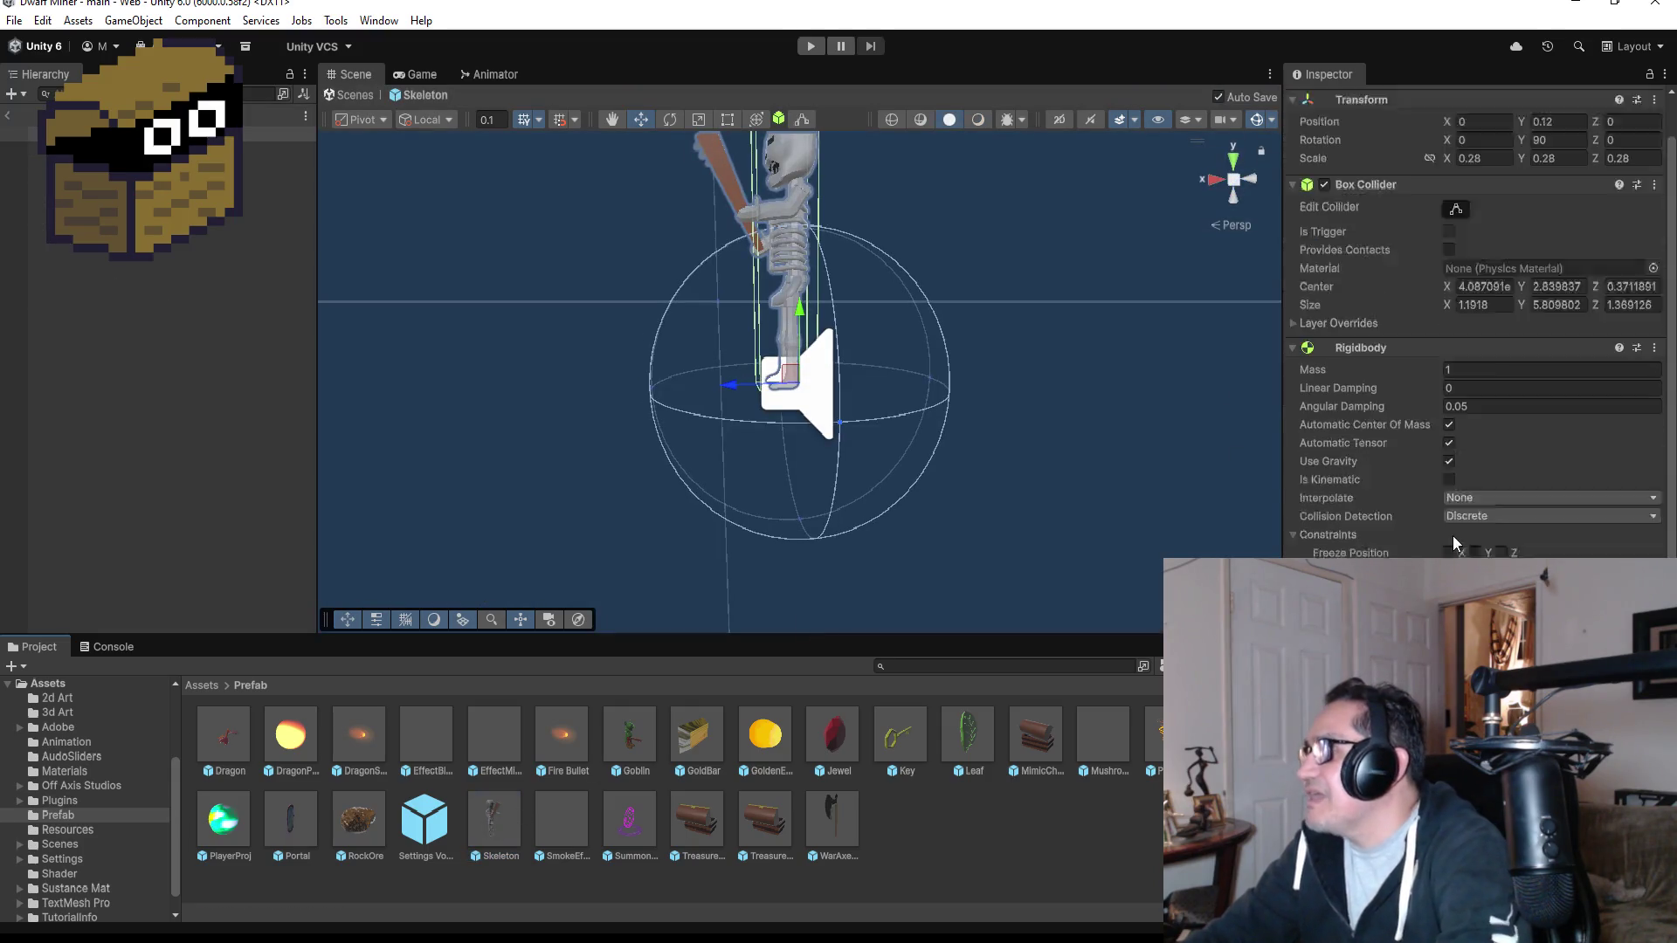
scroll(1461, 553, "down", 3)
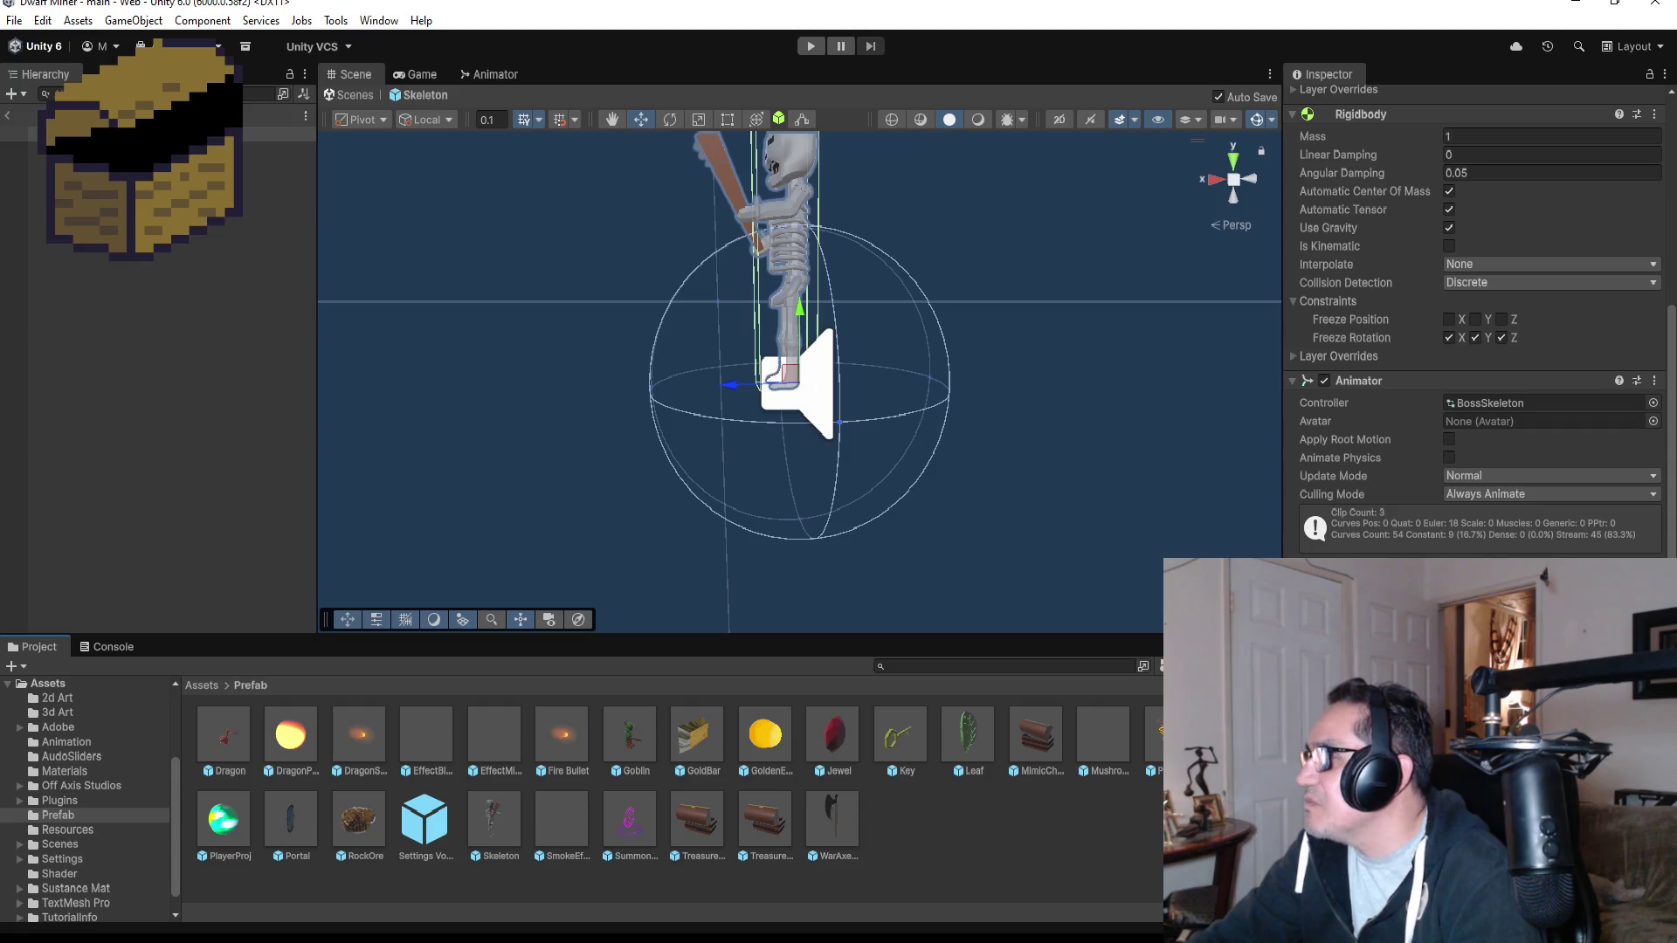
scroll(1496, 489, "up", 6)
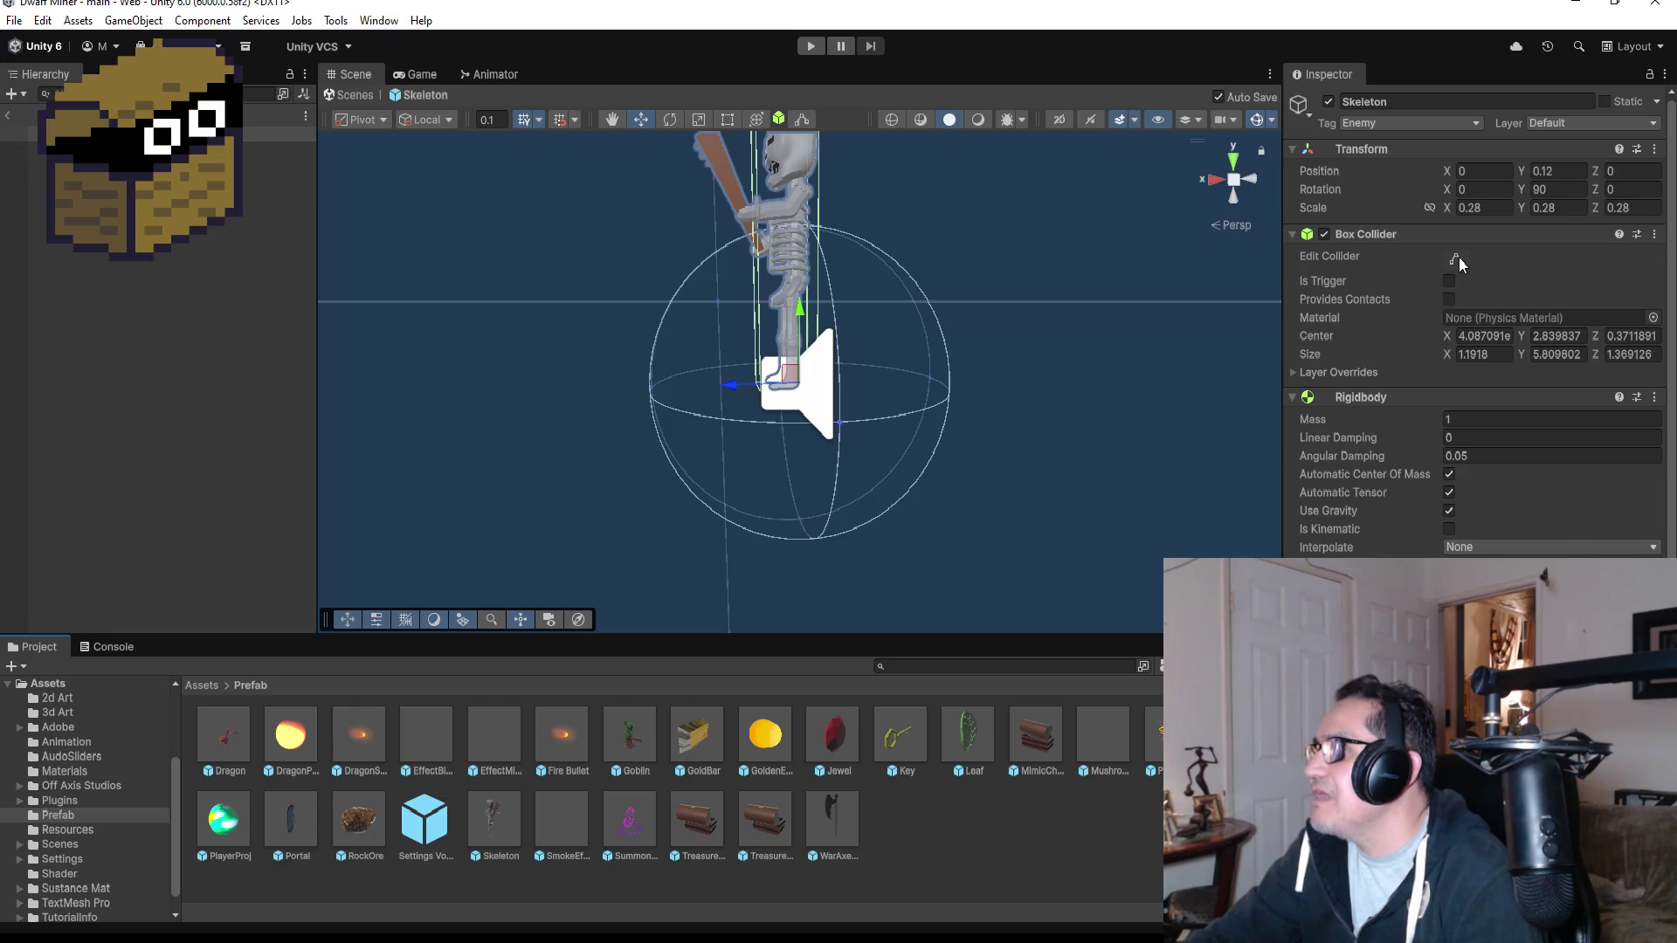
scroll(1480, 320, "down", 6)
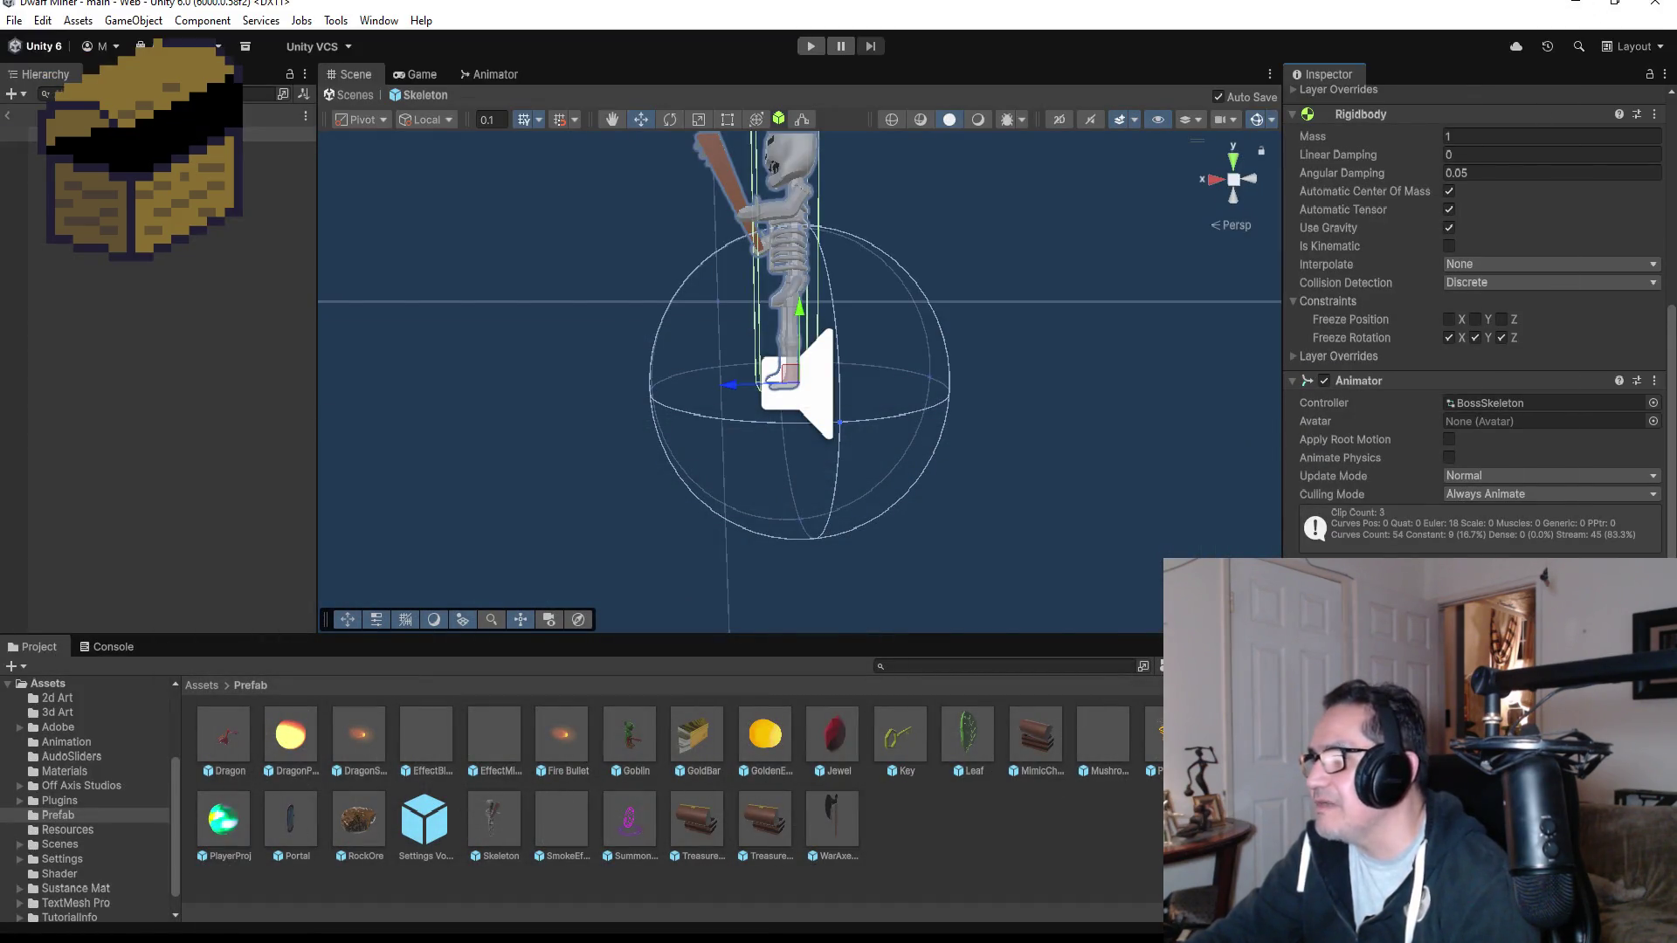
left_click(1154, 738)
double_click(1155, 738)
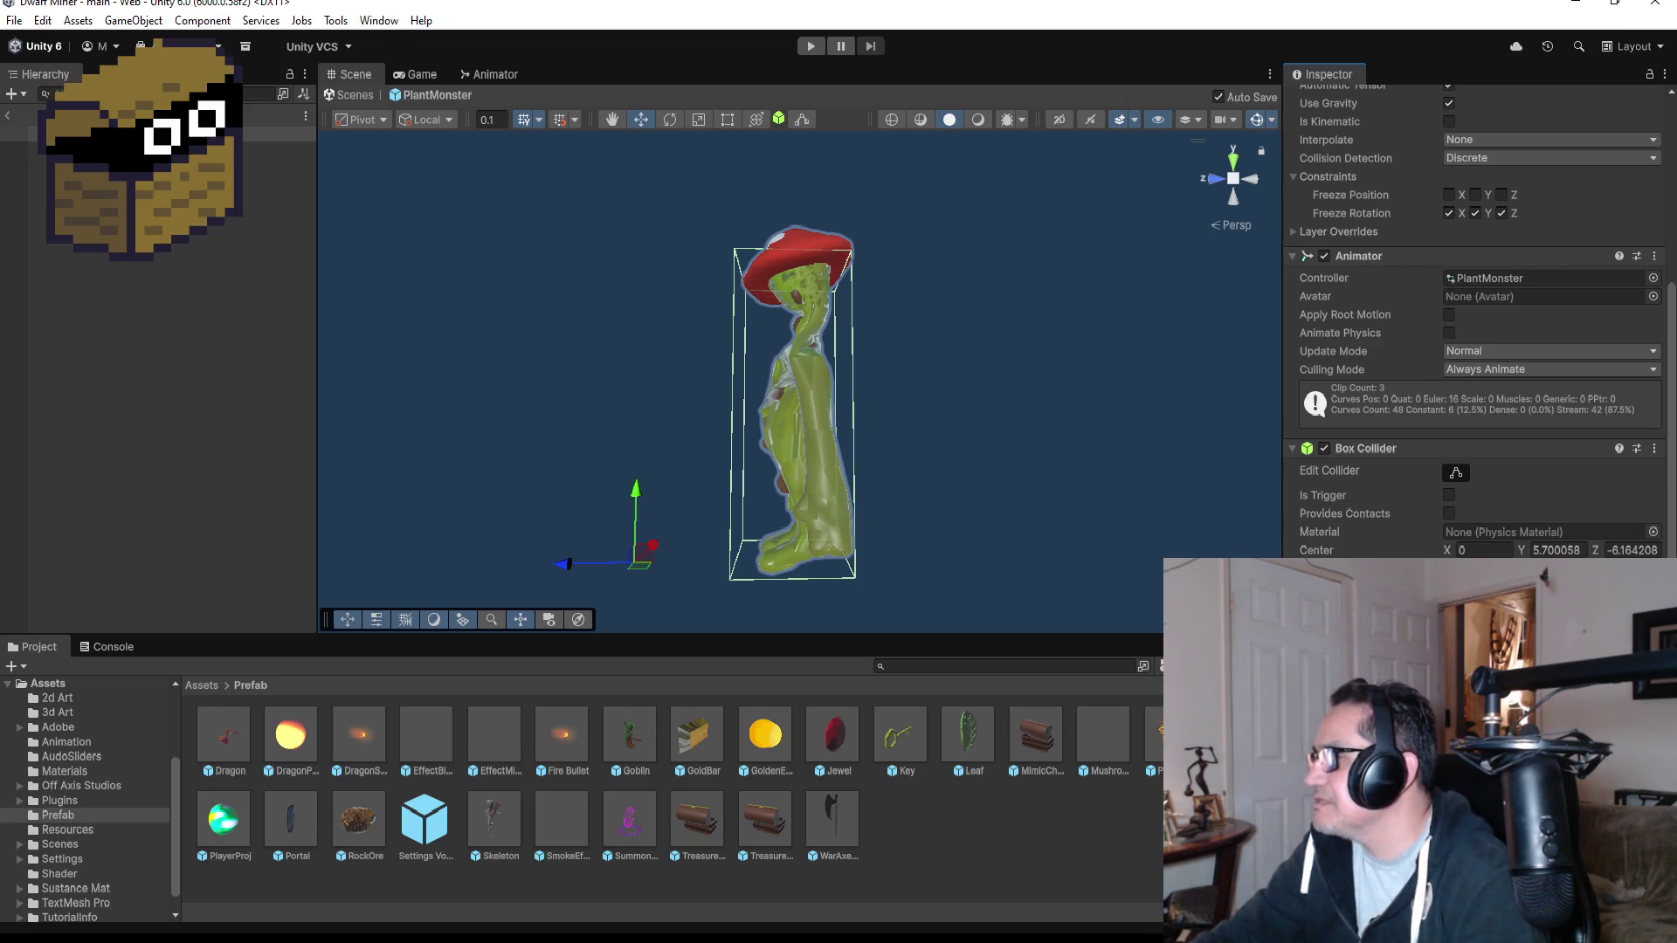
Reopen the Skeleton and PlantMonster prefabs to compare, then switch to Skeleton.cs.
key("alt+Tab")
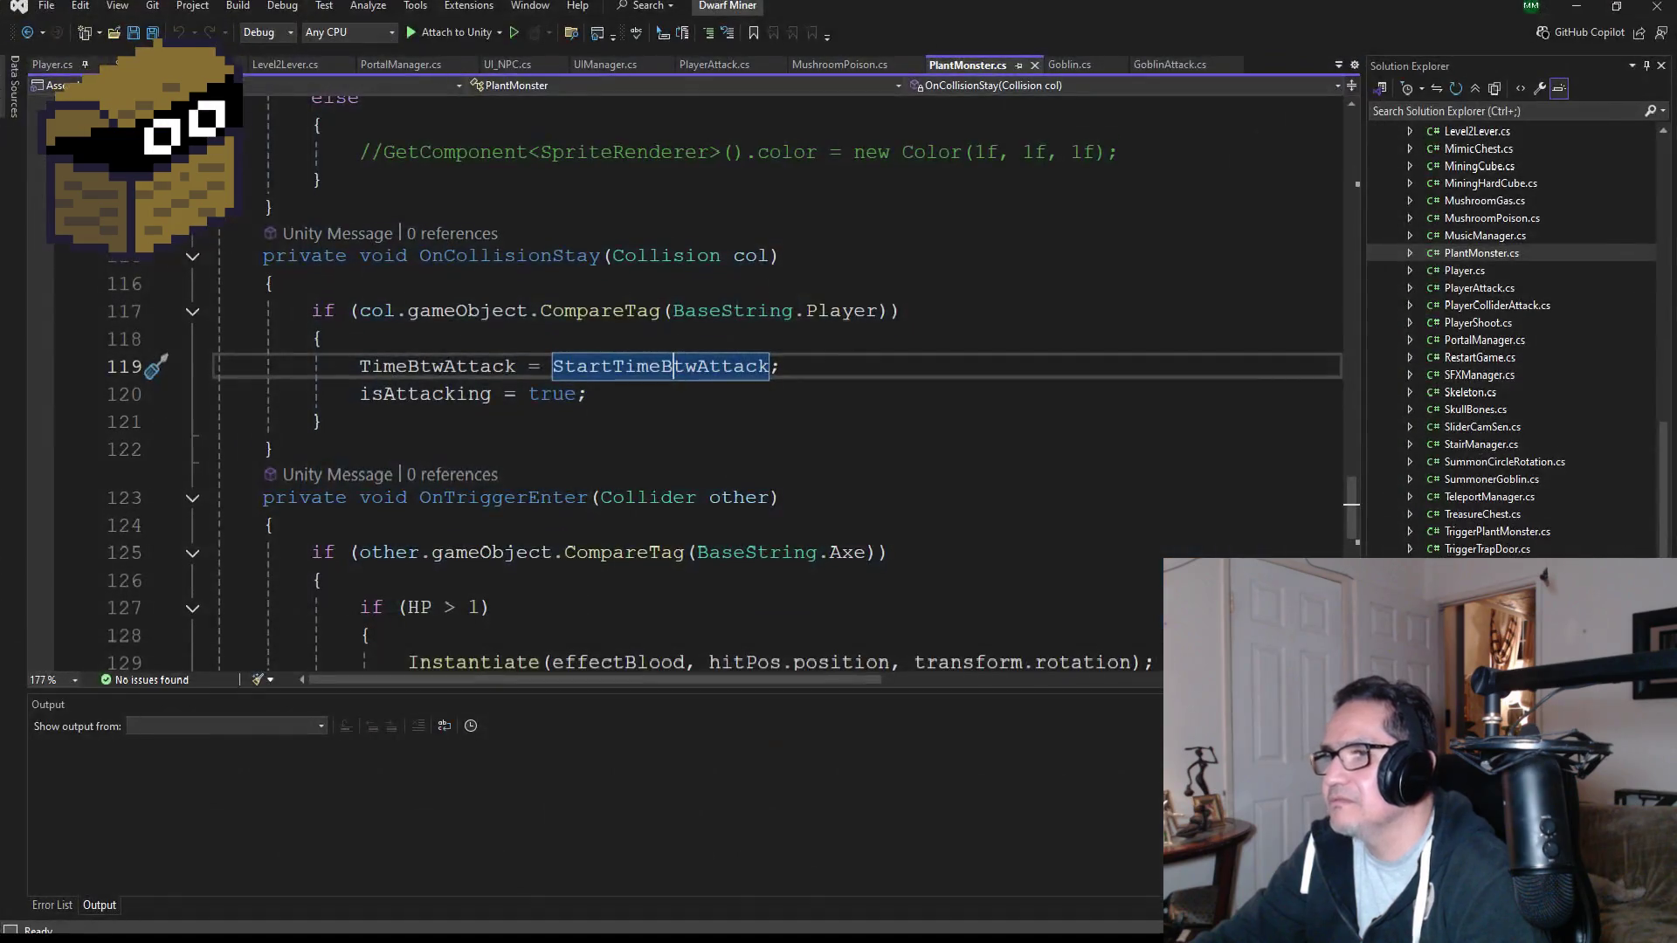
key("alt+Tab")
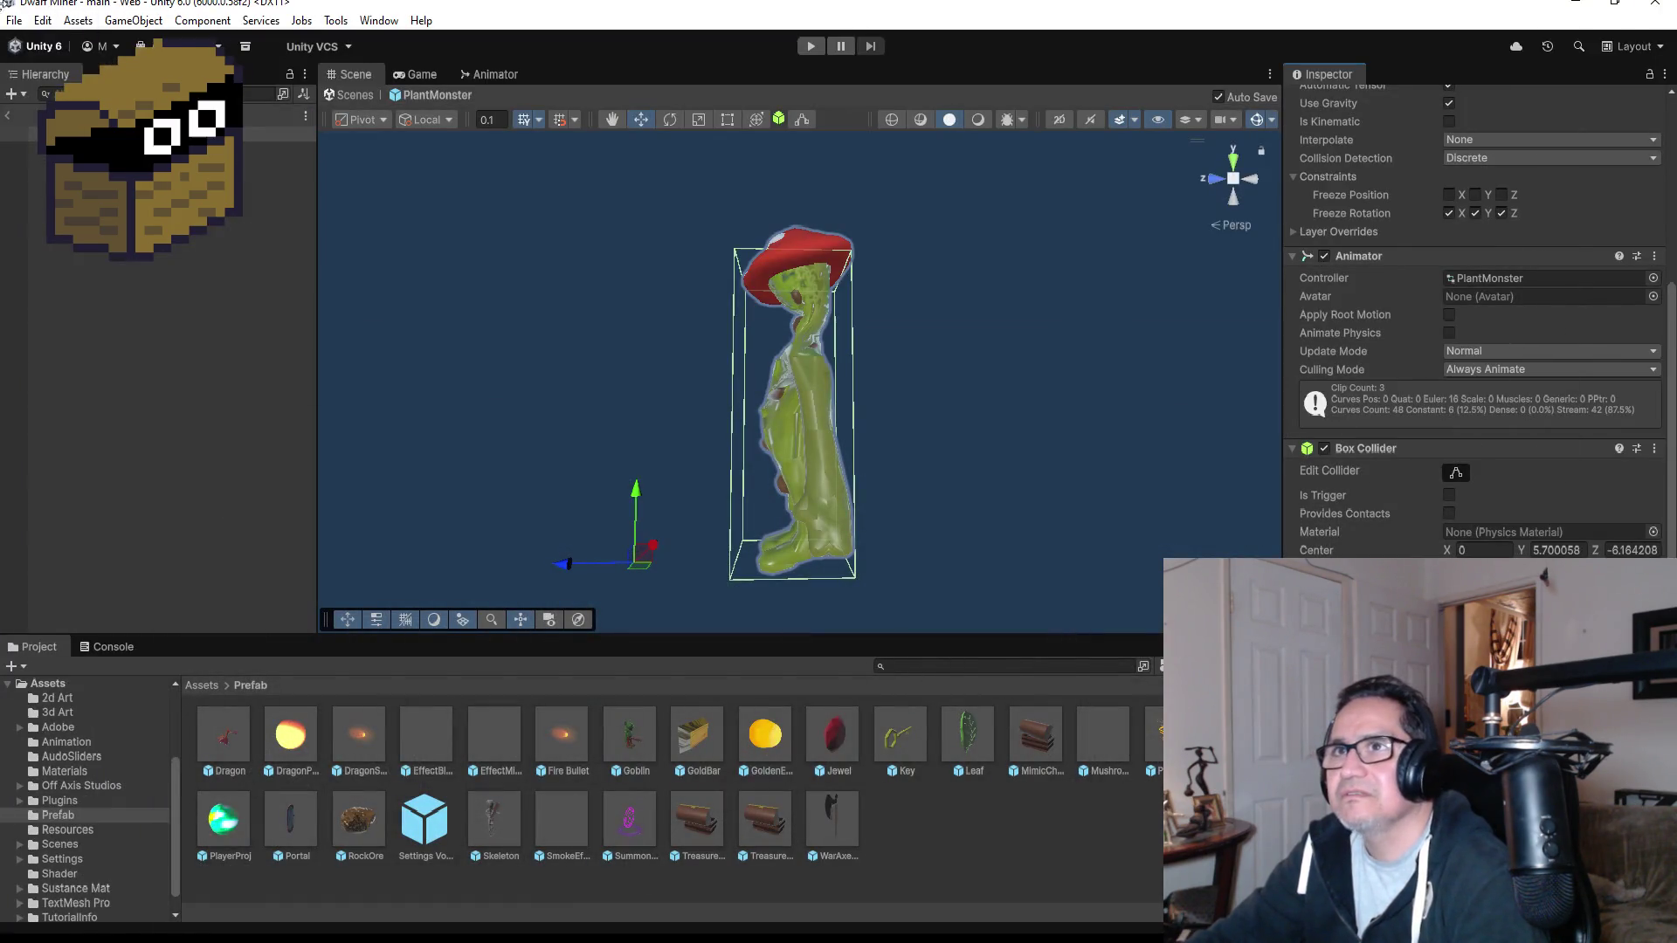
left_click(494, 826)
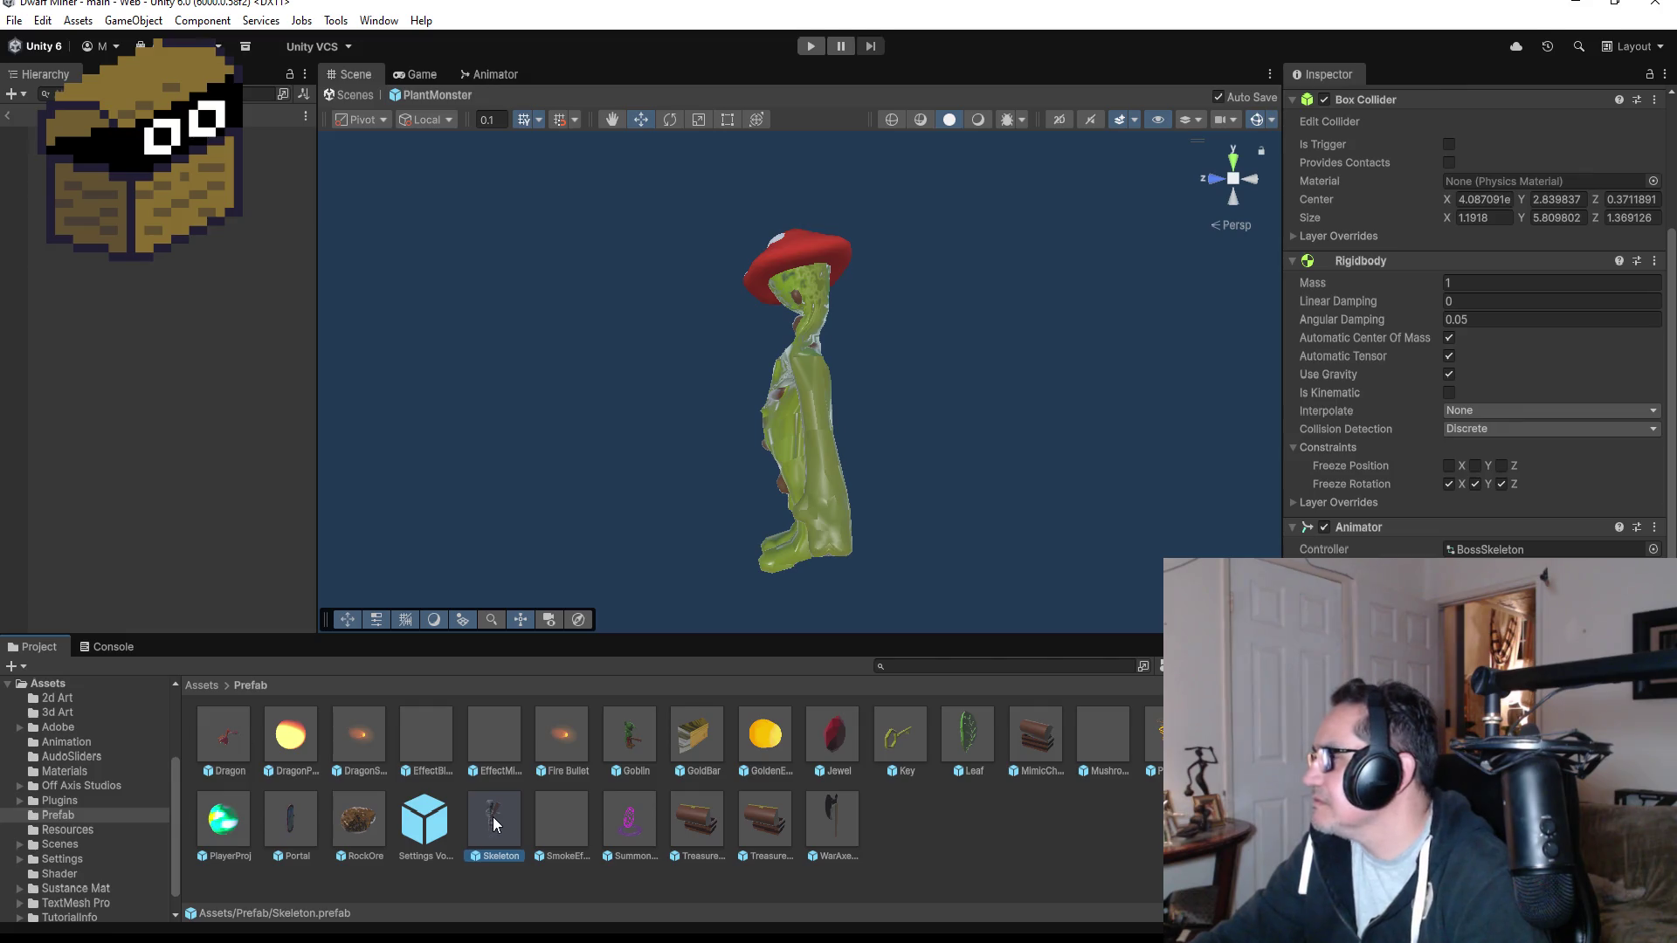
double_click(494, 819)
scroll(1485, 323, "down", 1)
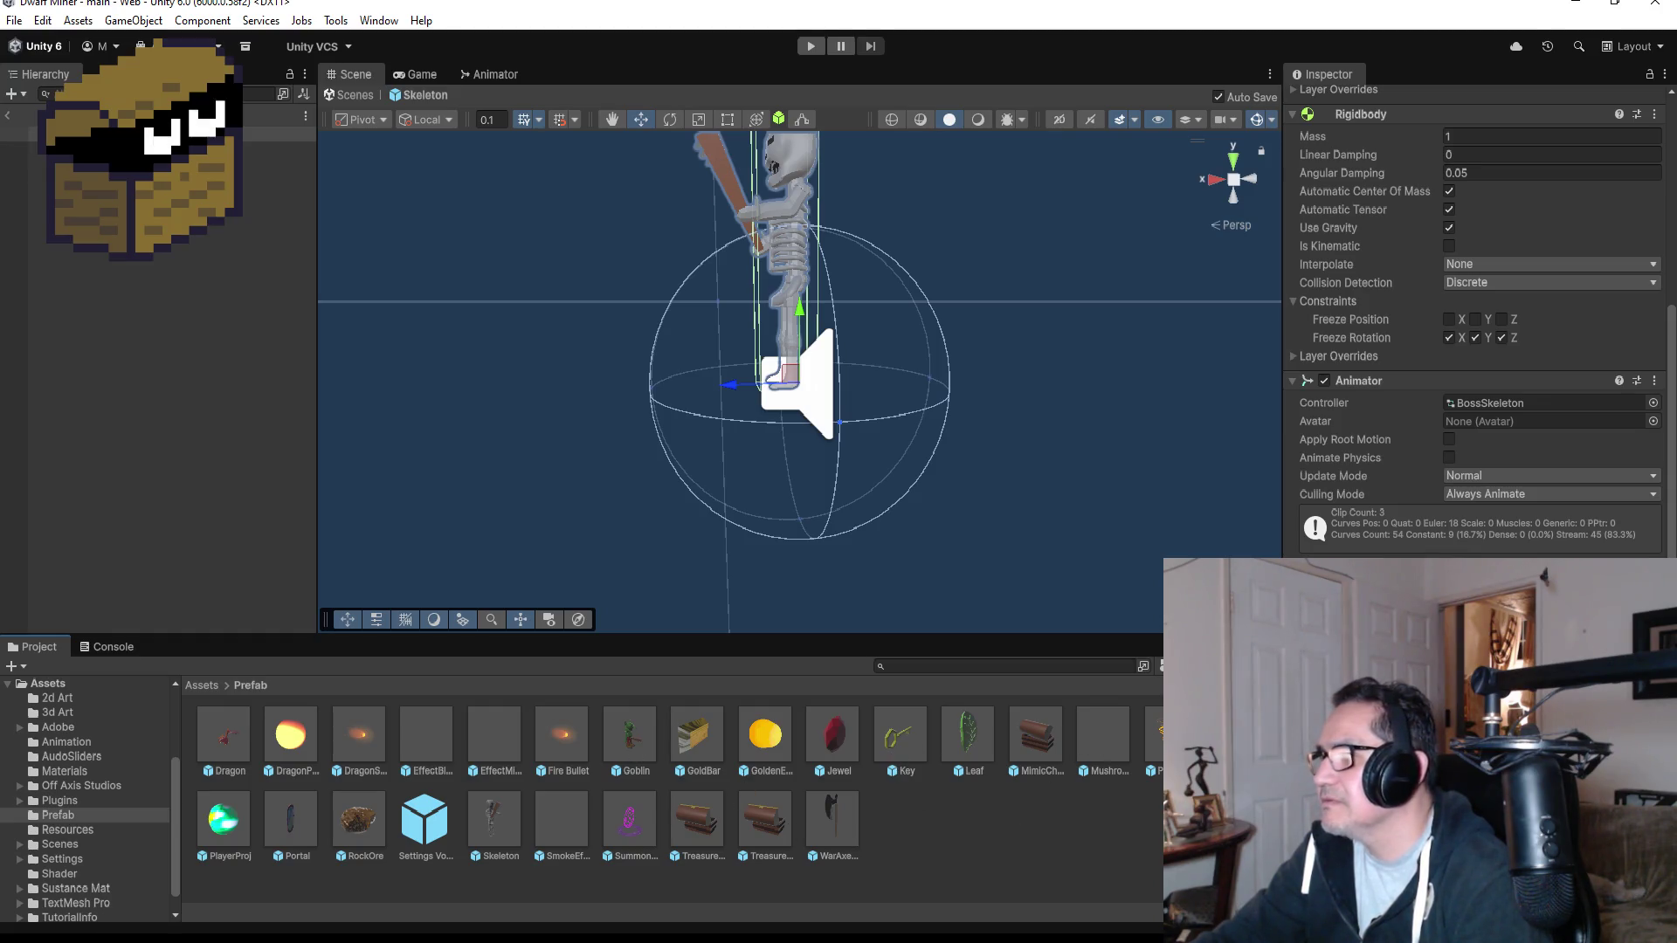
double_click(1170, 734)
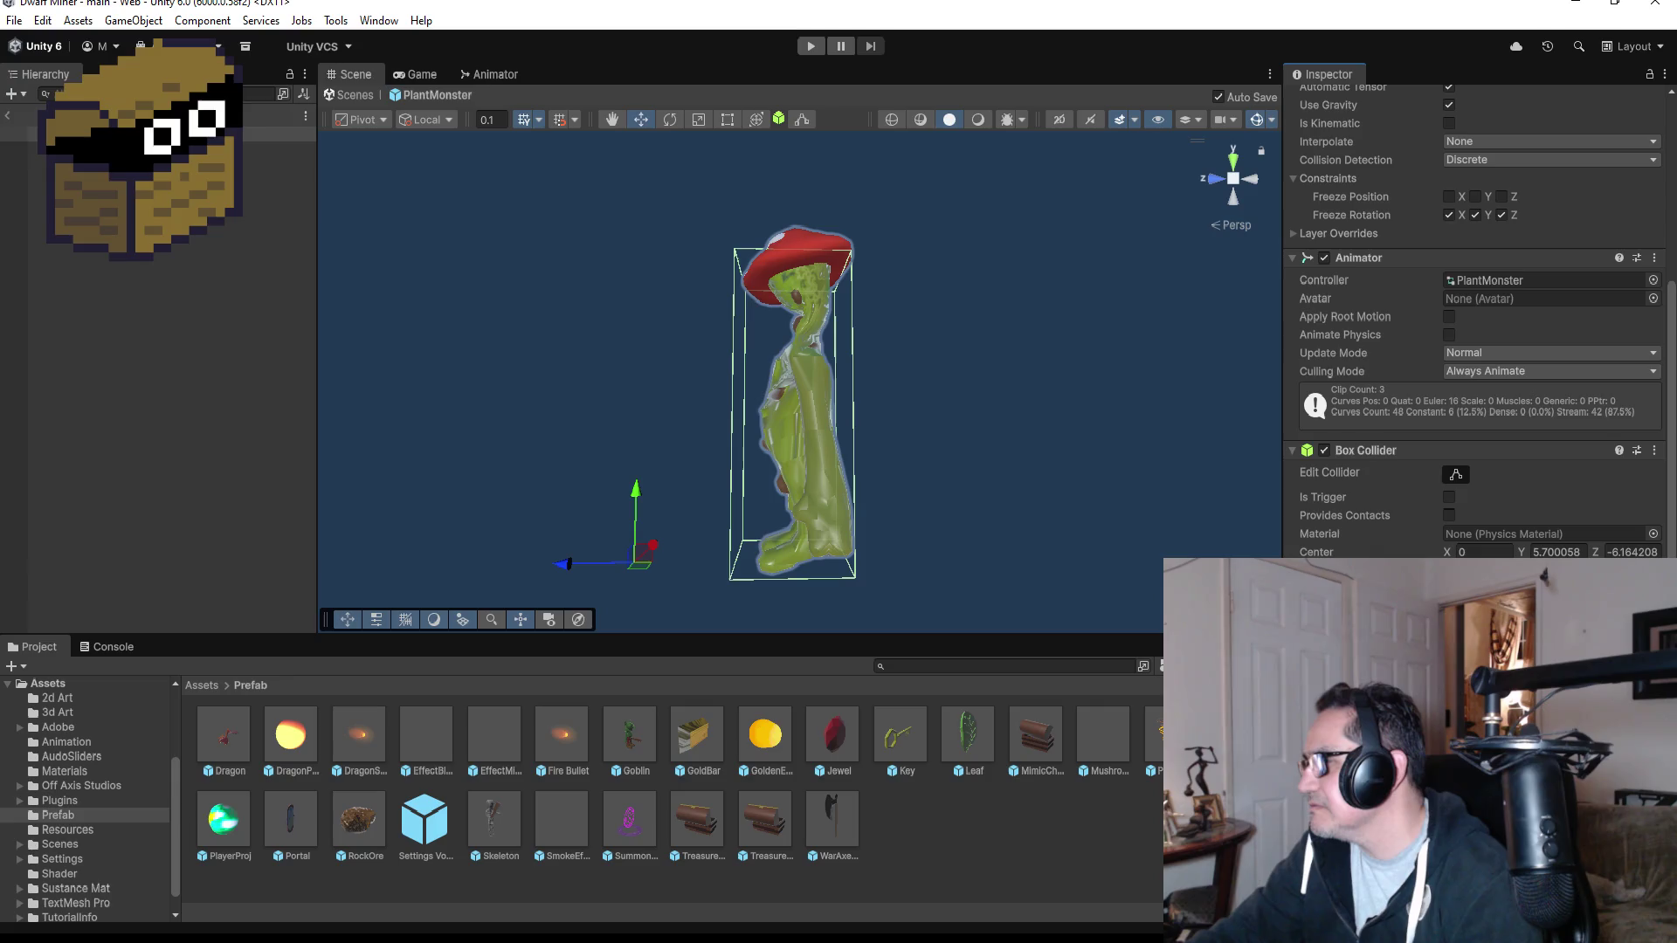
key("alt+Tab")
Scroll through the script and select the game-over check block on lines 74–78.
scroll(649, 393, "up", 6)
scroll(649, 393, "up", 5)
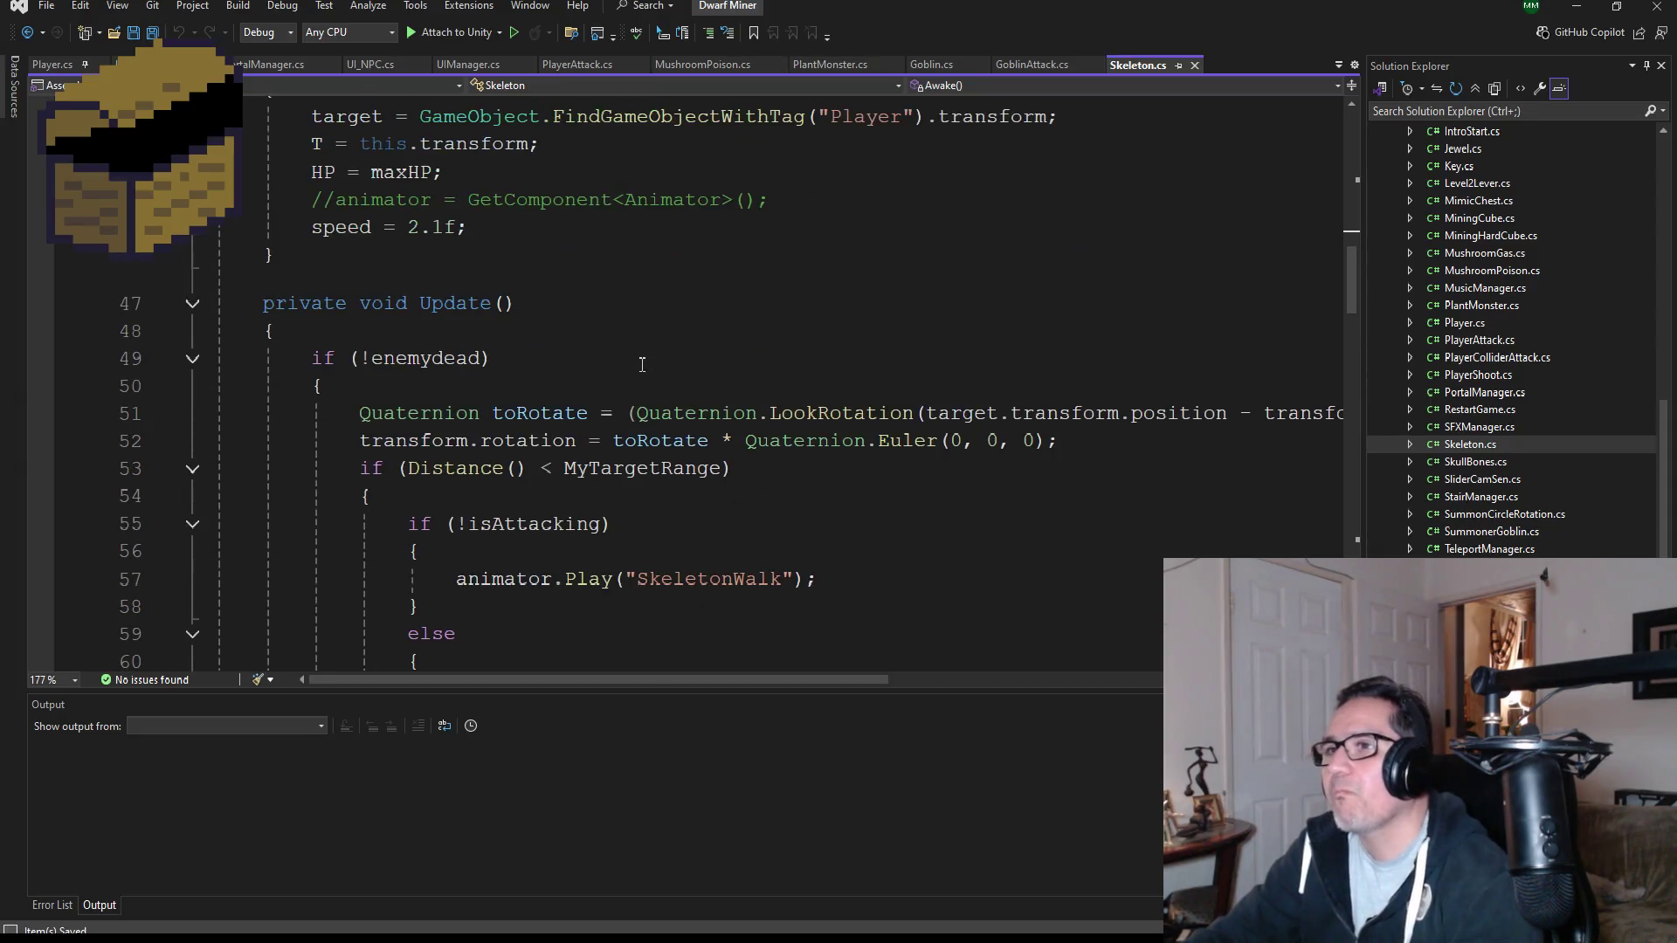
scroll(600, 502, "down", 4)
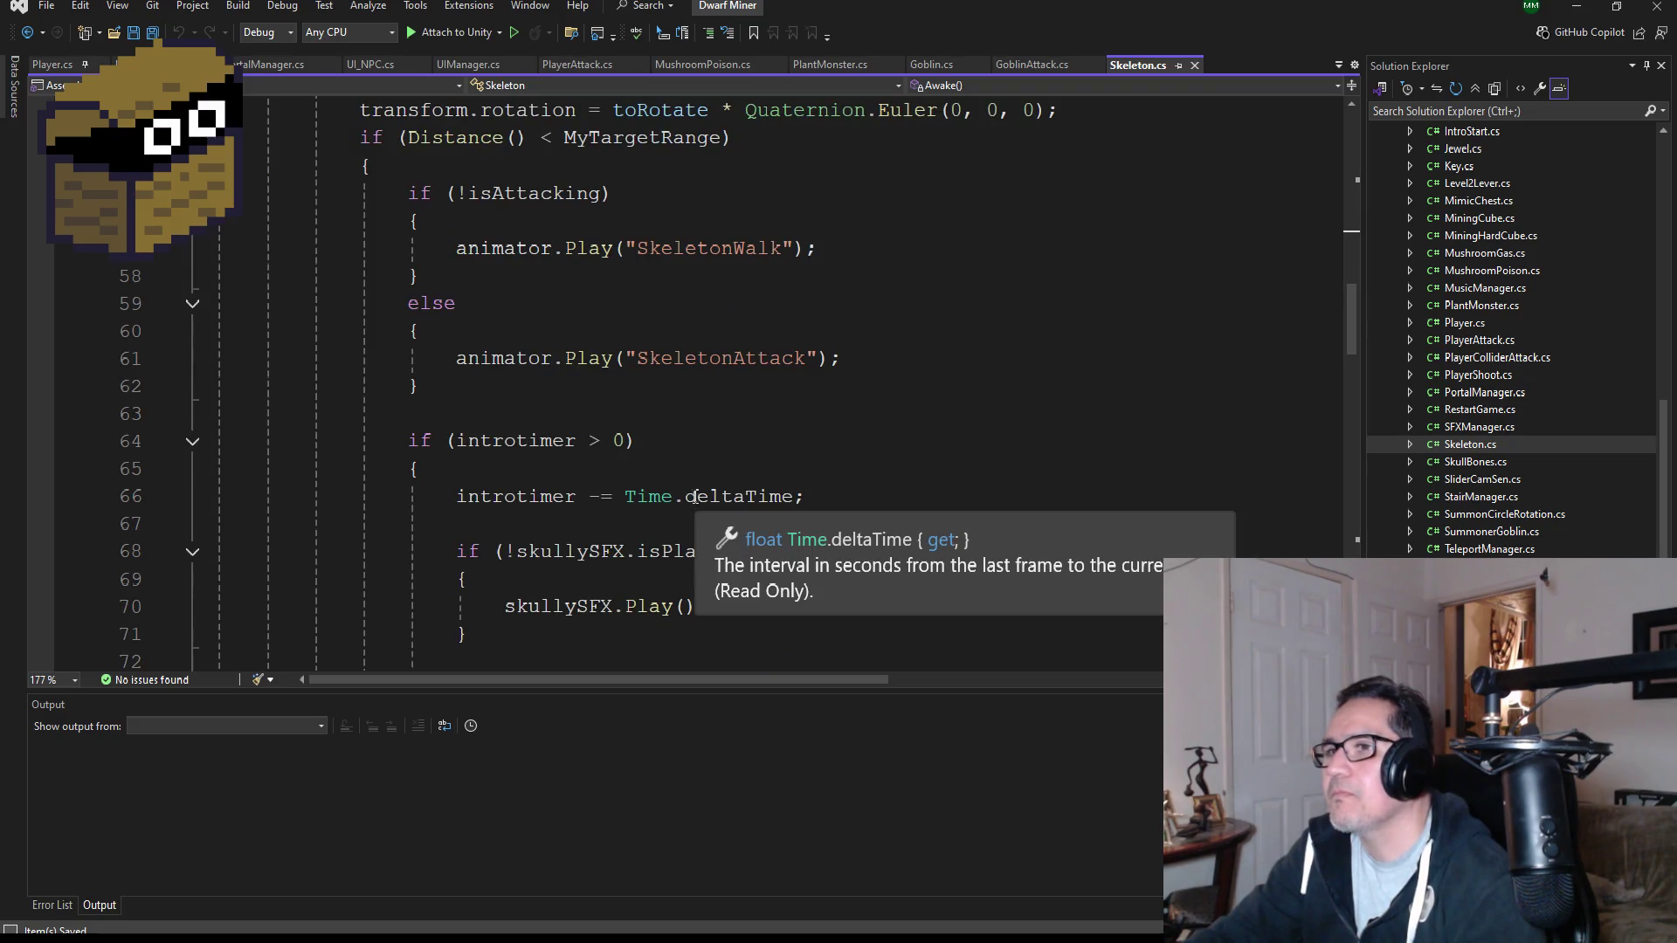
scroll(701, 506, "down", 3)
scroll(703, 487, "up", 3)
scroll(709, 487, "down", 4)
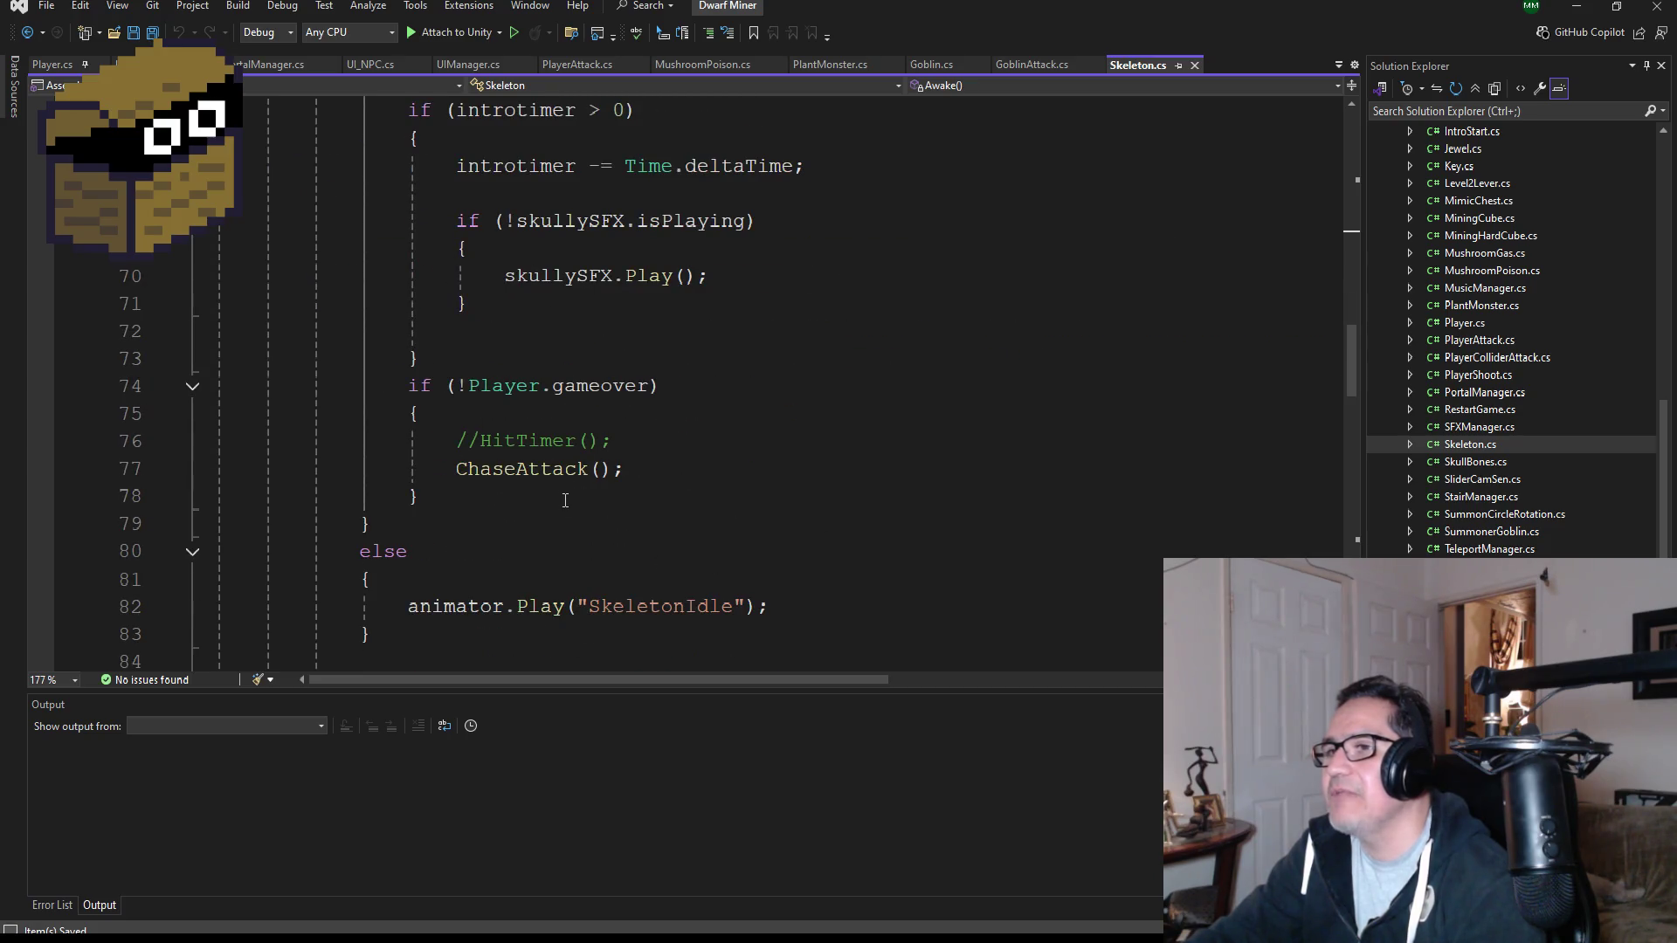
mouse_move(562, 499)
left_mouse_down()
mouse_move(223, 441)
mouse_move(179, 387)
left_mouse_up()
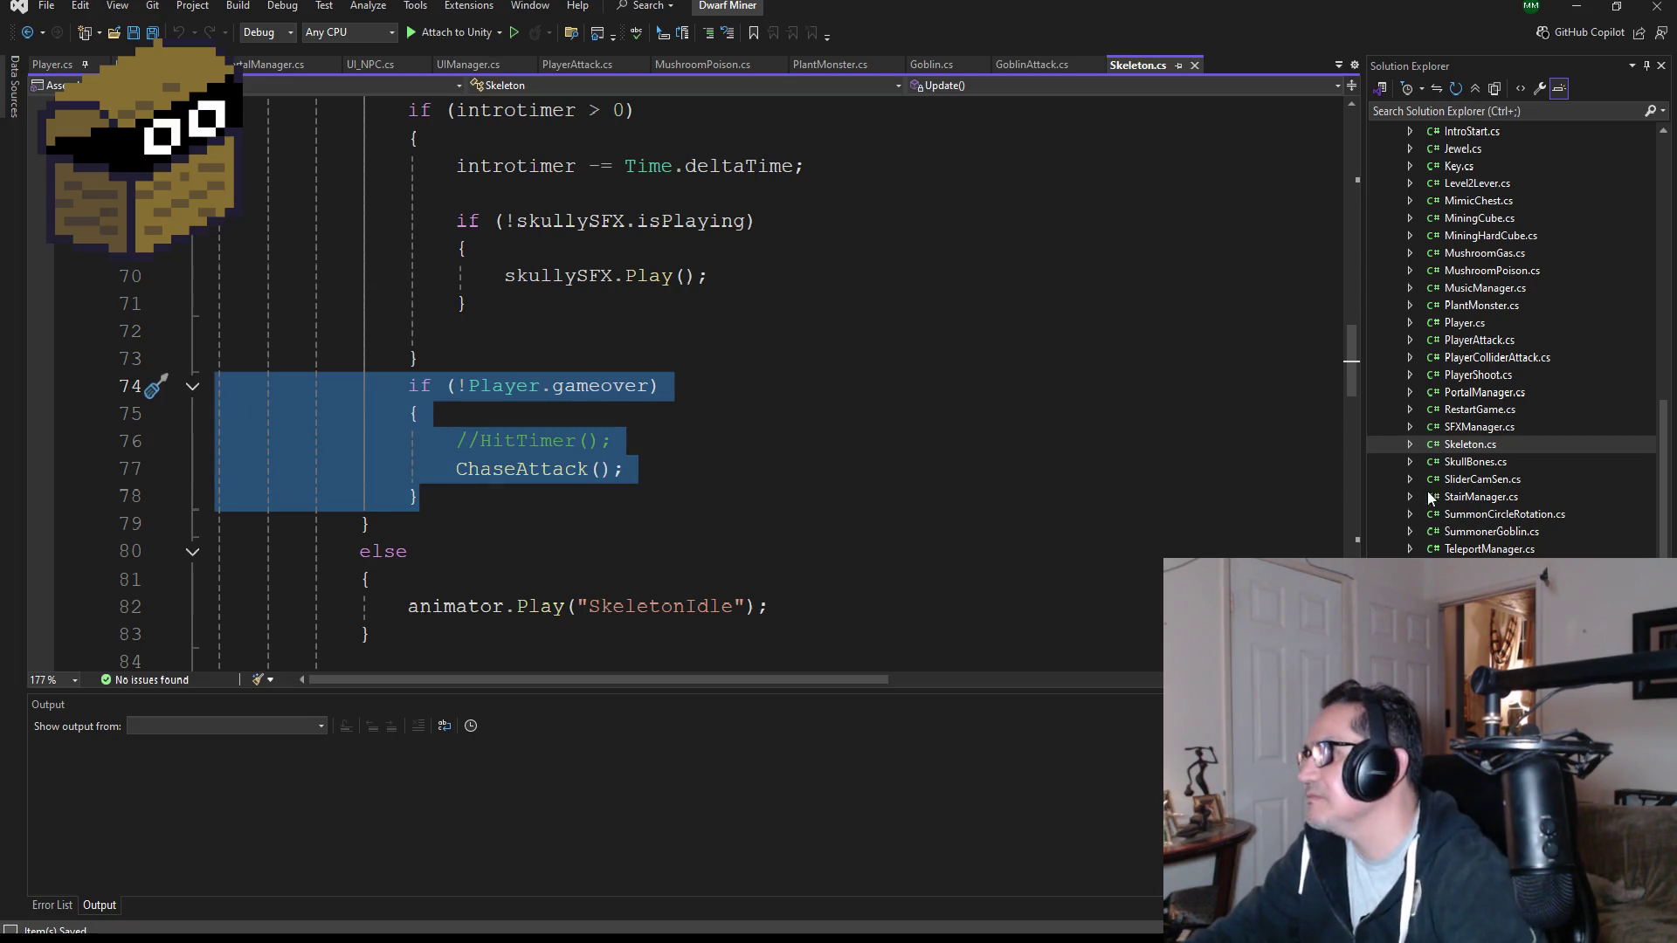
Open PlantMonster.cs and scroll through its code.
double_click(1478, 305)
scroll(646, 474, "down", 4)
scroll(647, 474, "up", 8)
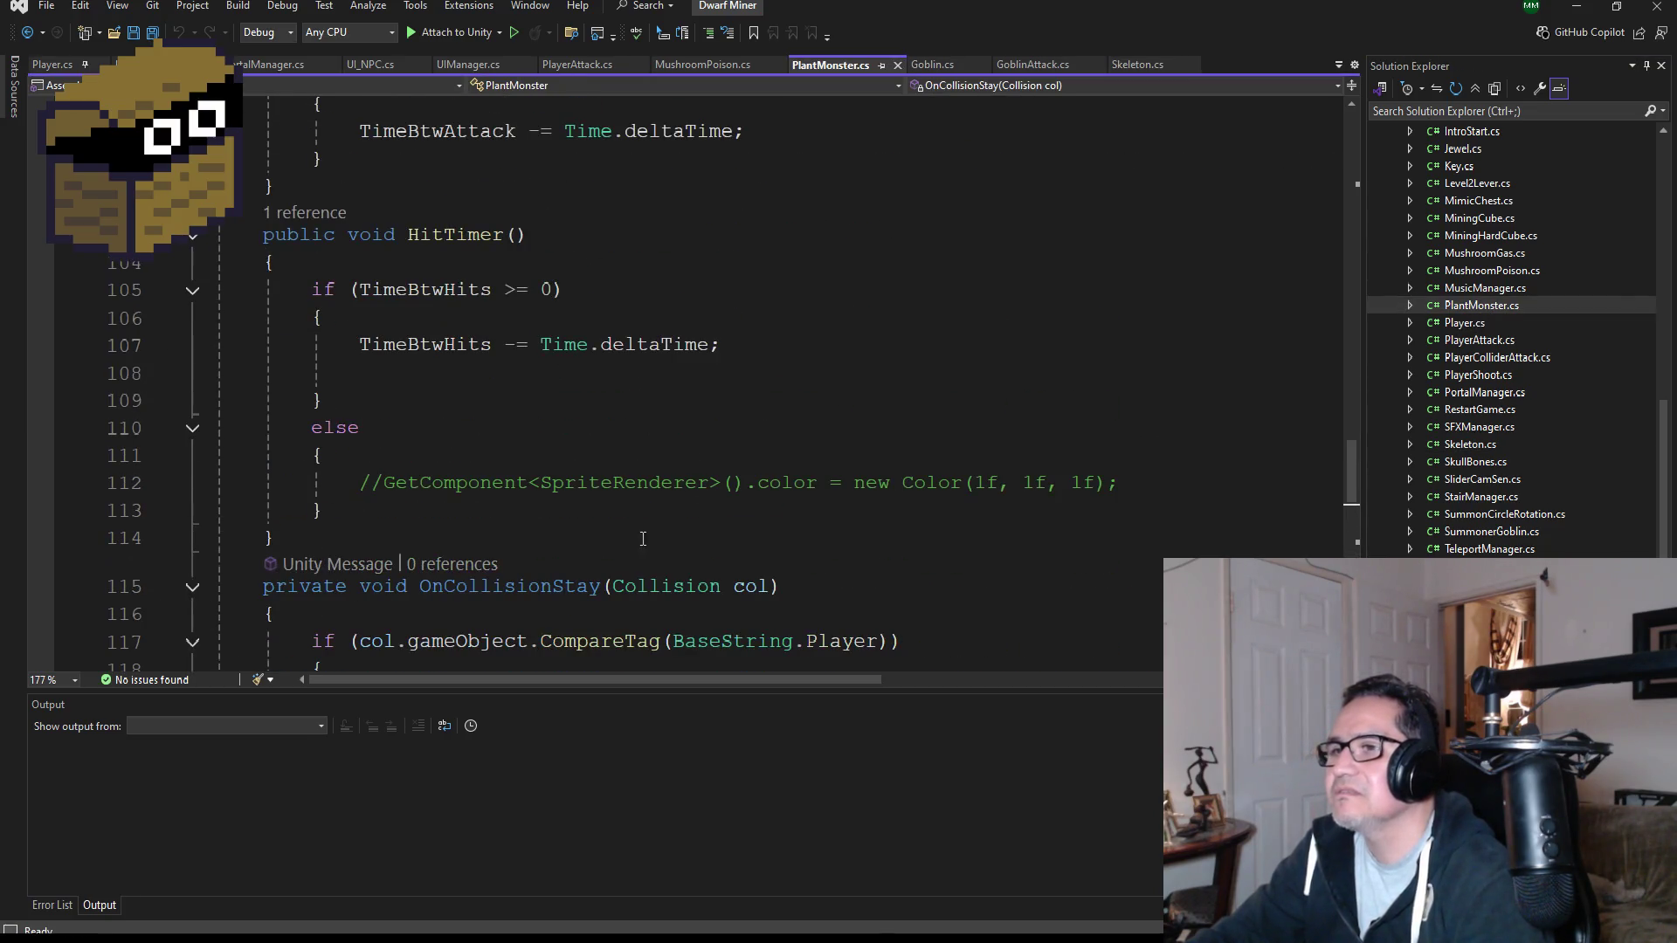
scroll(612, 501, "up", 9)
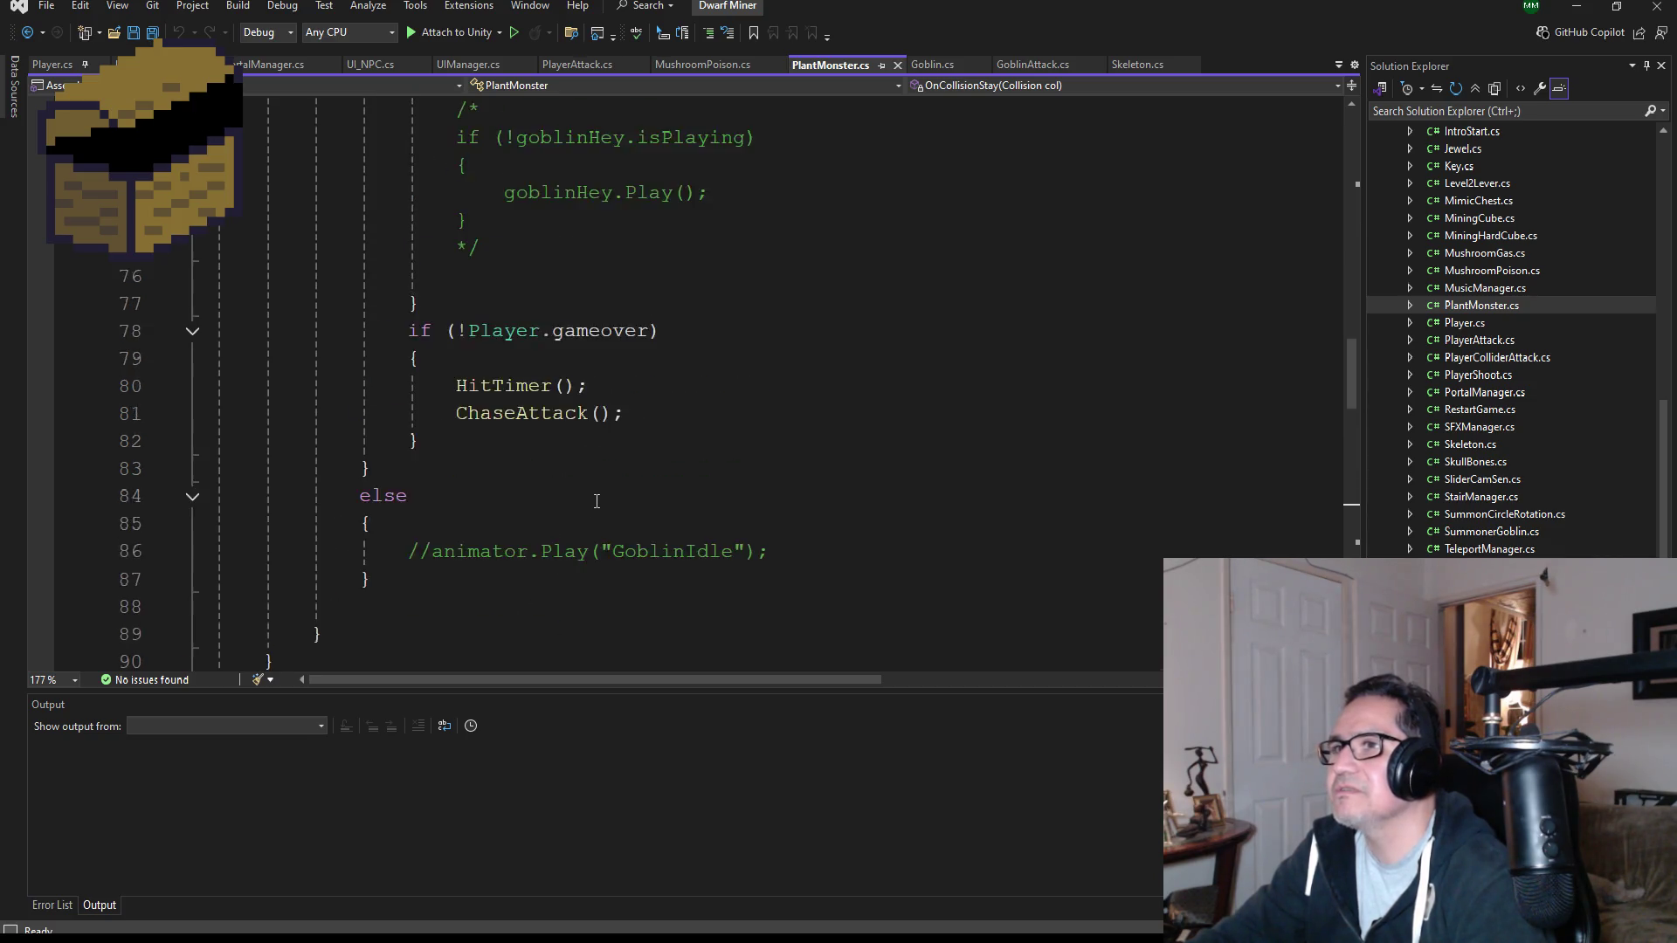
scroll(612, 503, "up", 9)
scroll(624, 491, "down", 3)
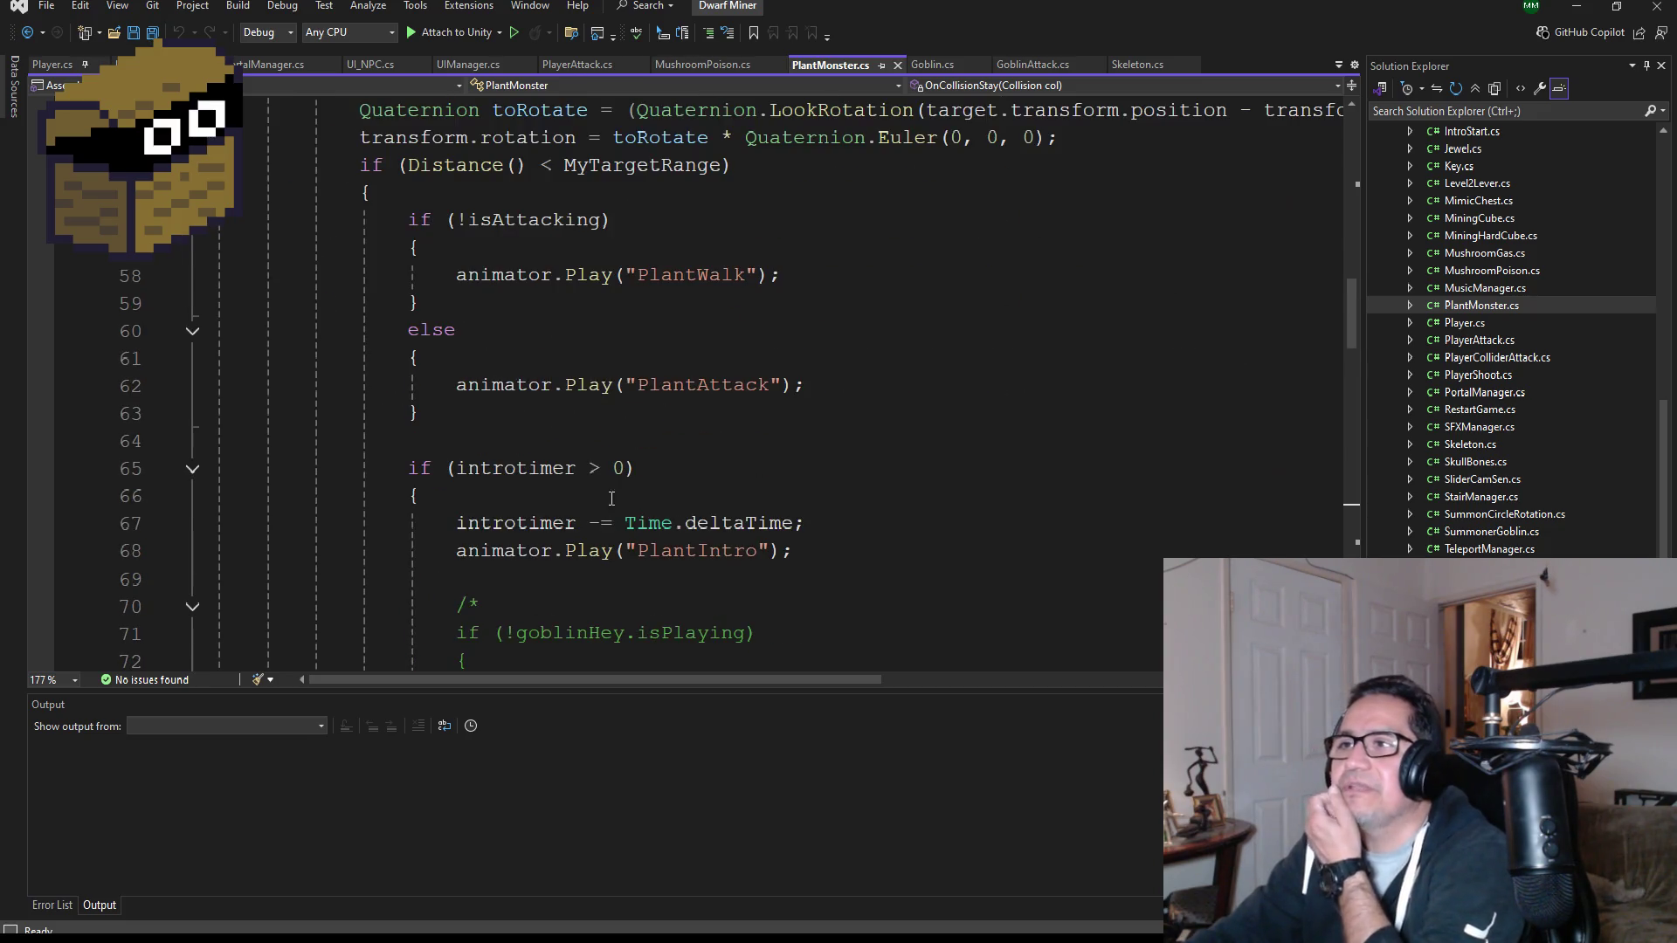
scroll(1476, 407, "down", 1)
Return to Skeleton.cs and select its commented-out HitTimer call.
double_click(1471, 393)
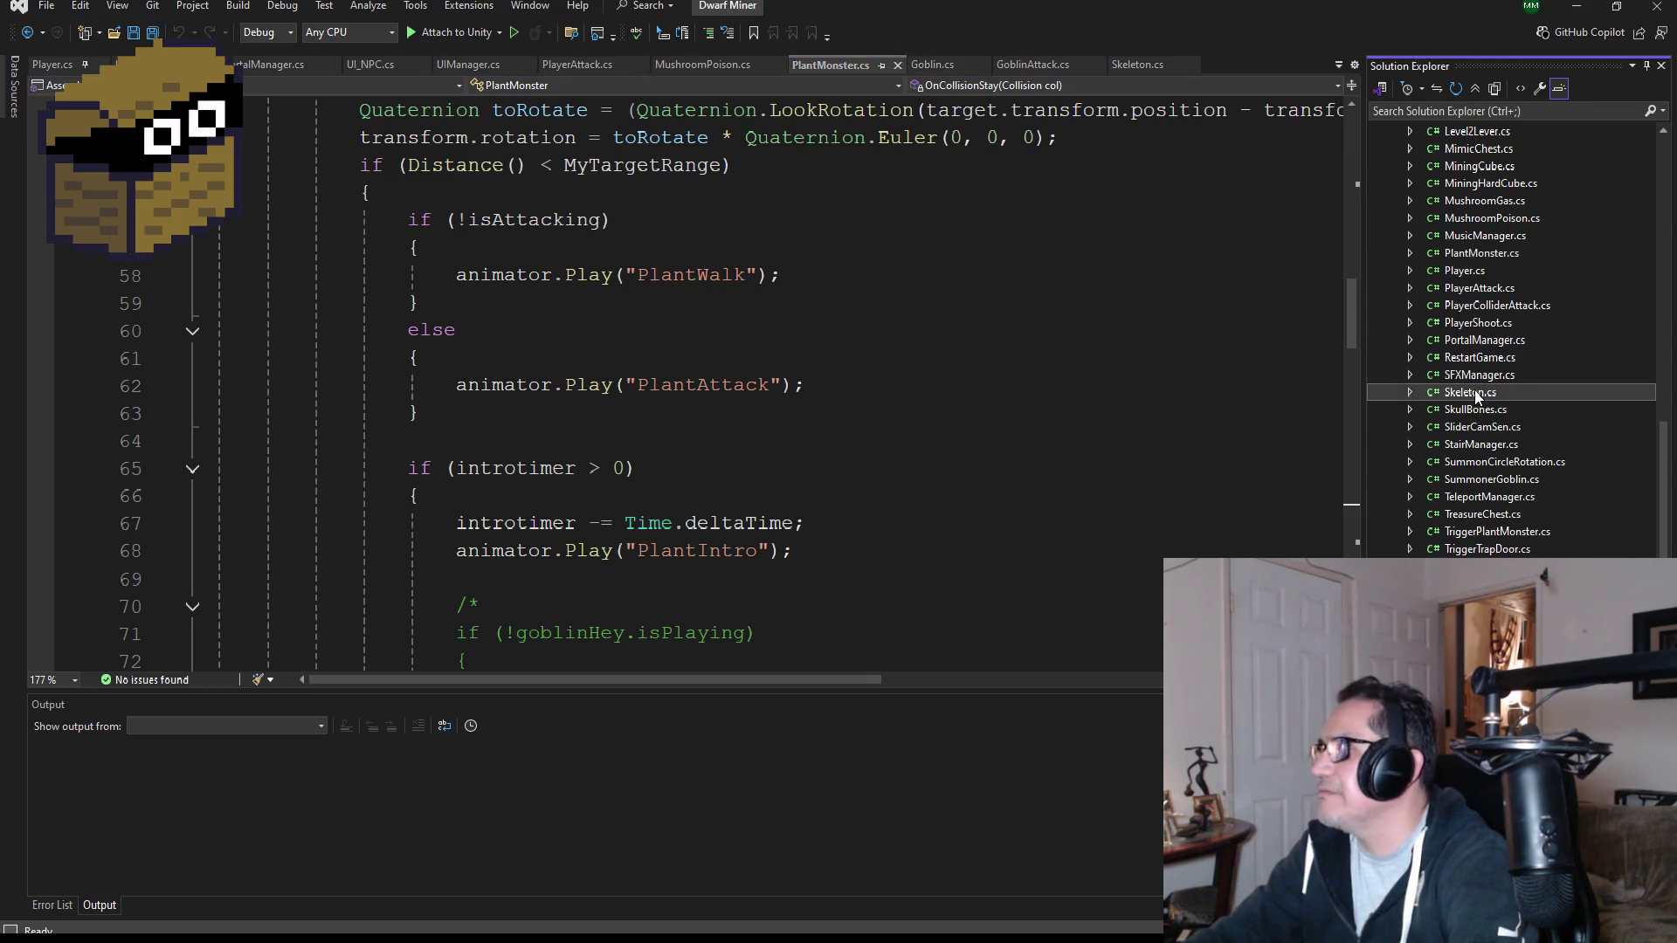
scroll(515, 489, "down", 1)
left_click(508, 523)
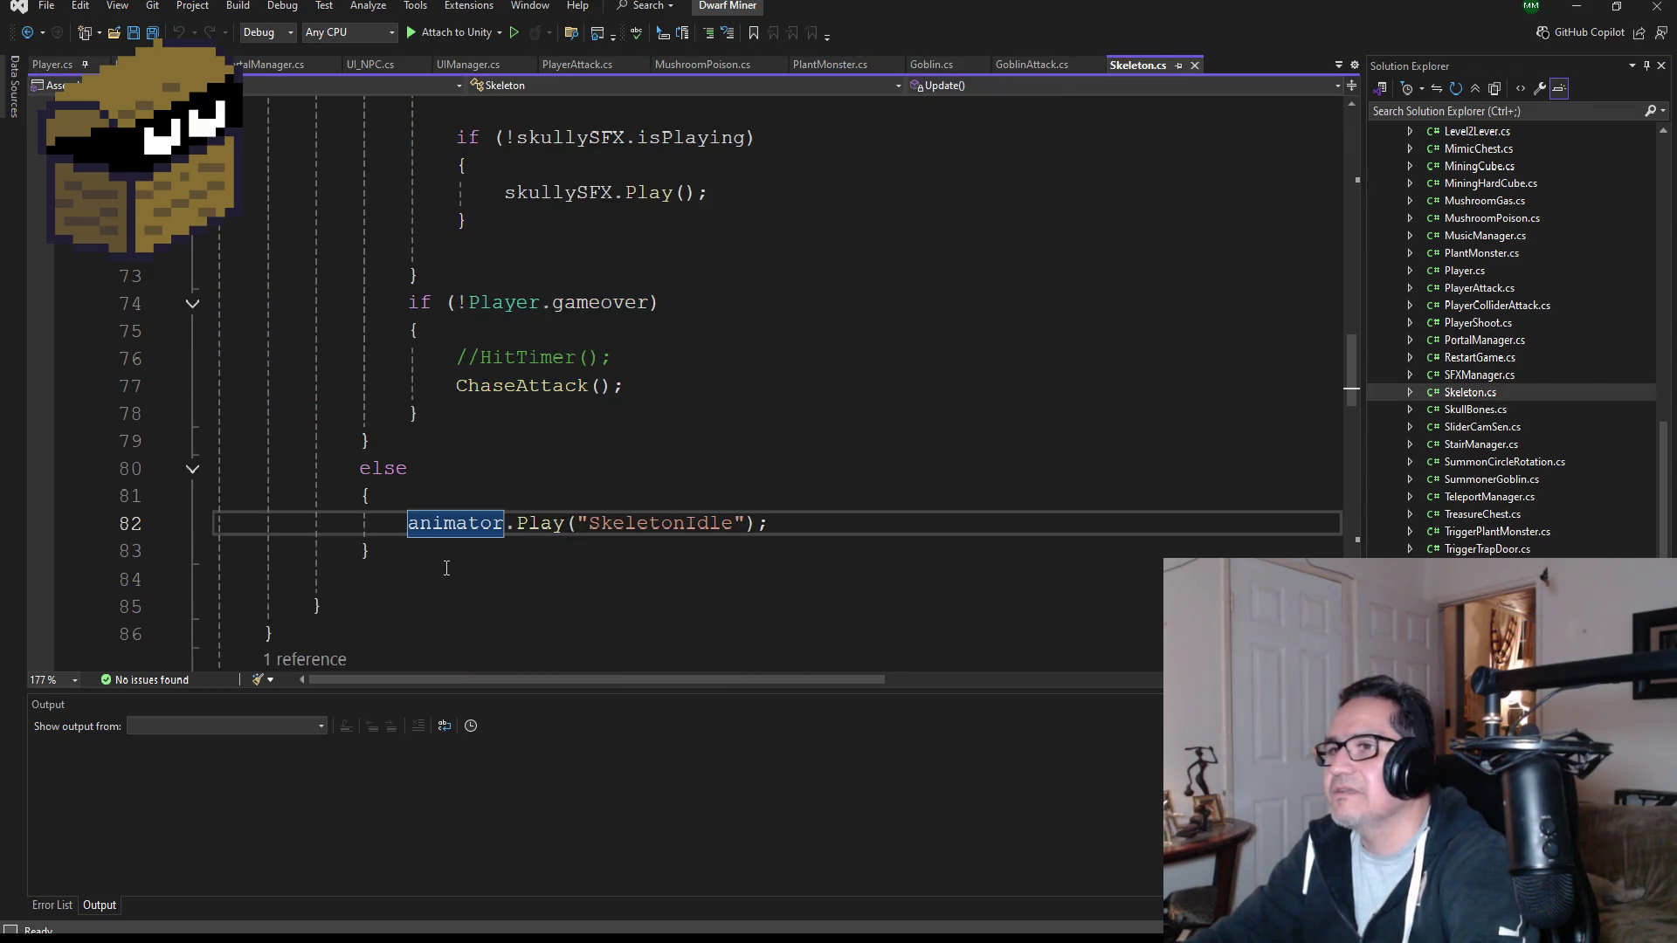
key("Down")
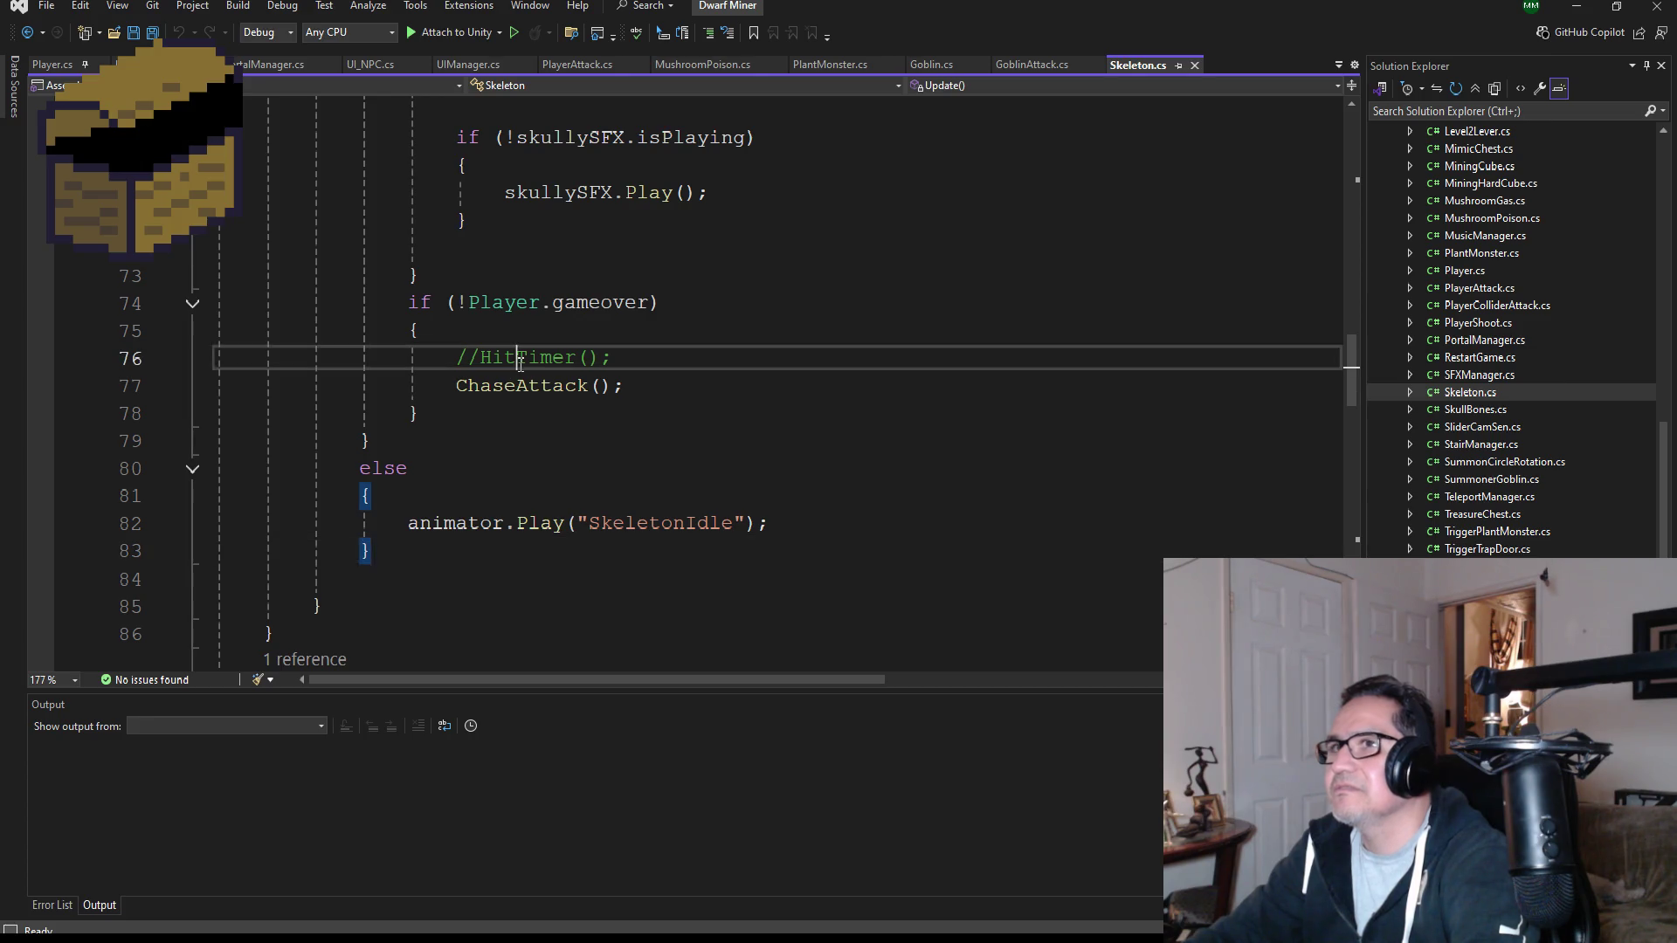
double_click(519, 365)
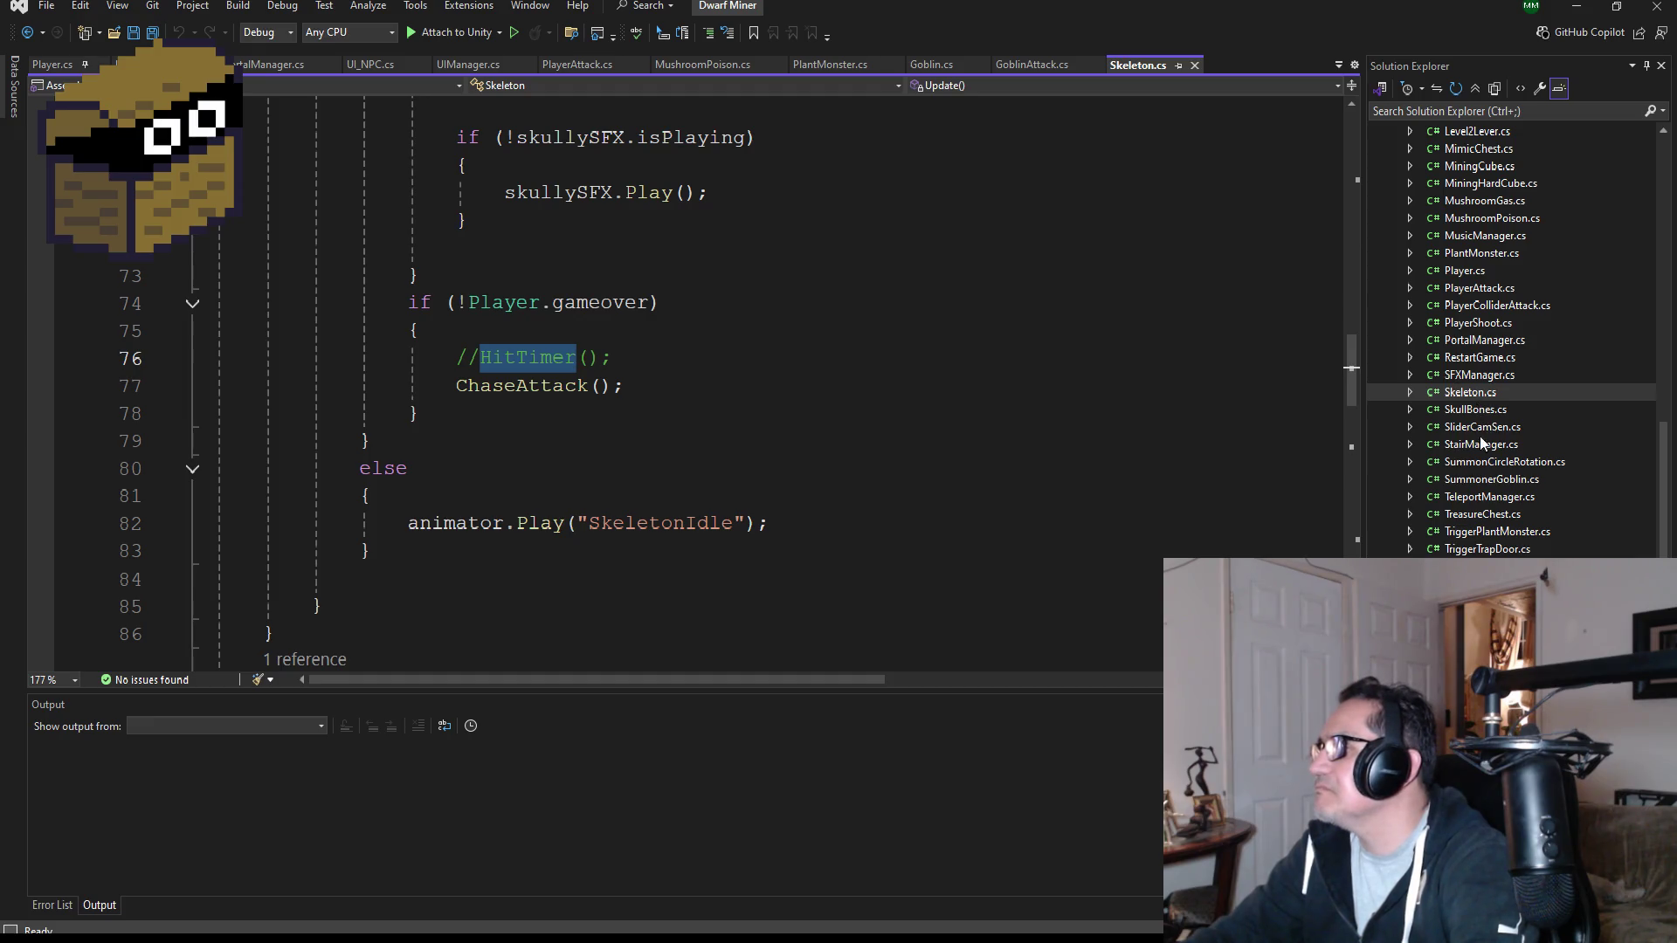
Open PlayerShoot, PortalManager, PlayerAttack, then PlantMonster.cs and go to the HitTimer call on line 80.
double_click(1476, 322)
double_click(1479, 342)
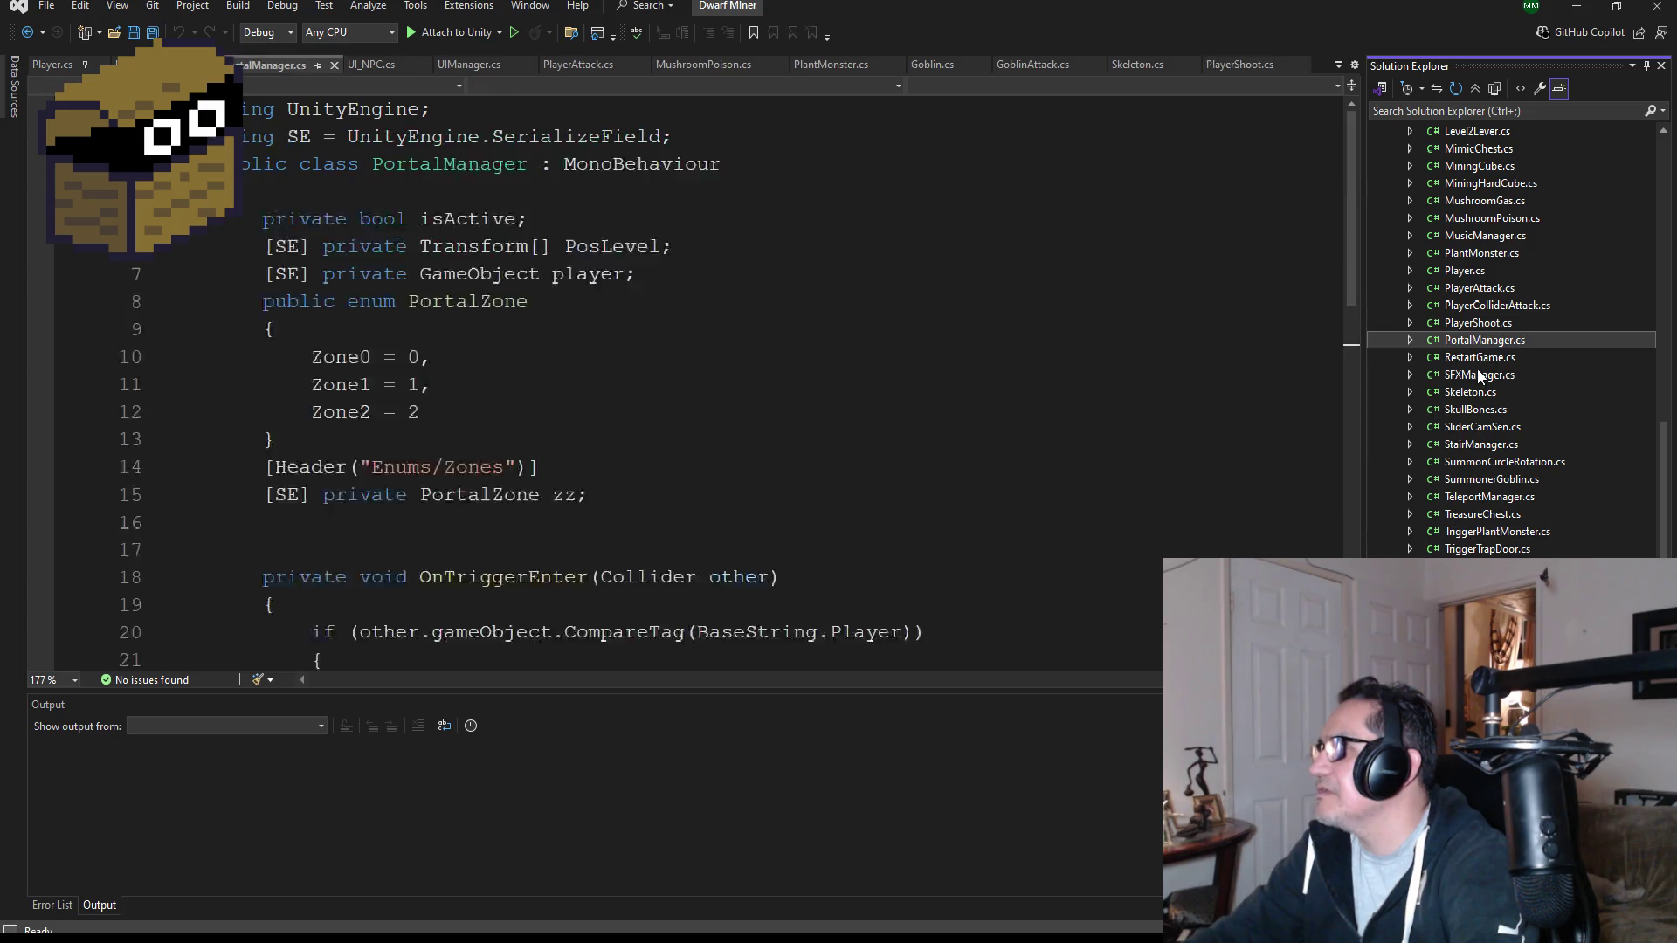
double_click(1476, 287)
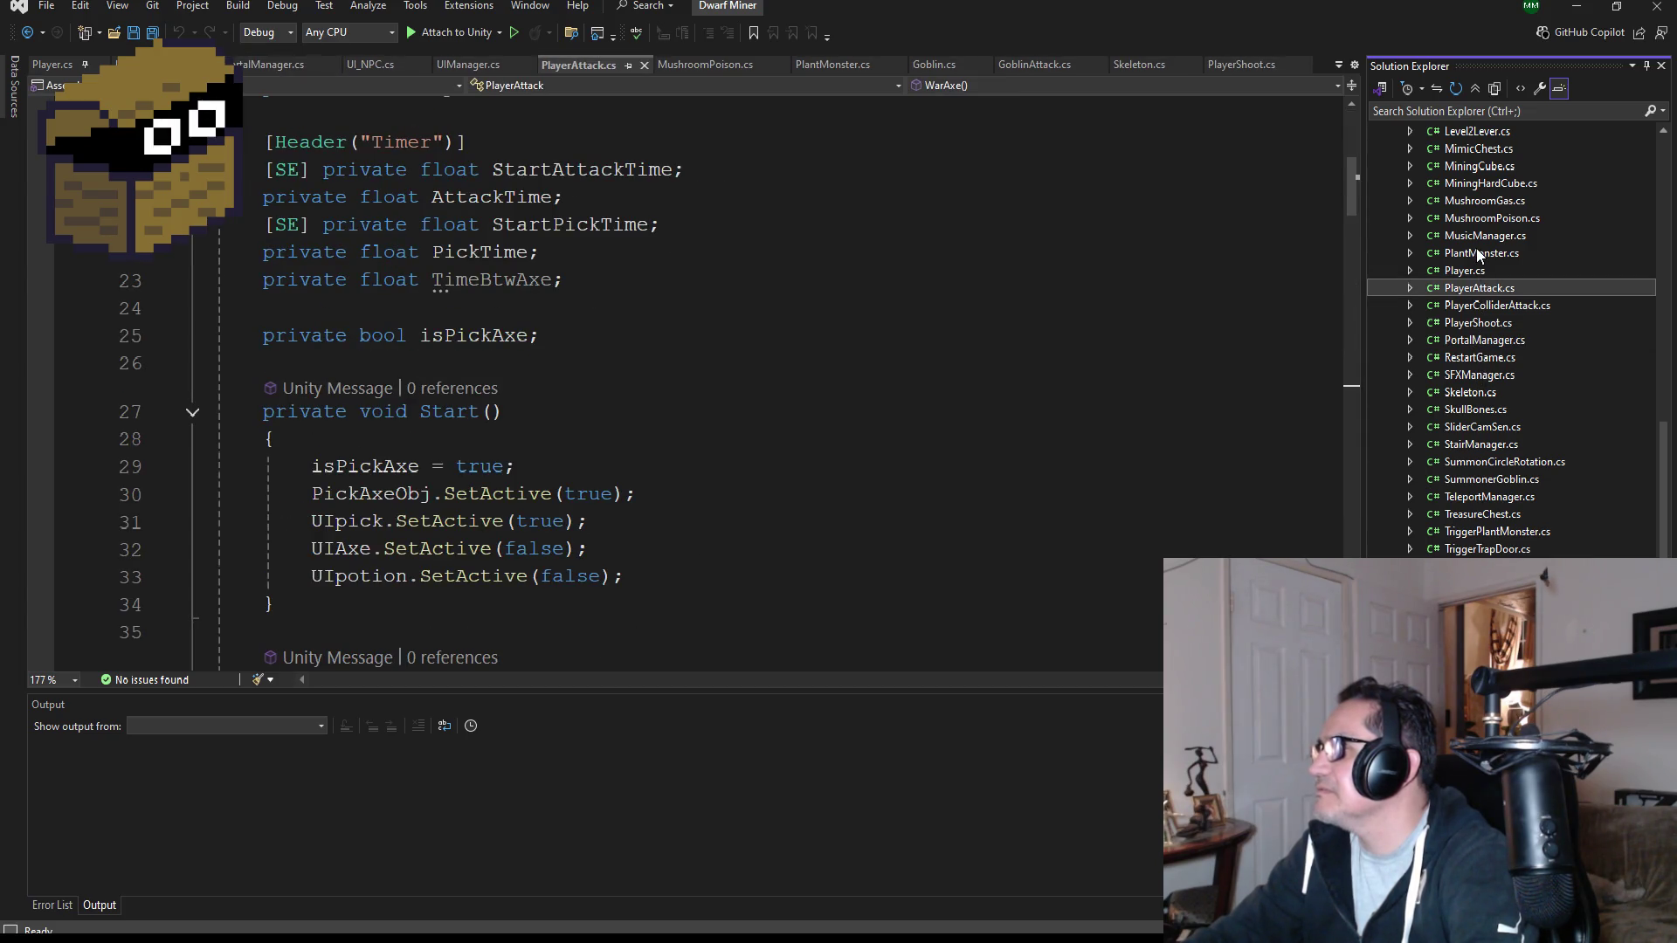
double_click(1476, 253)
scroll(1192, 450, "down", 3)
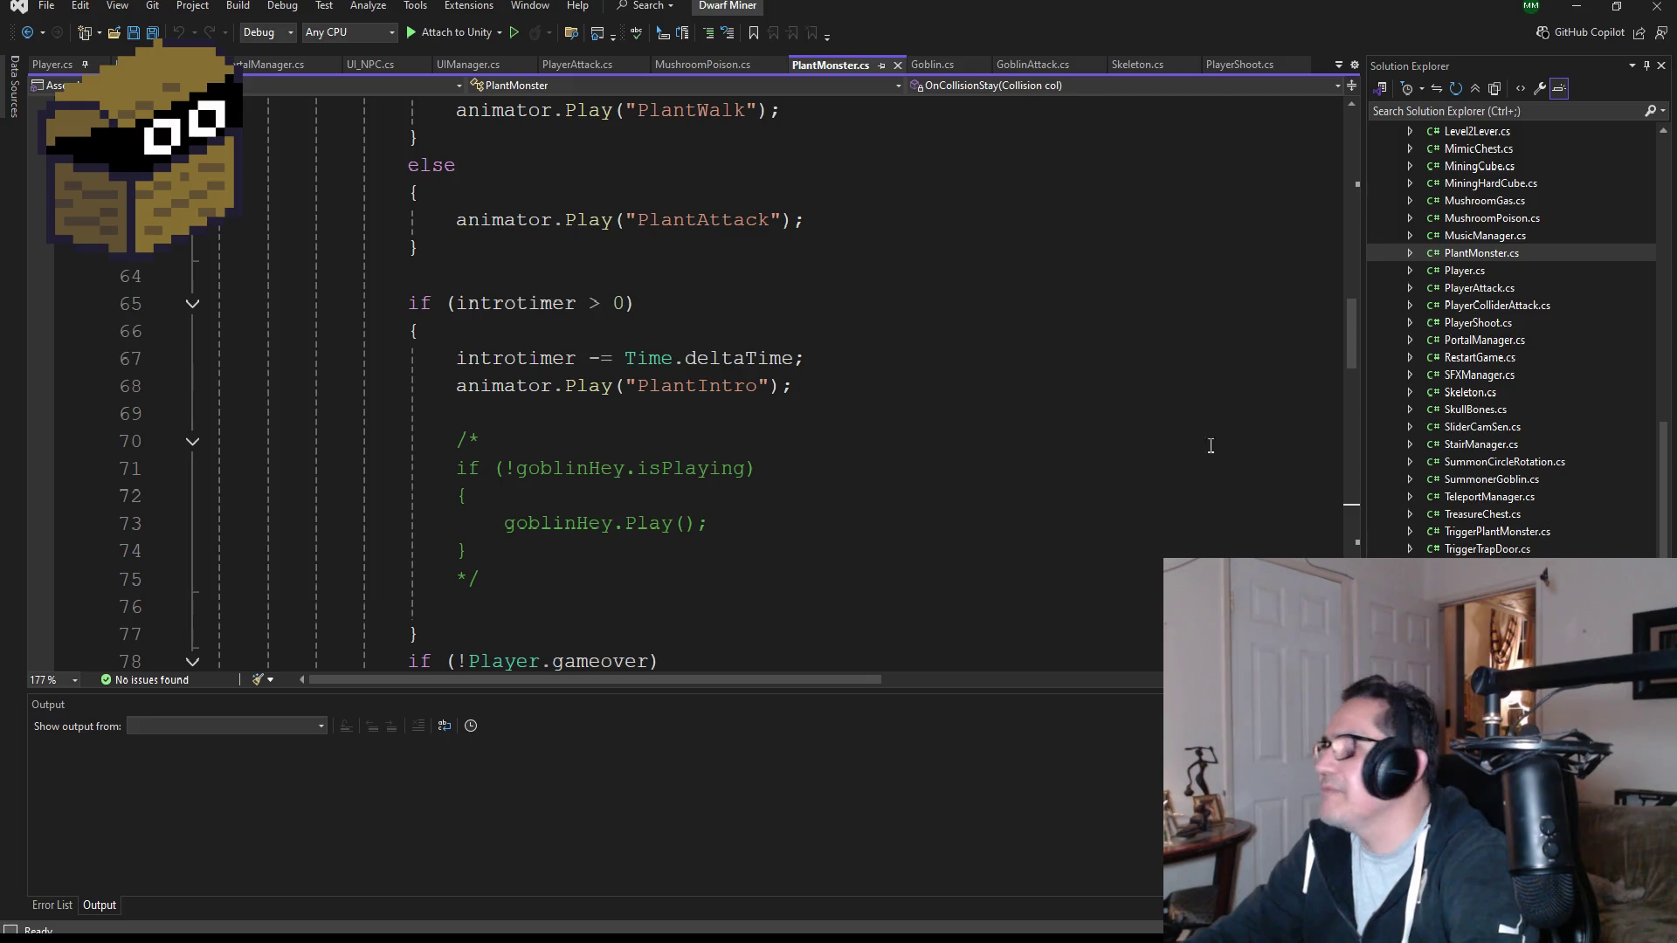
scroll(880, 443, "up", 3)
scroll(610, 505, "down", 7)
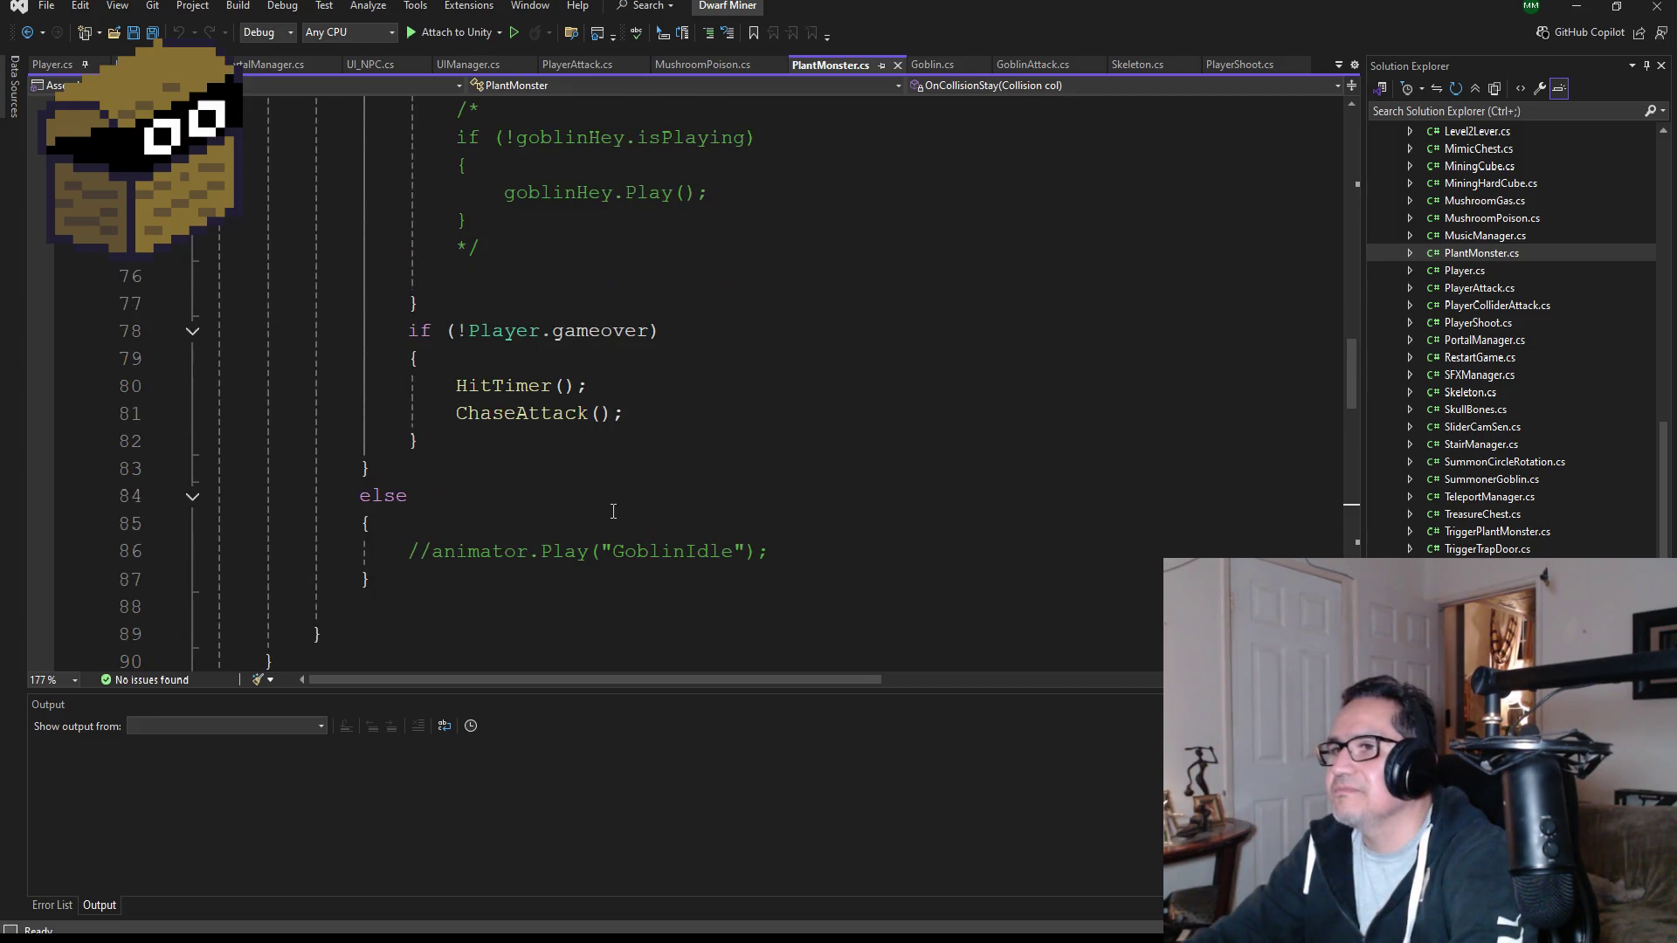
left_click(450, 398)
Comment out HitTimer() on line 80 with Ctrl+K, Ctrl+C and save PlantMonster.cs.
key("ctrl+k")
key("ctrl+c")
key("ctrl+s")
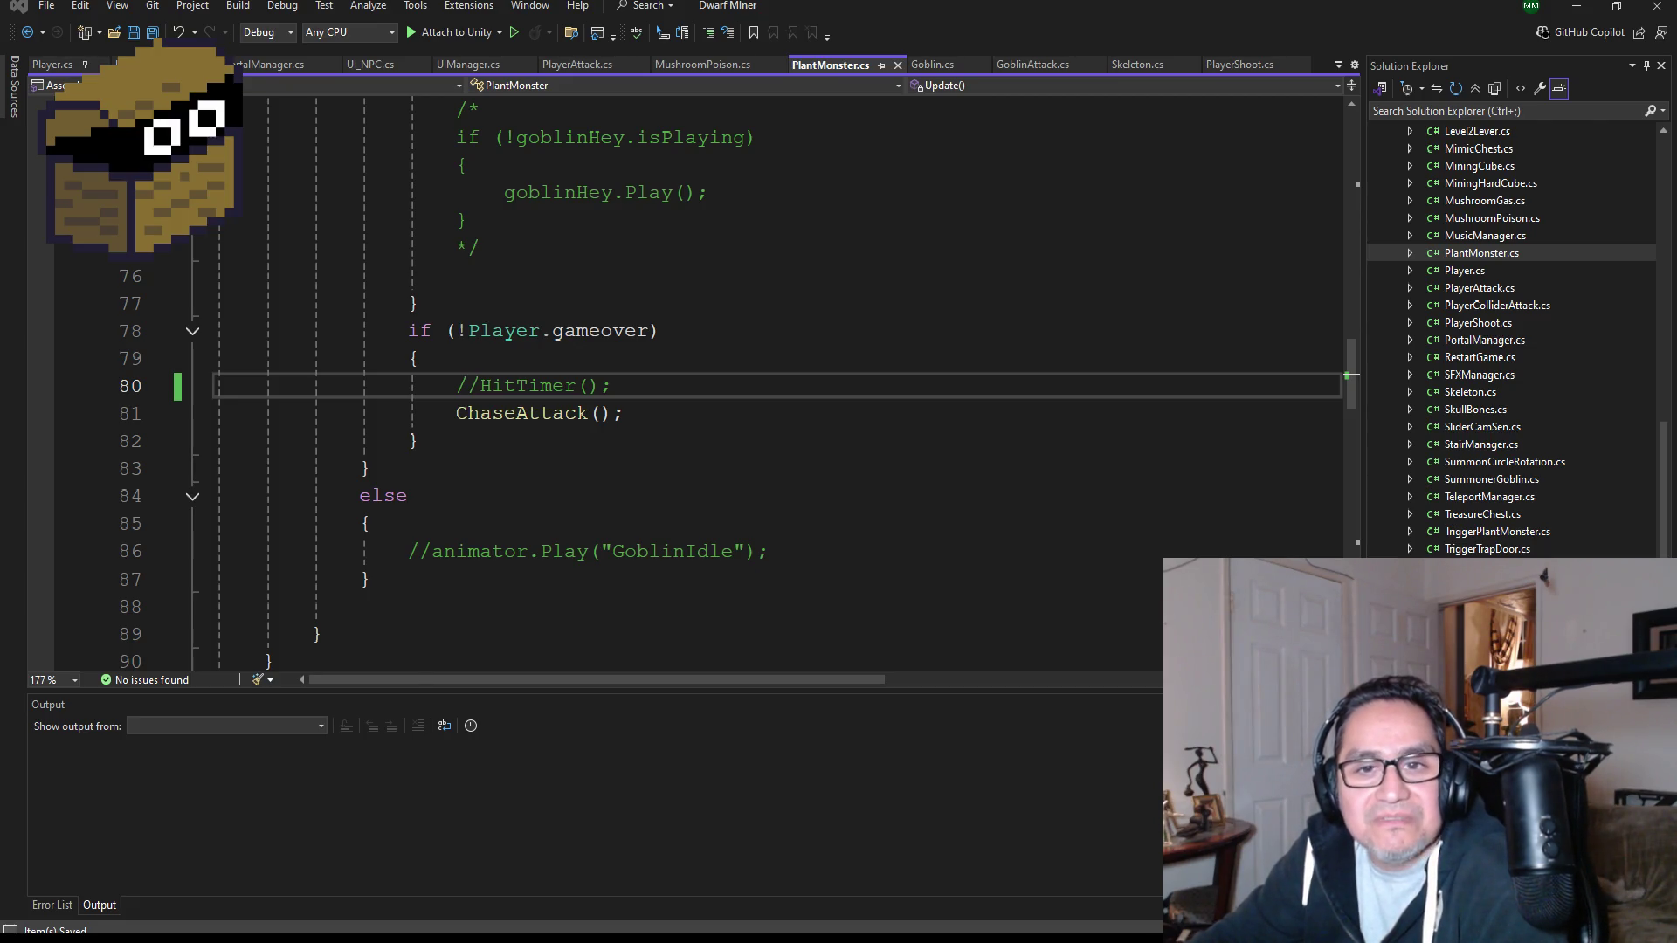
key("alt+Tab")
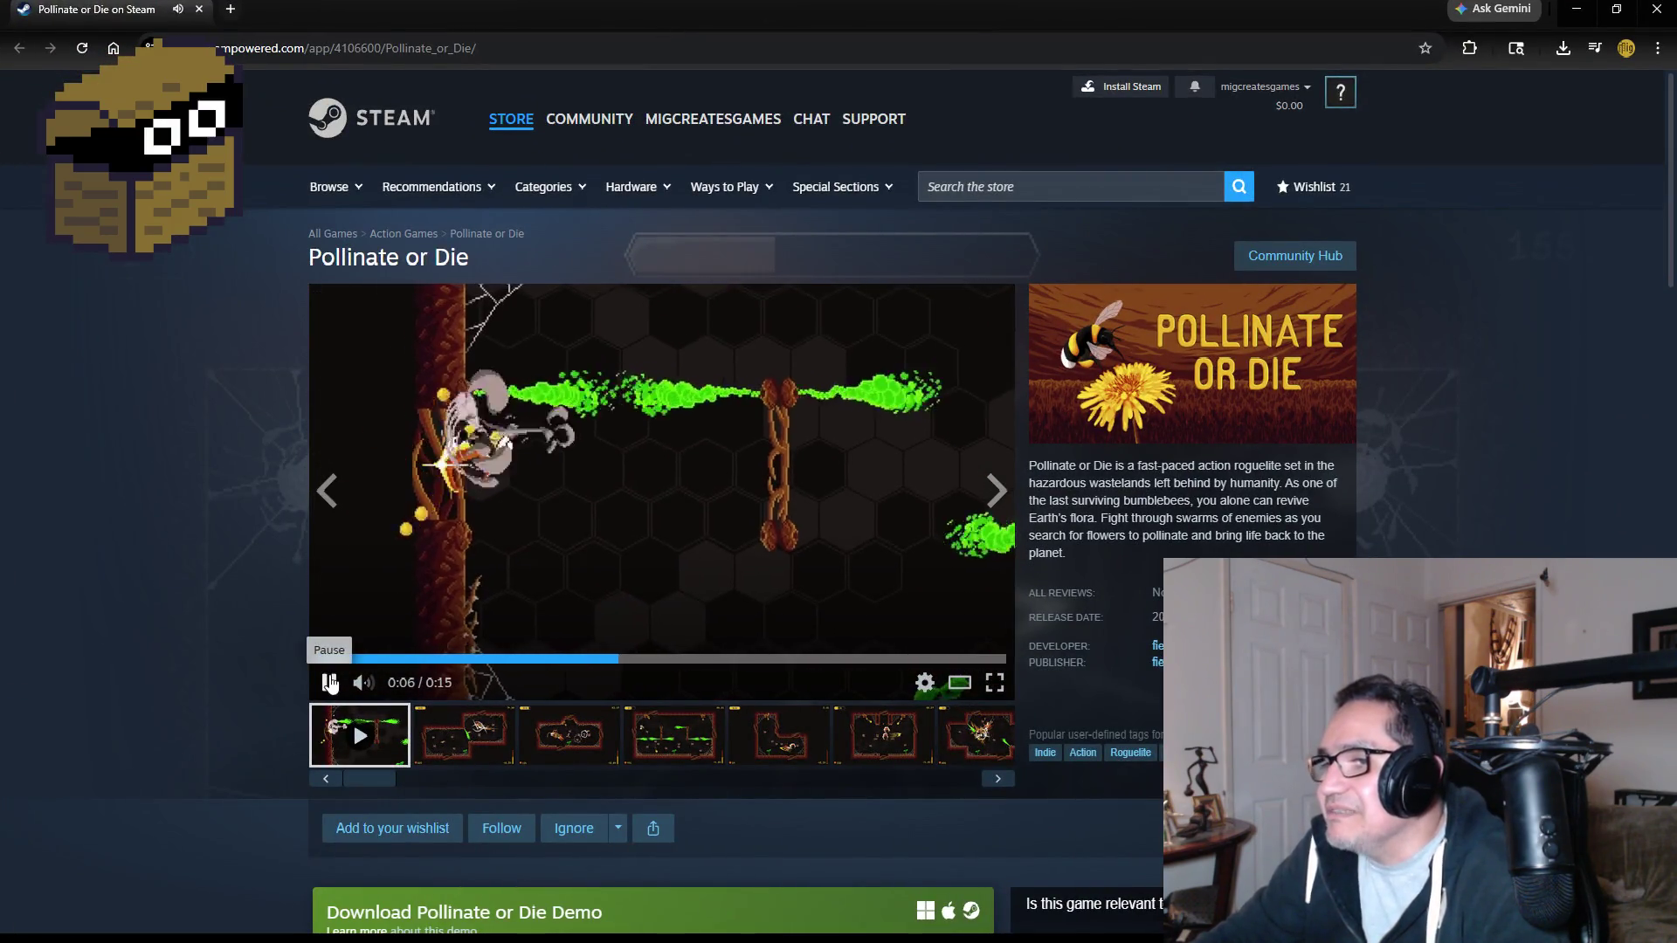
Scroll to the Download Pollinate or Die Demo box and request the demo download.
scroll(190, 621, "down", 3)
scroll(193, 640, "down", 2)
scroll(233, 618, "up", 5)
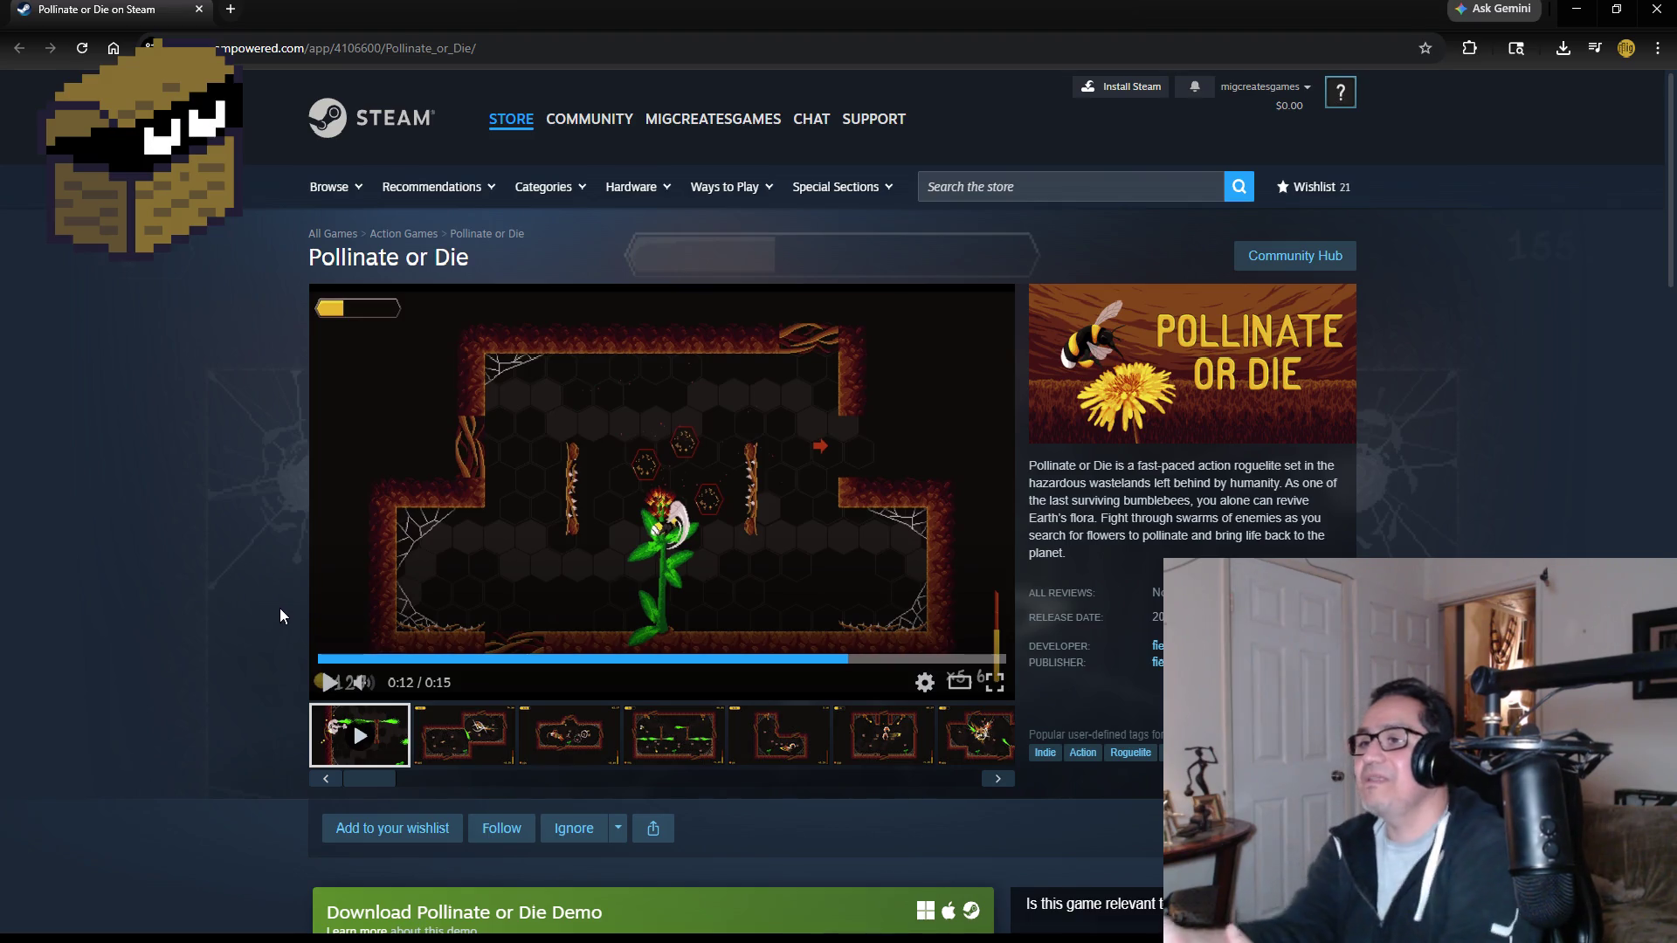
scroll(721, 434, "down", 3)
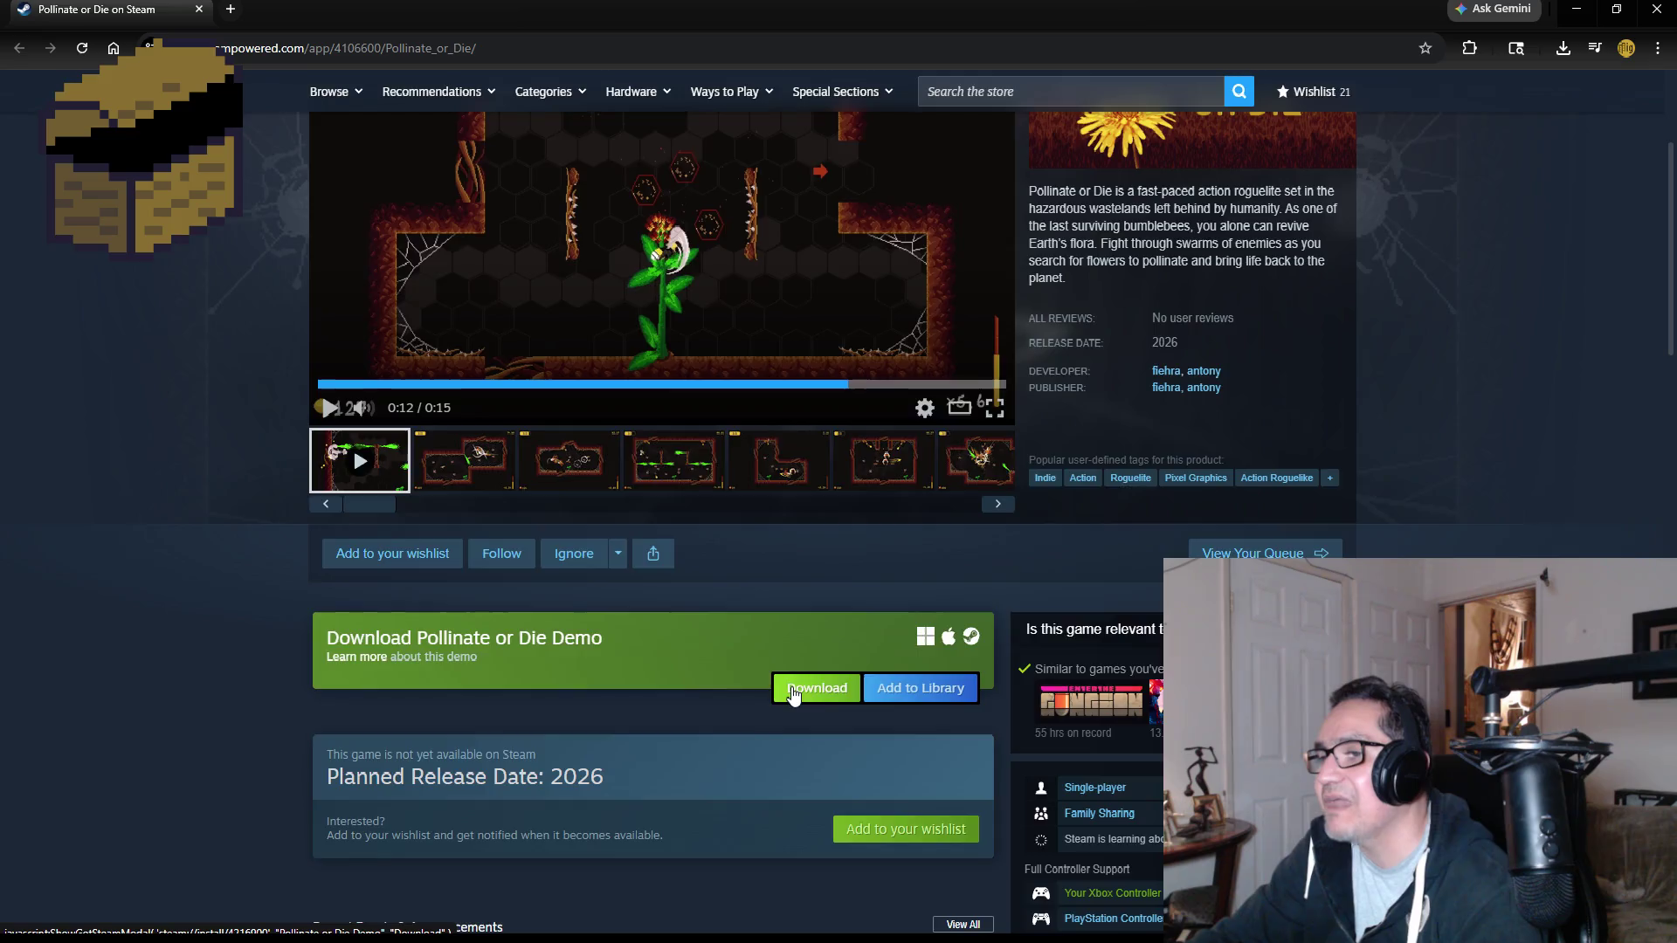
left_click(791, 689)
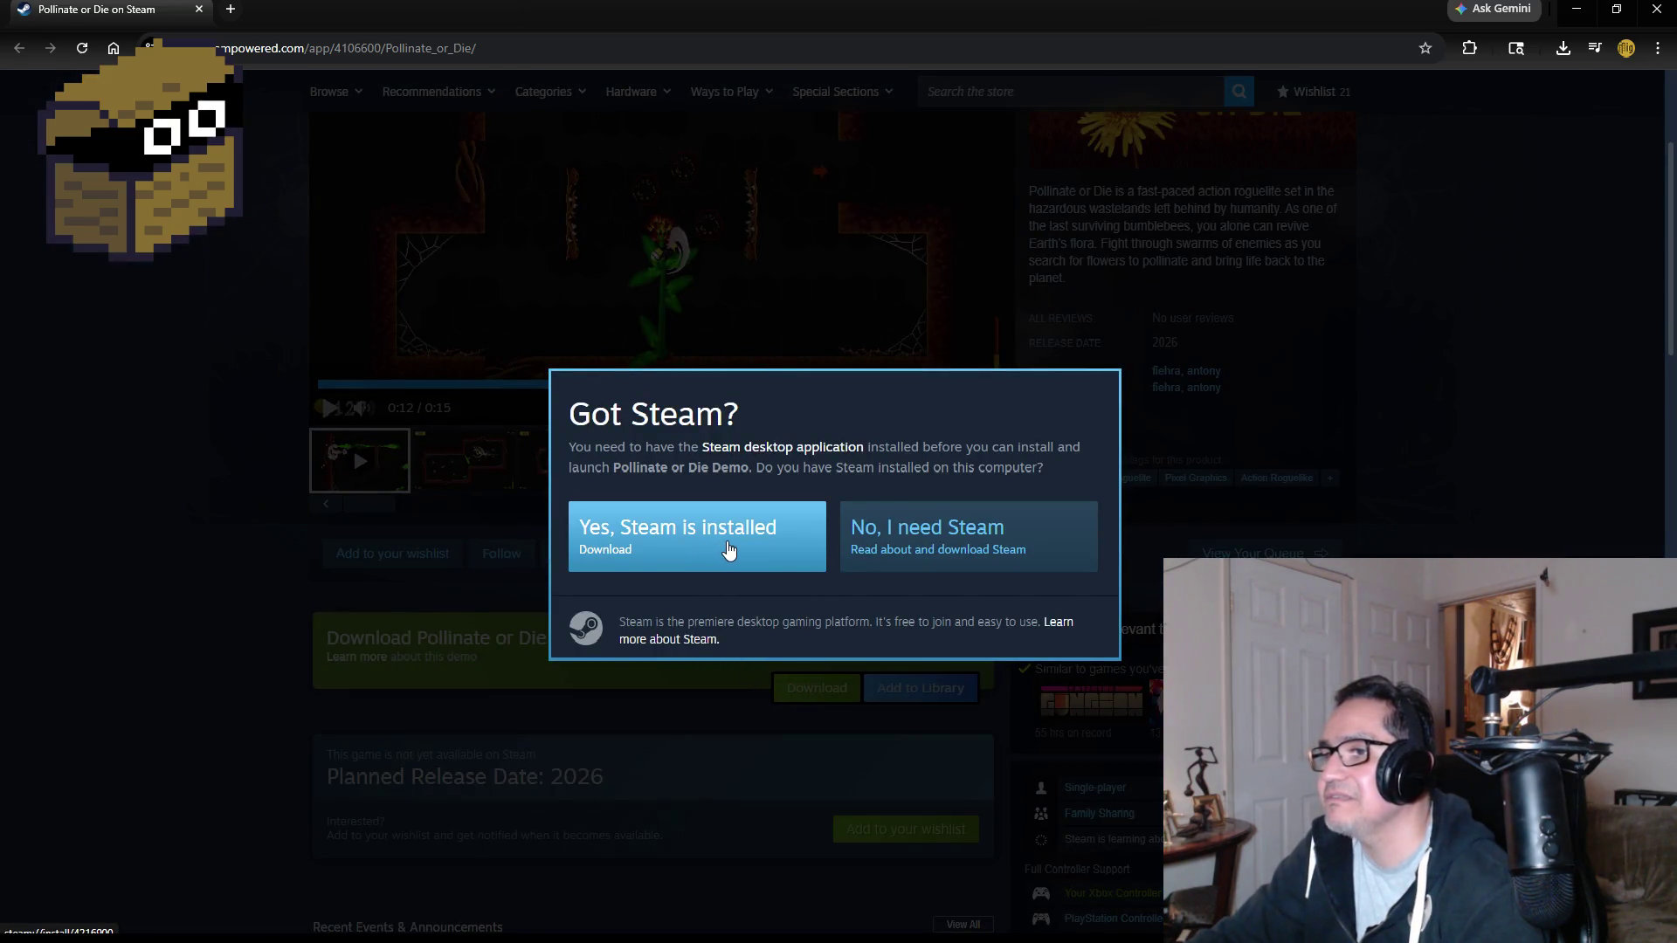
Confirm Steam is installed, open the Steam client, and install the demo to Windows-SSD (C:).
left_click(729, 549)
left_click(884, 238)
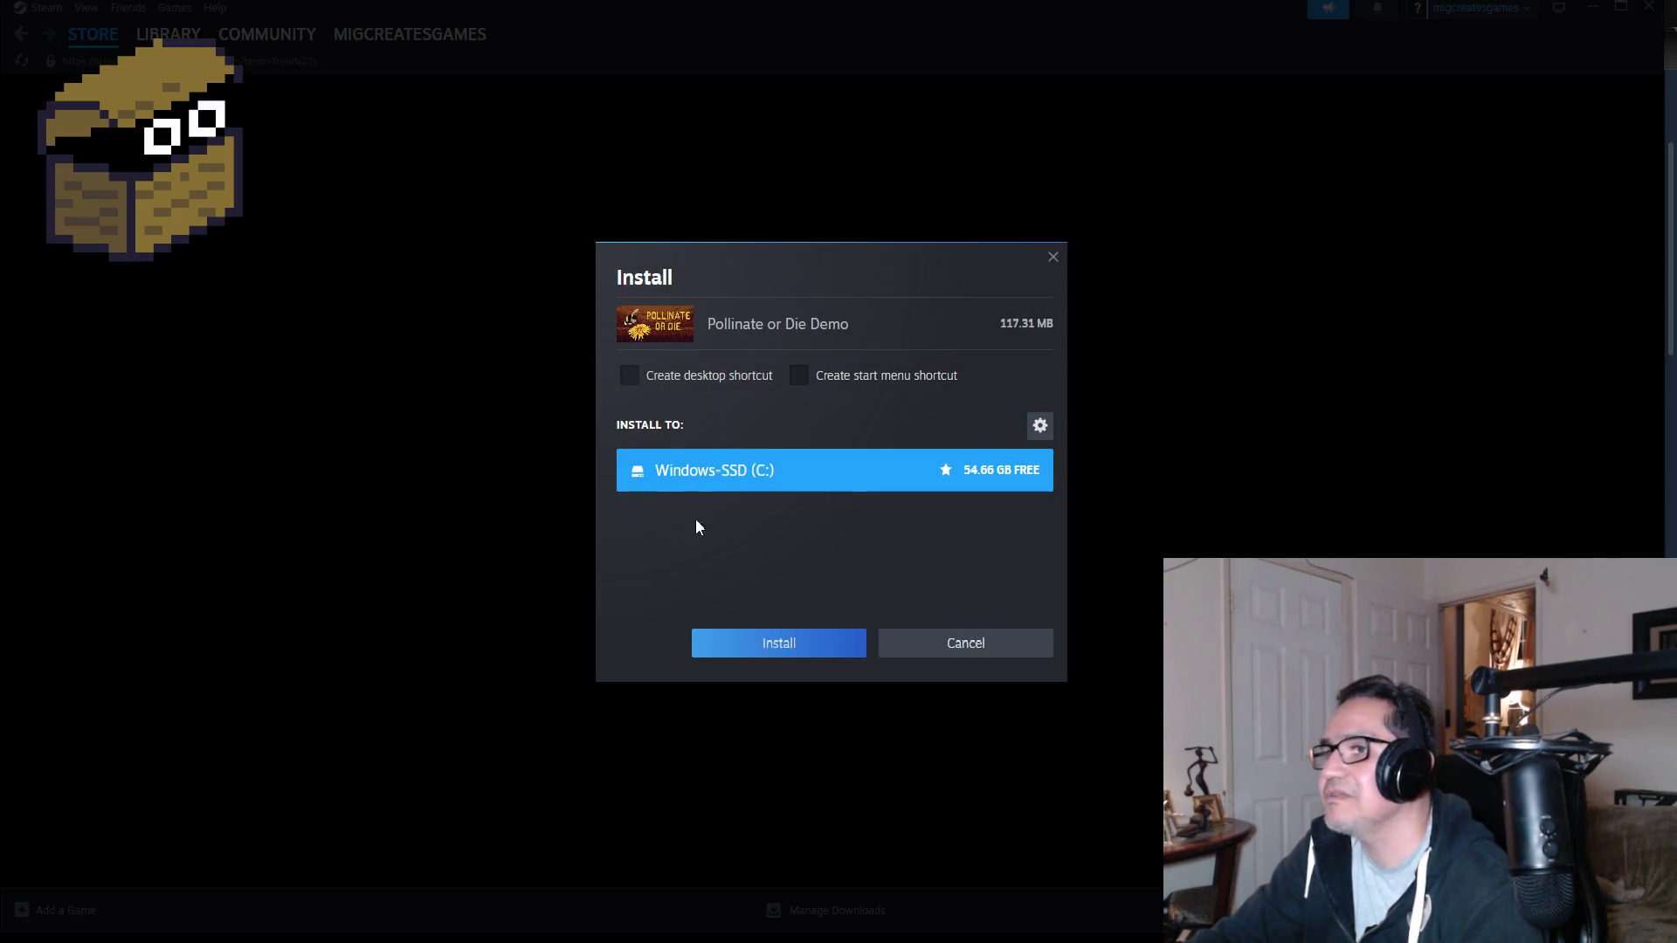
left_click(805, 653)
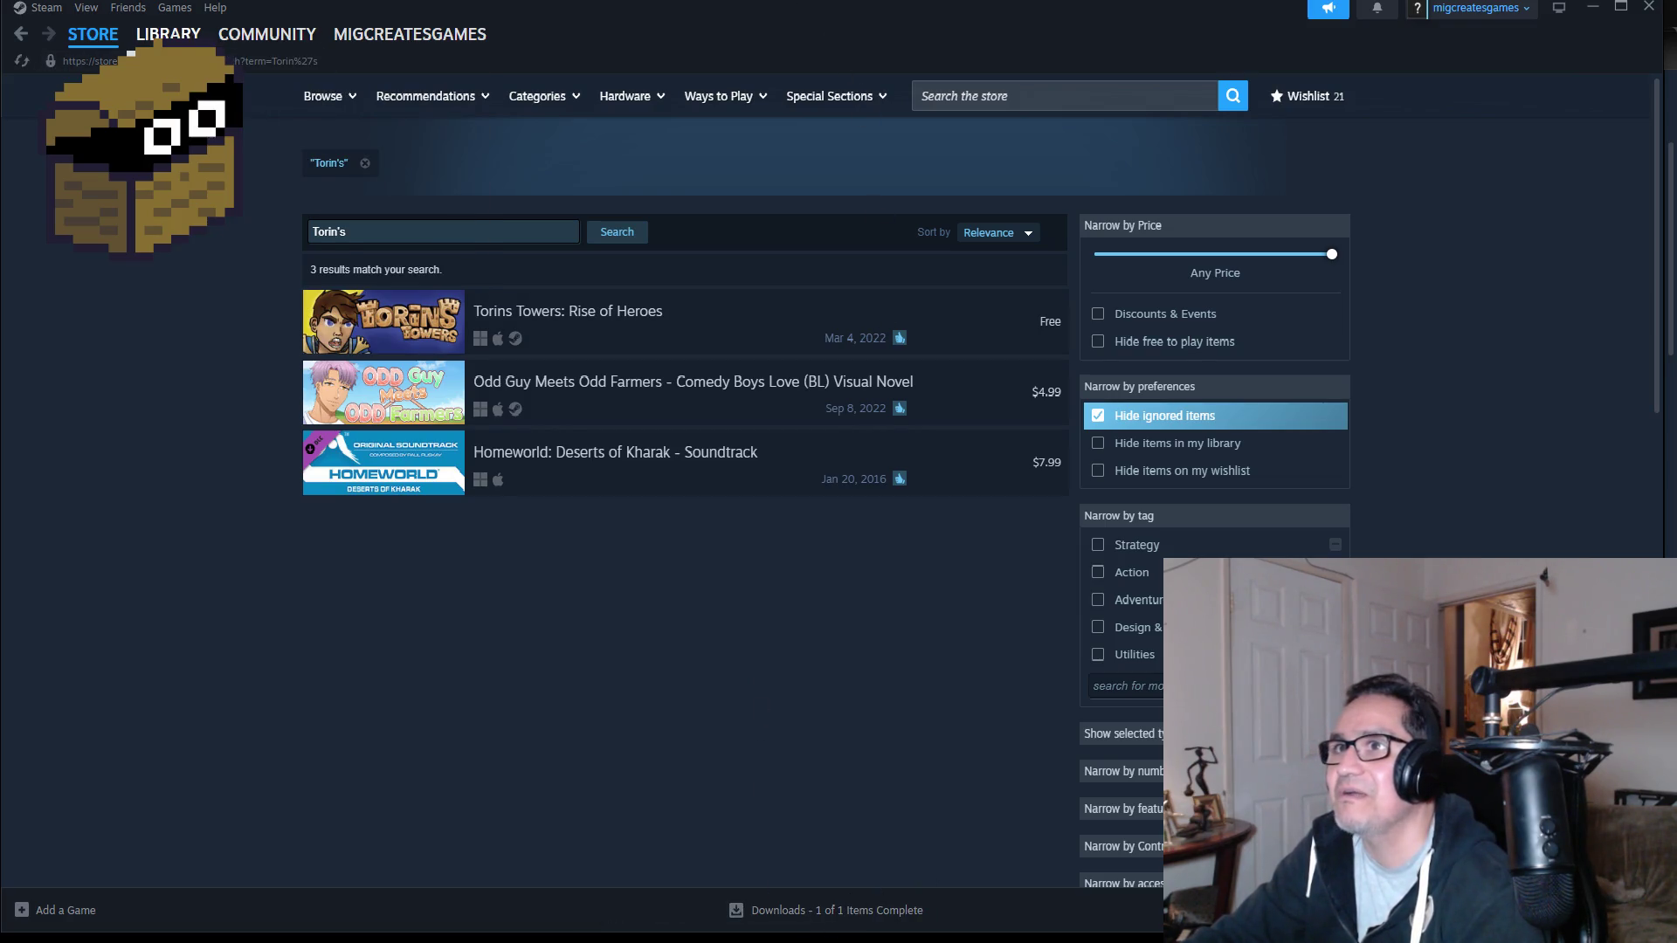
Play the Pollinate or Die demo from the Steam library and accept the controller notice.
left_click(168, 34)
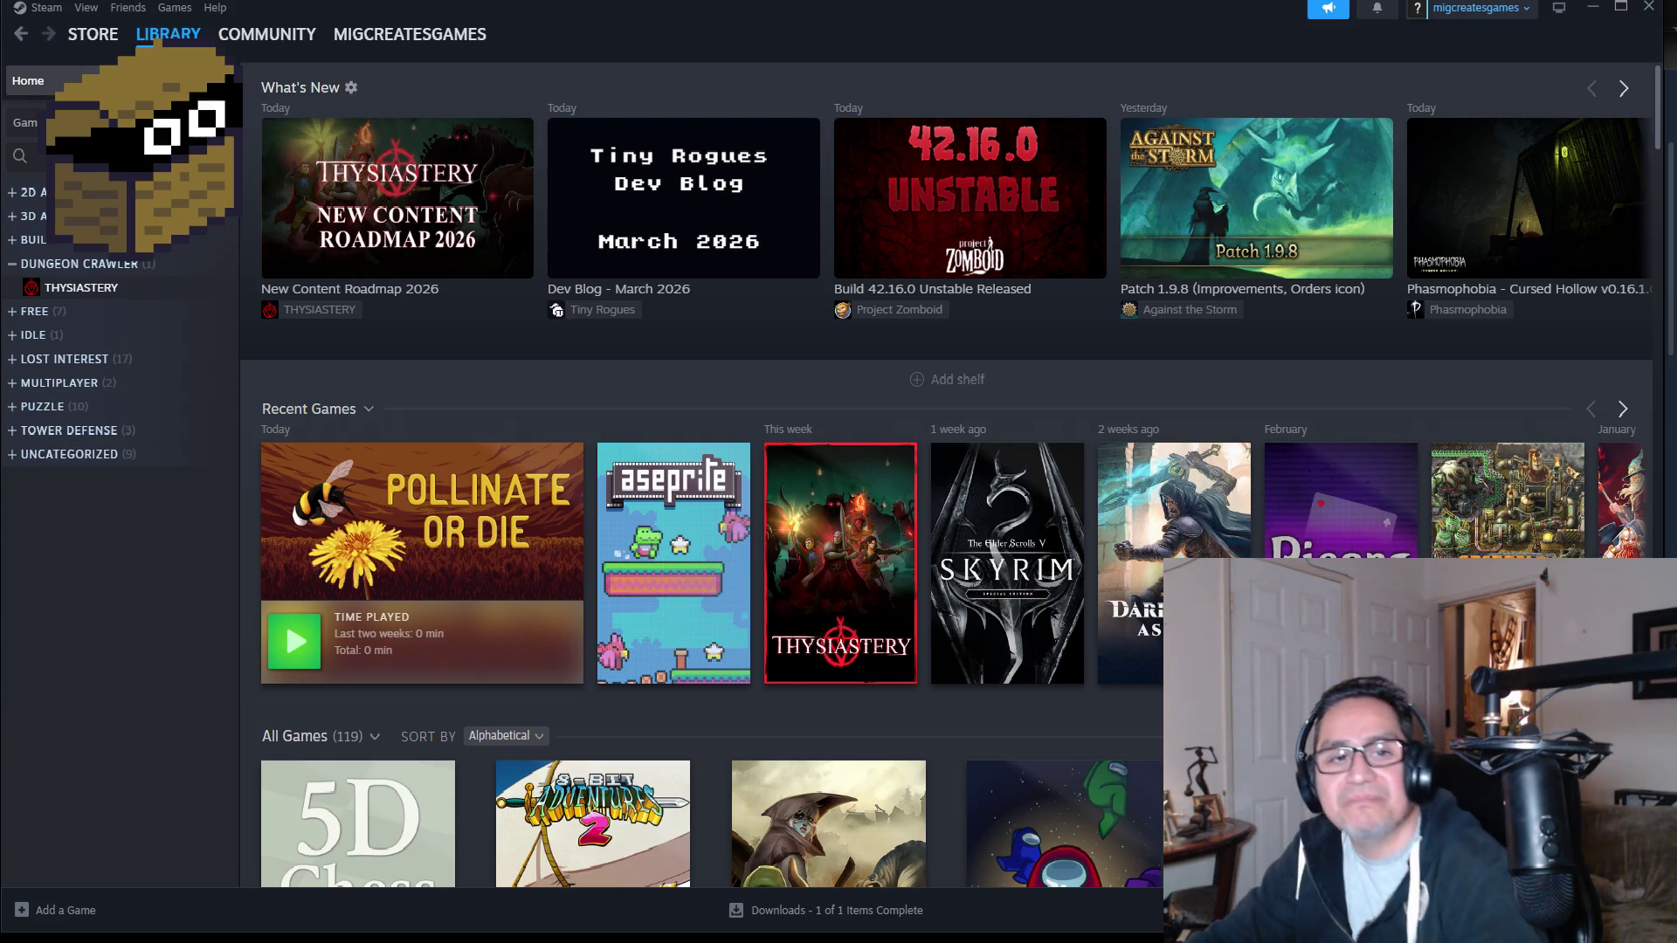
mouse_move(288, 664)
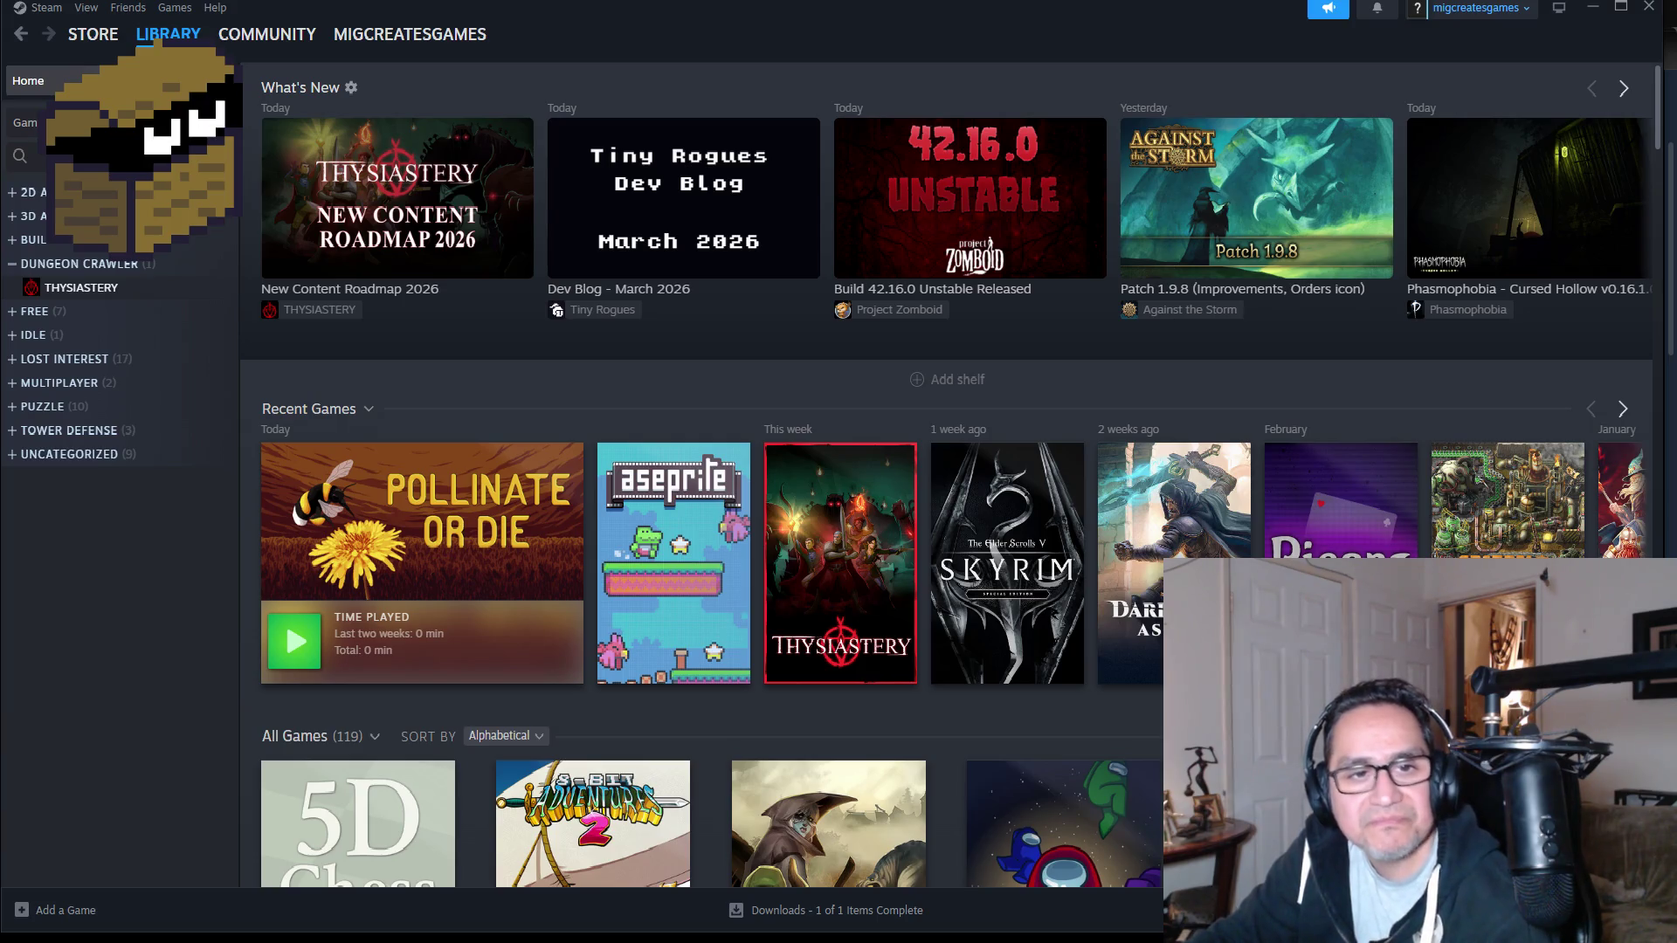
left_click(289, 646)
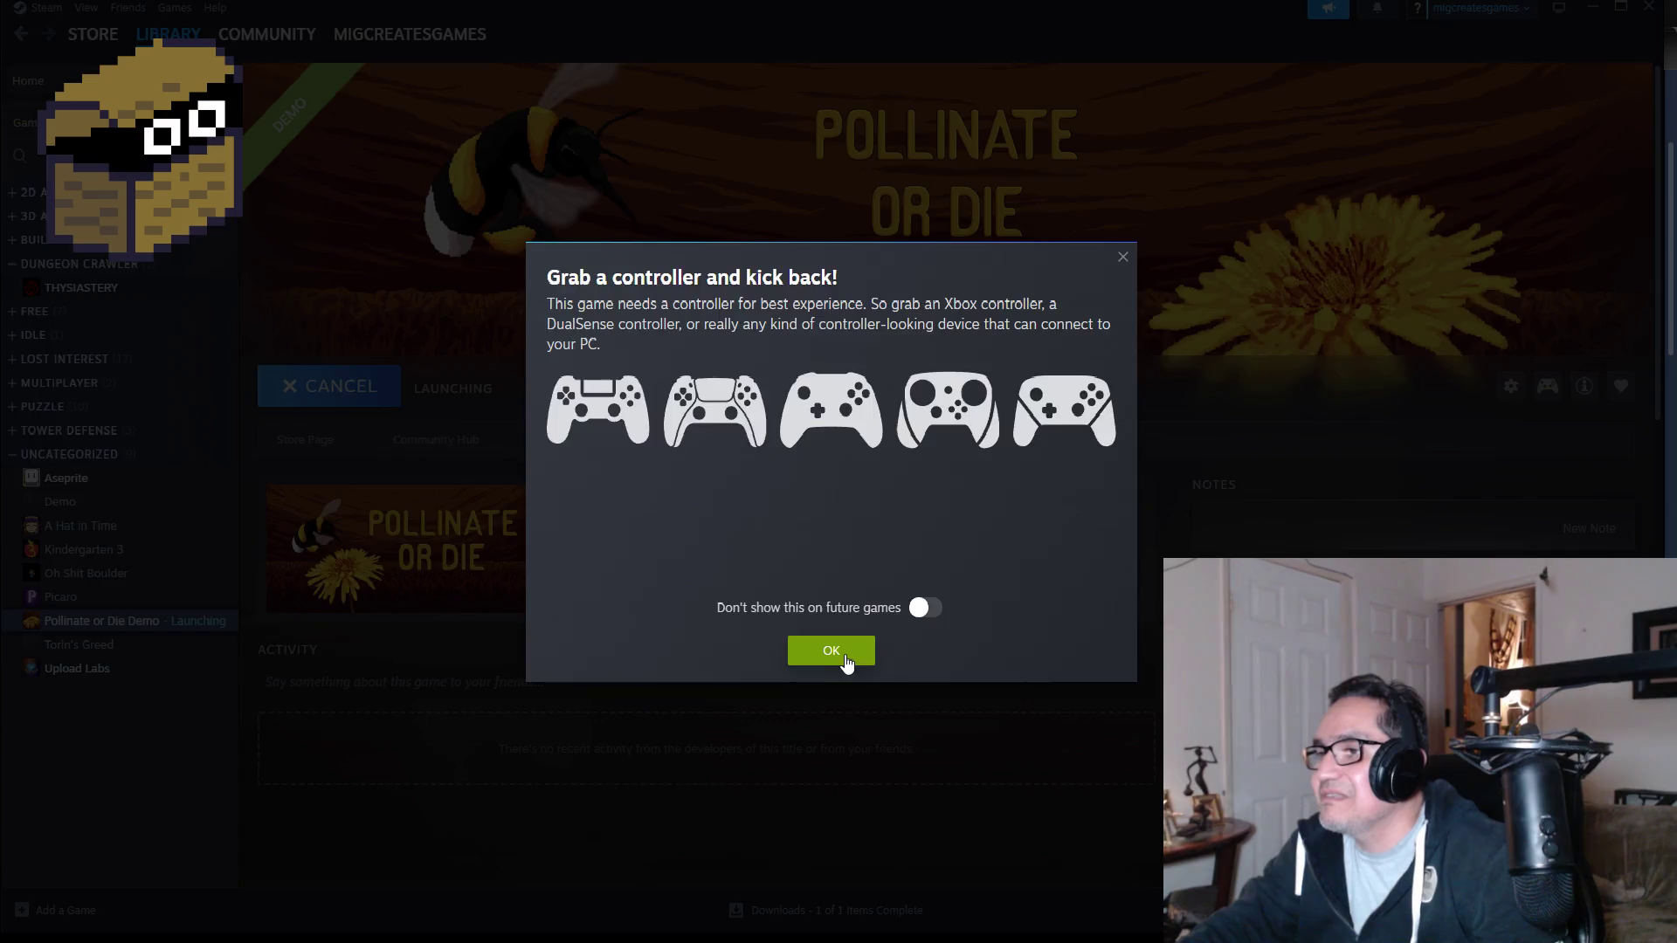
left_click(814, 653)
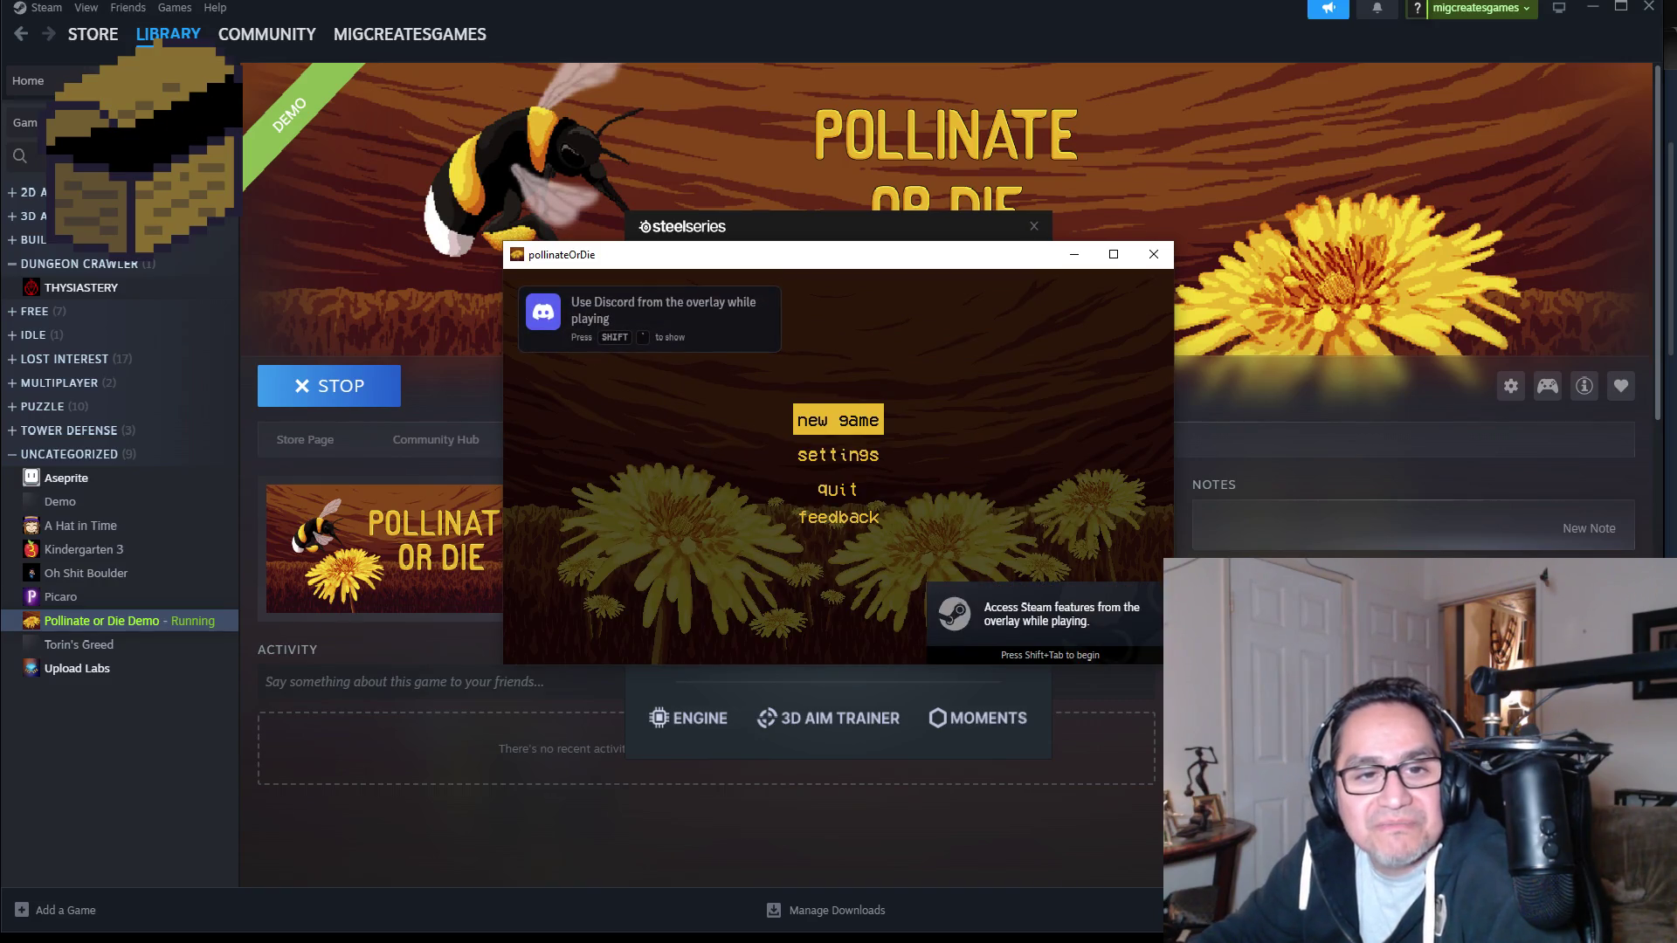
Start a new game from the Pollinate or Die main menu.
left_click(830, 421)
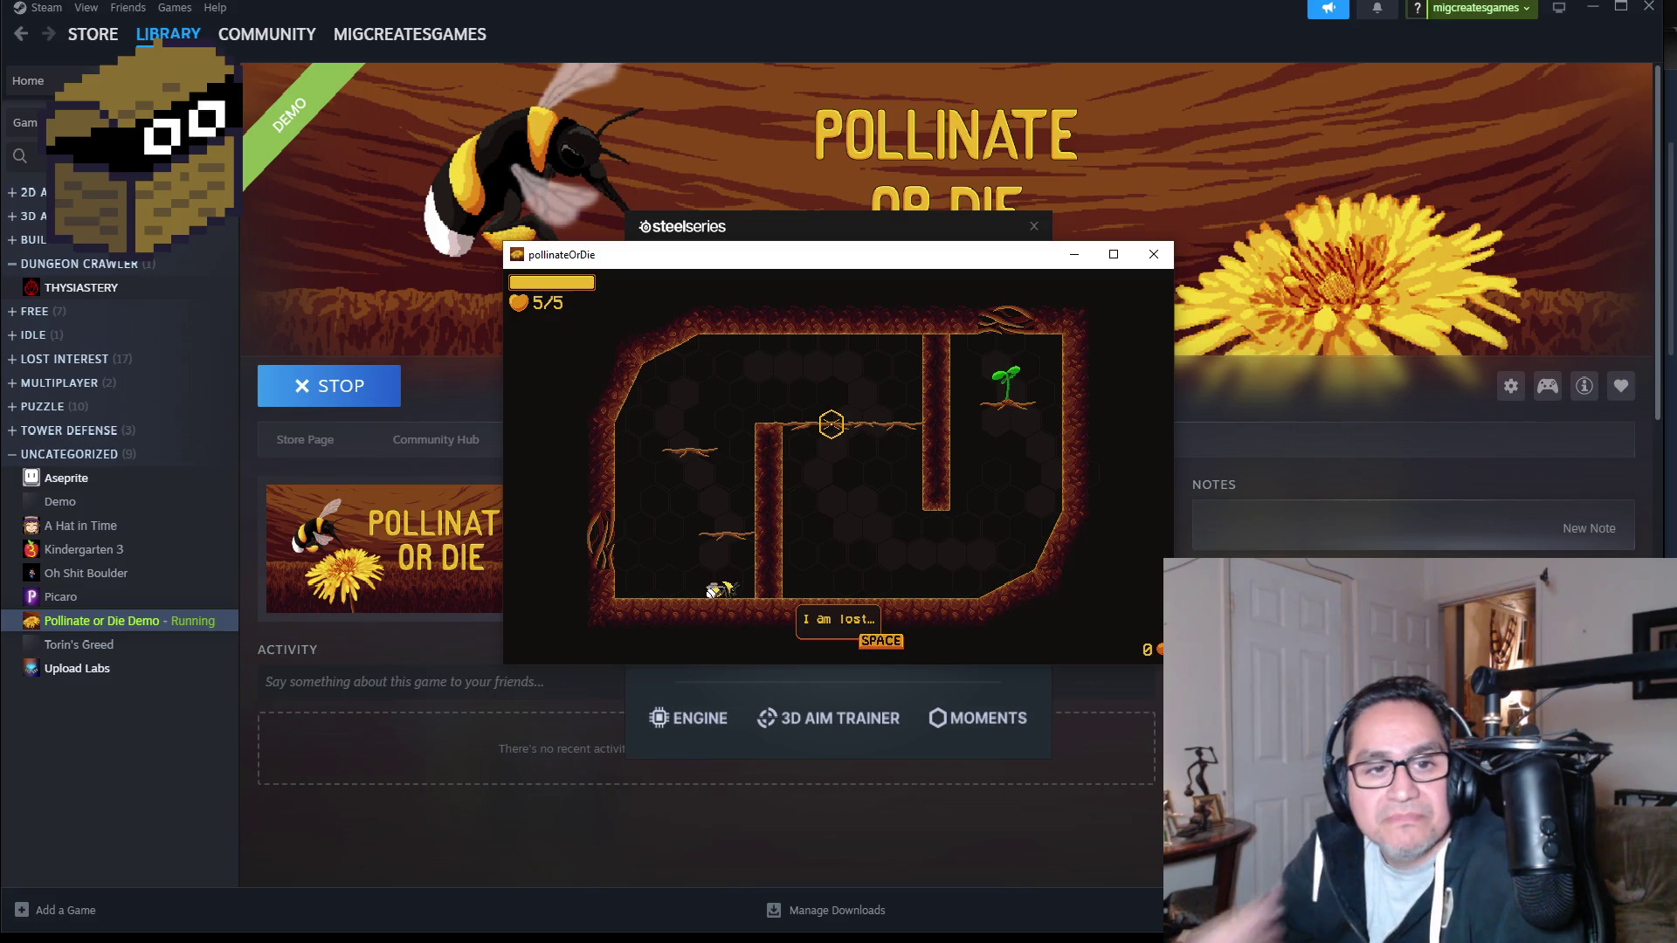
Make the game window fullscreen and read through the bee's opening dialogue.
left_click(1112, 254)
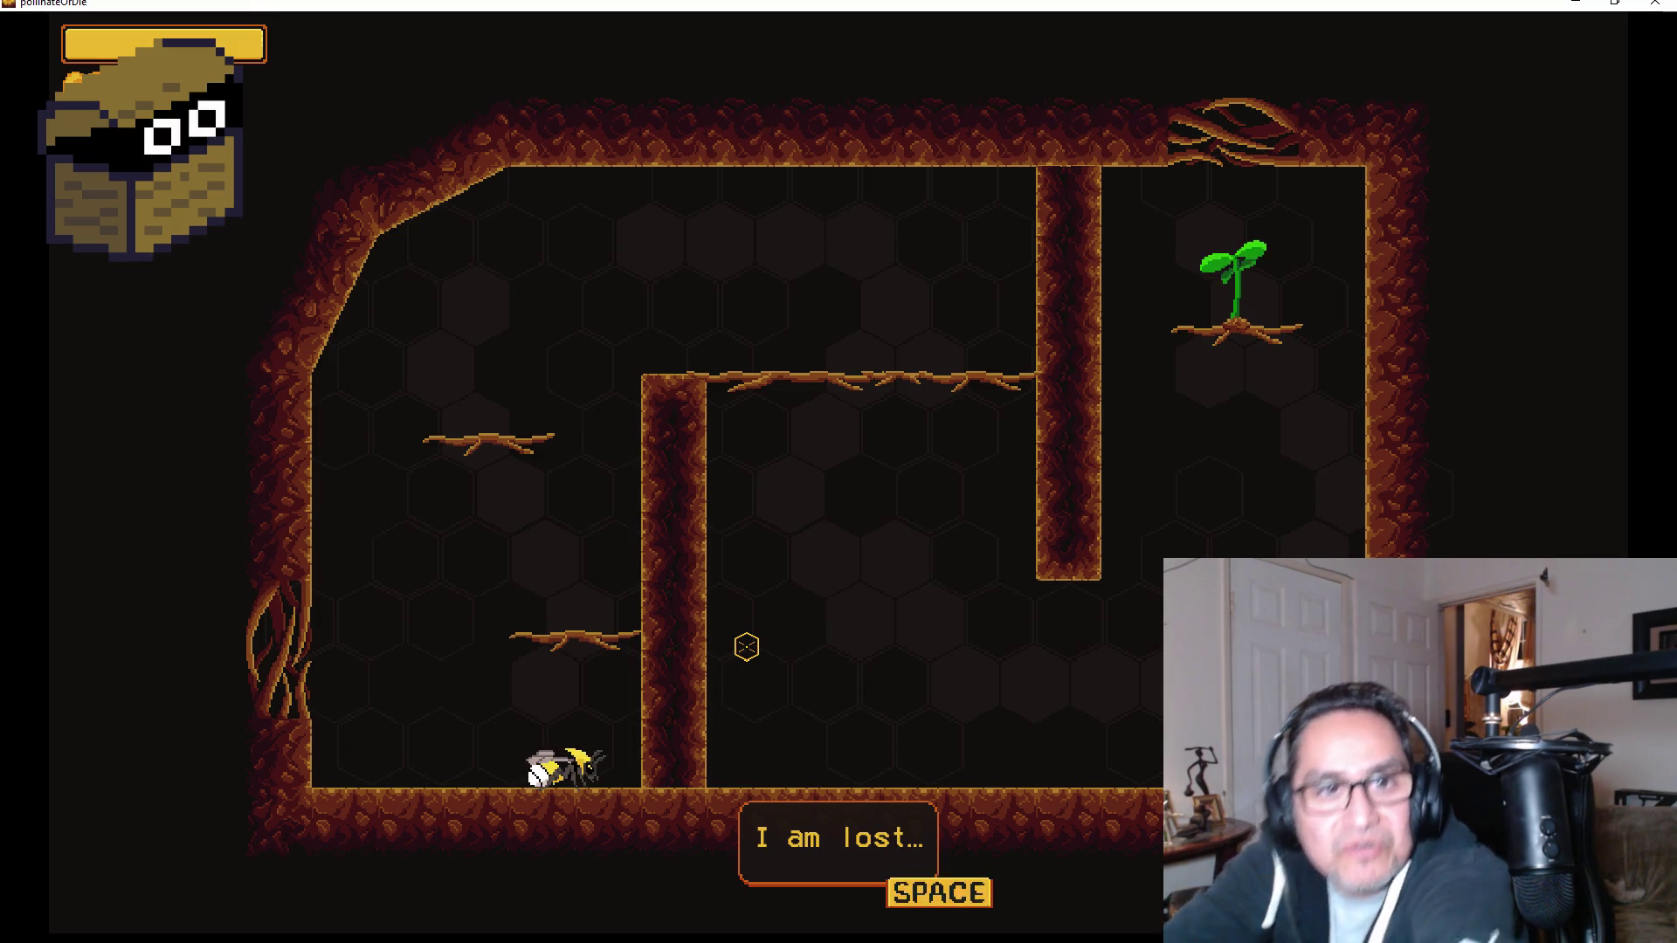
key("space")
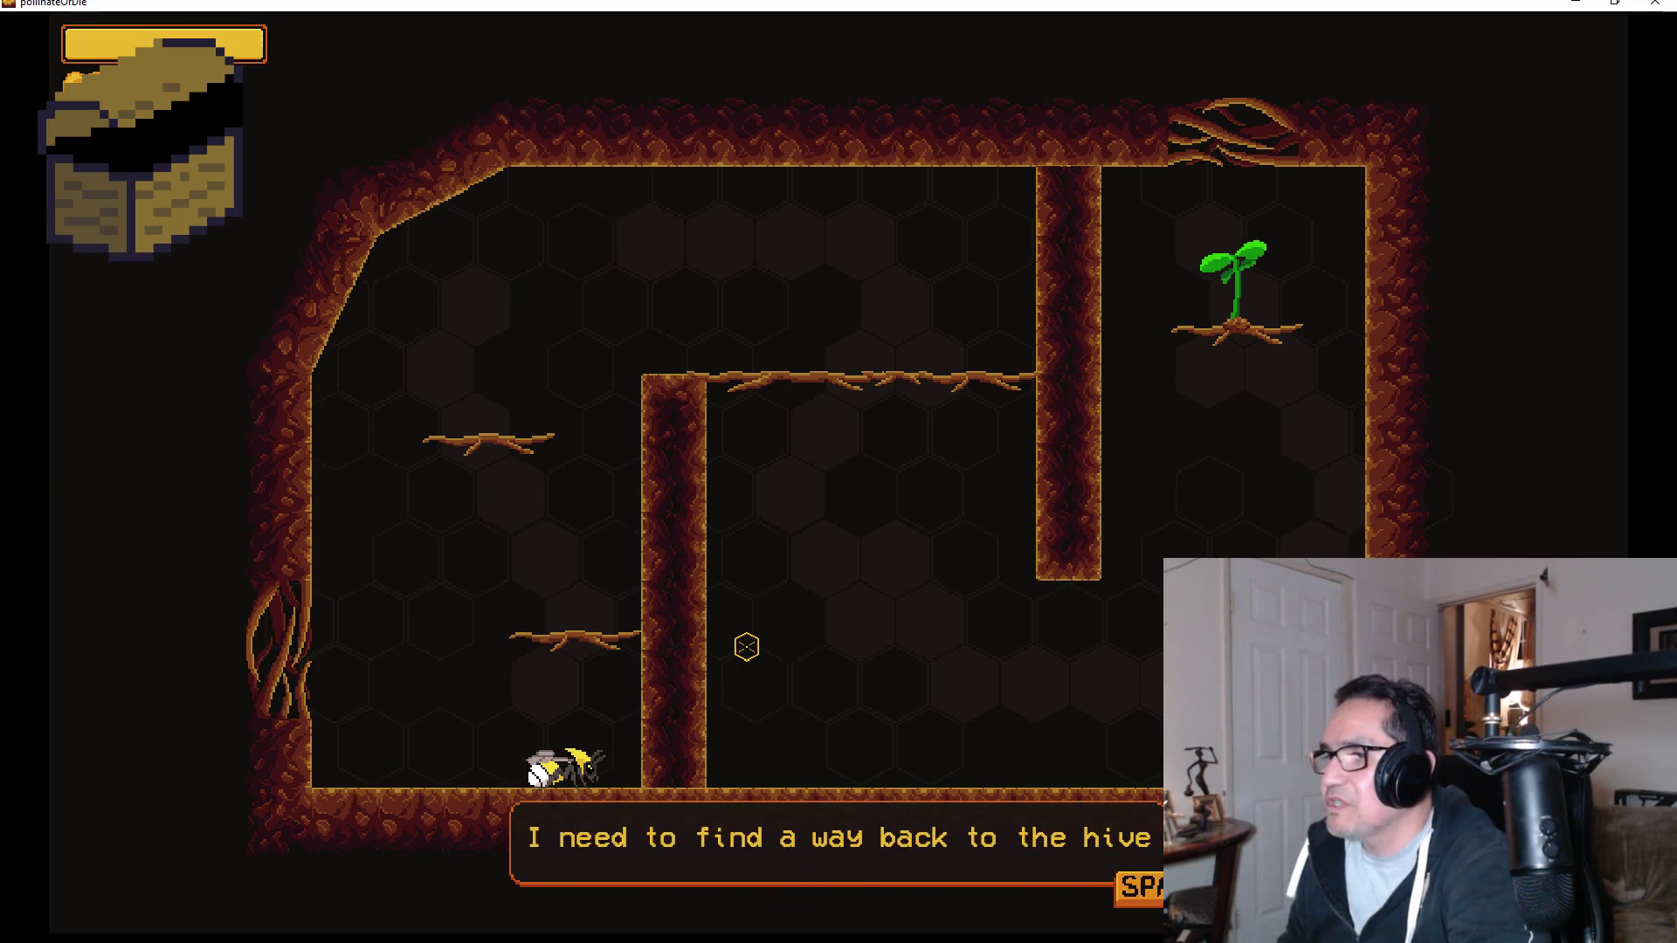
key("space")
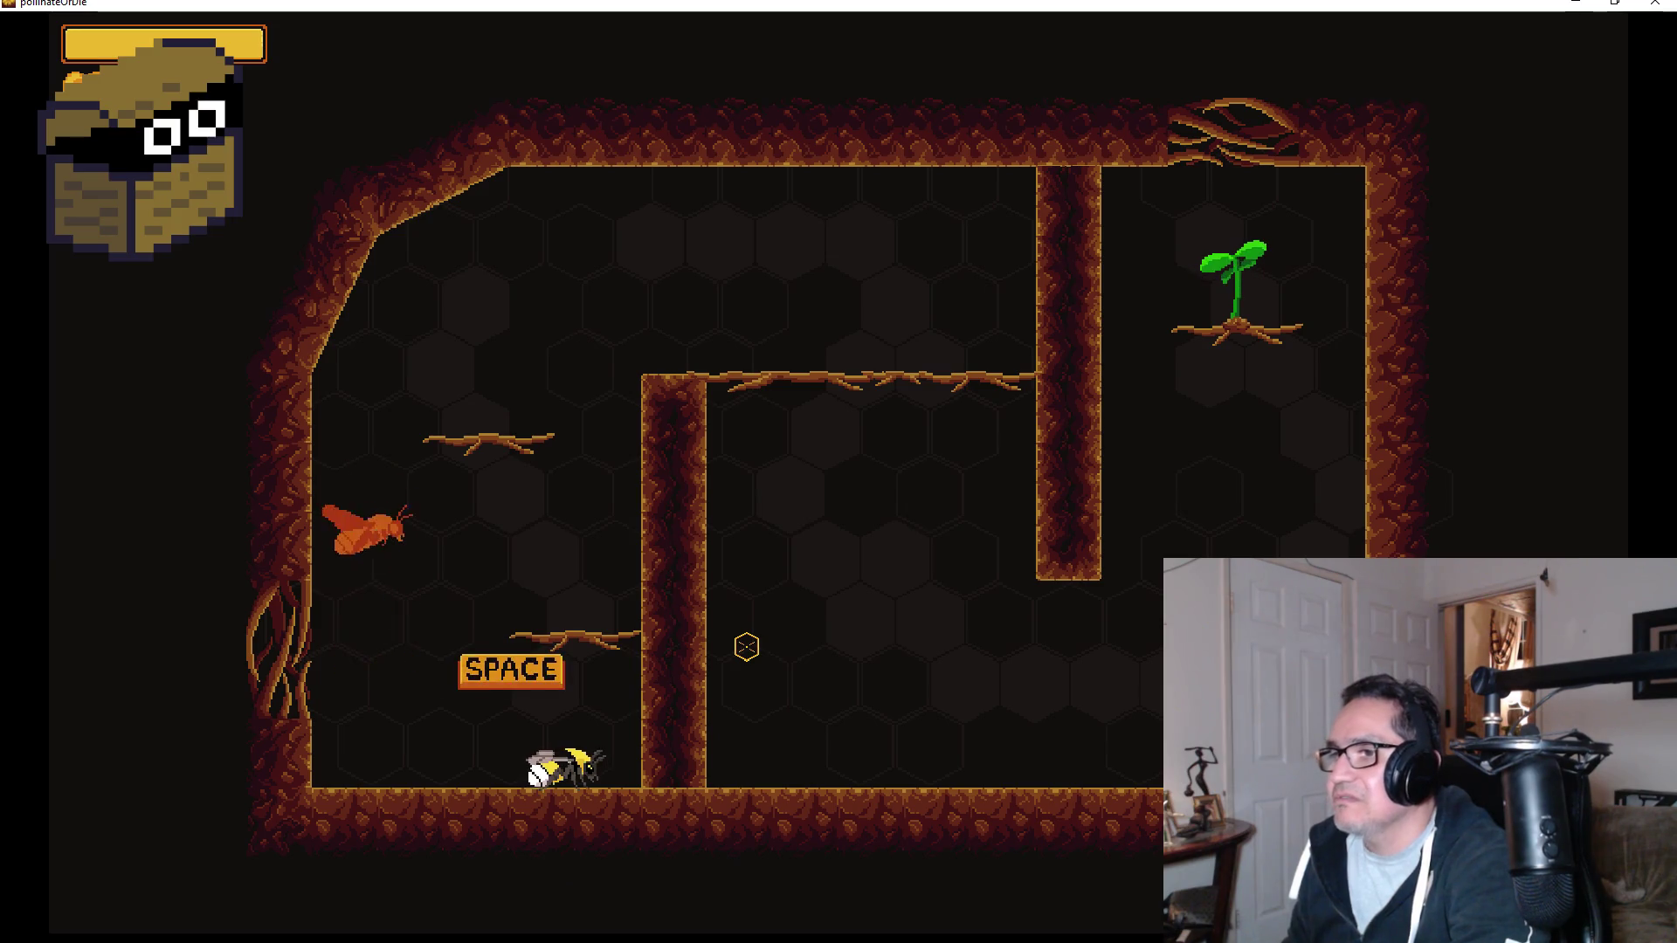
Fly the bee up the ledges and over the central wall onto the upper ledge.
key("space")
key("a")
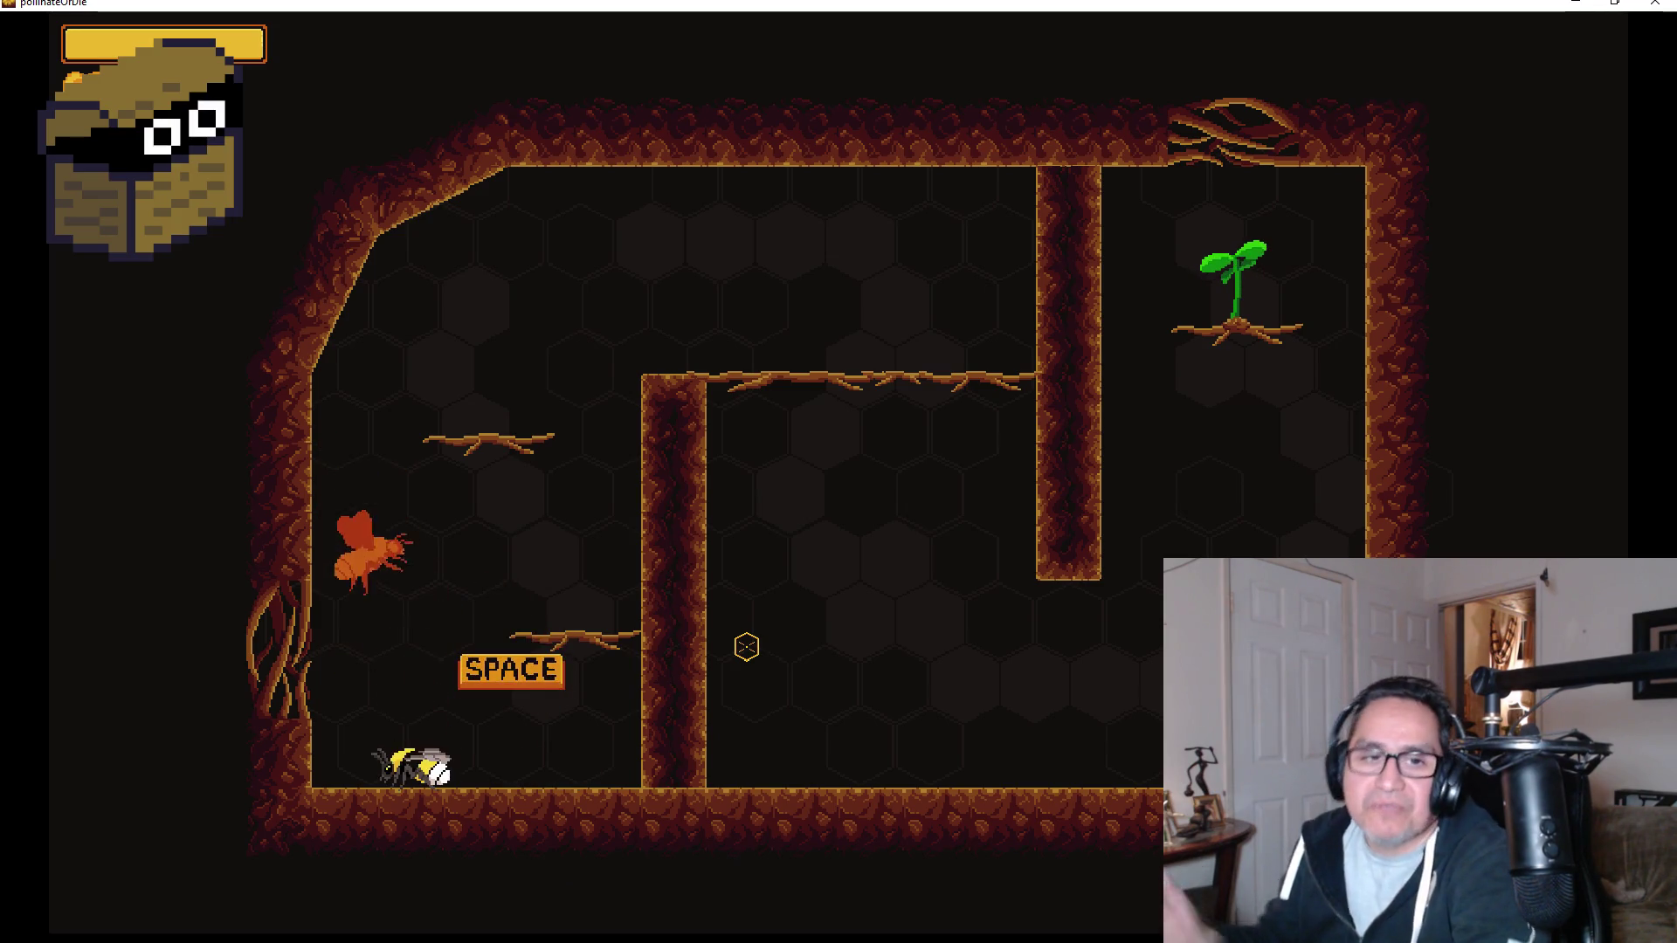
key("w")
key("d")
key("w")
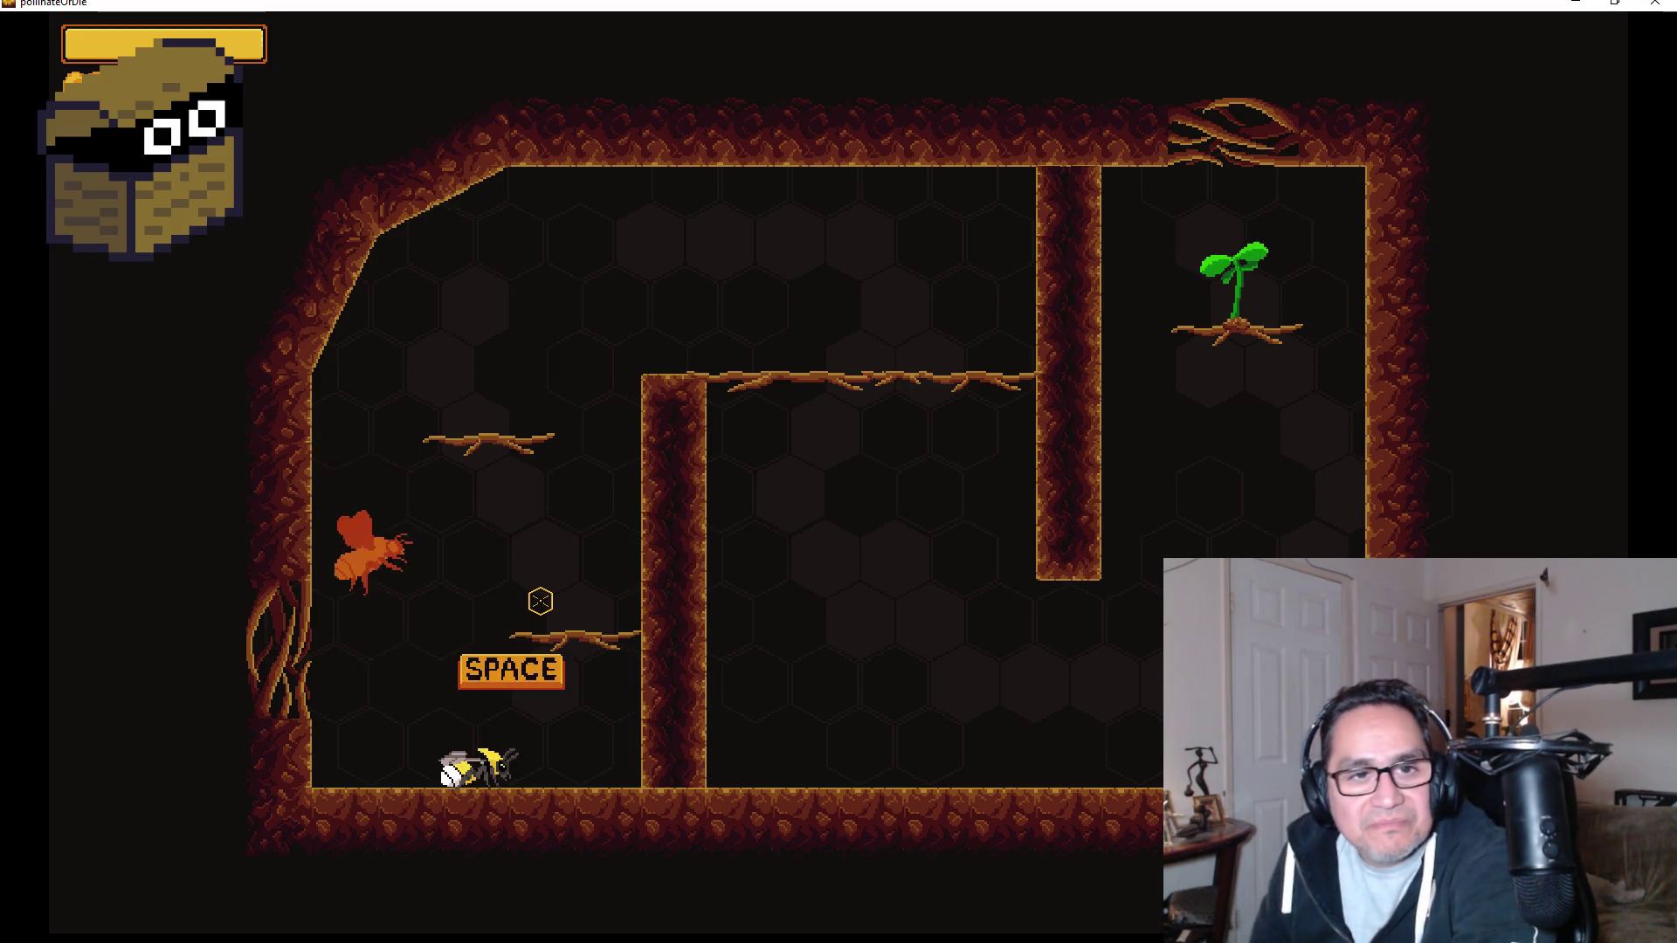
key("space")
key("space")
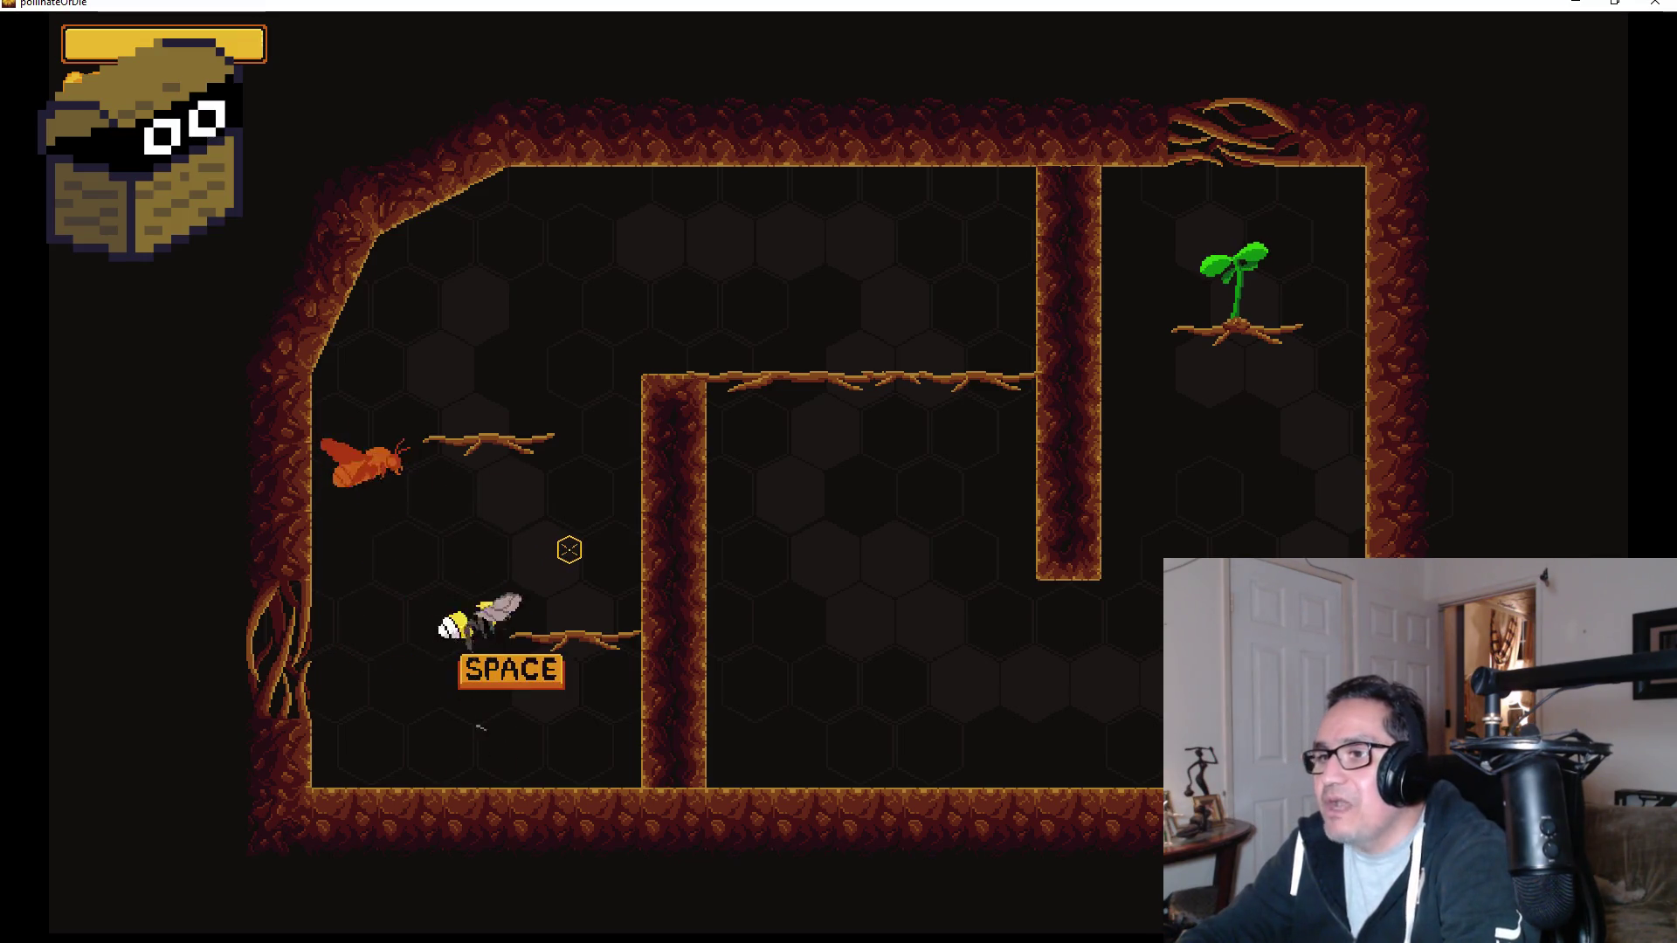
key("Right")
key("space")
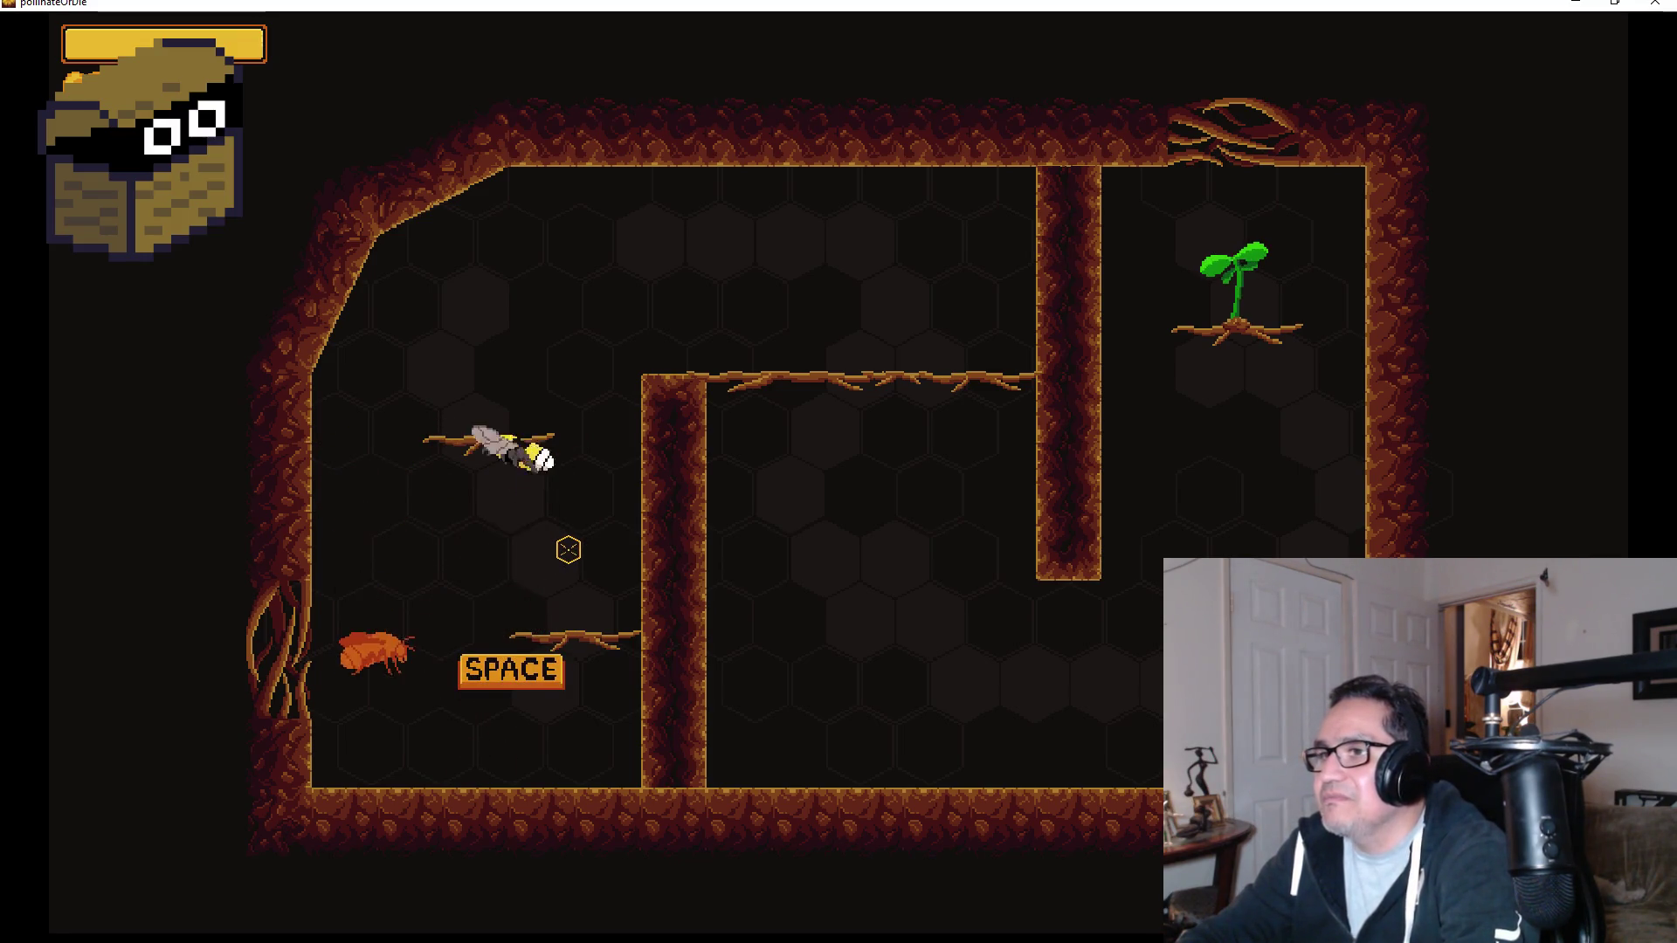
key("space")
key("Right")
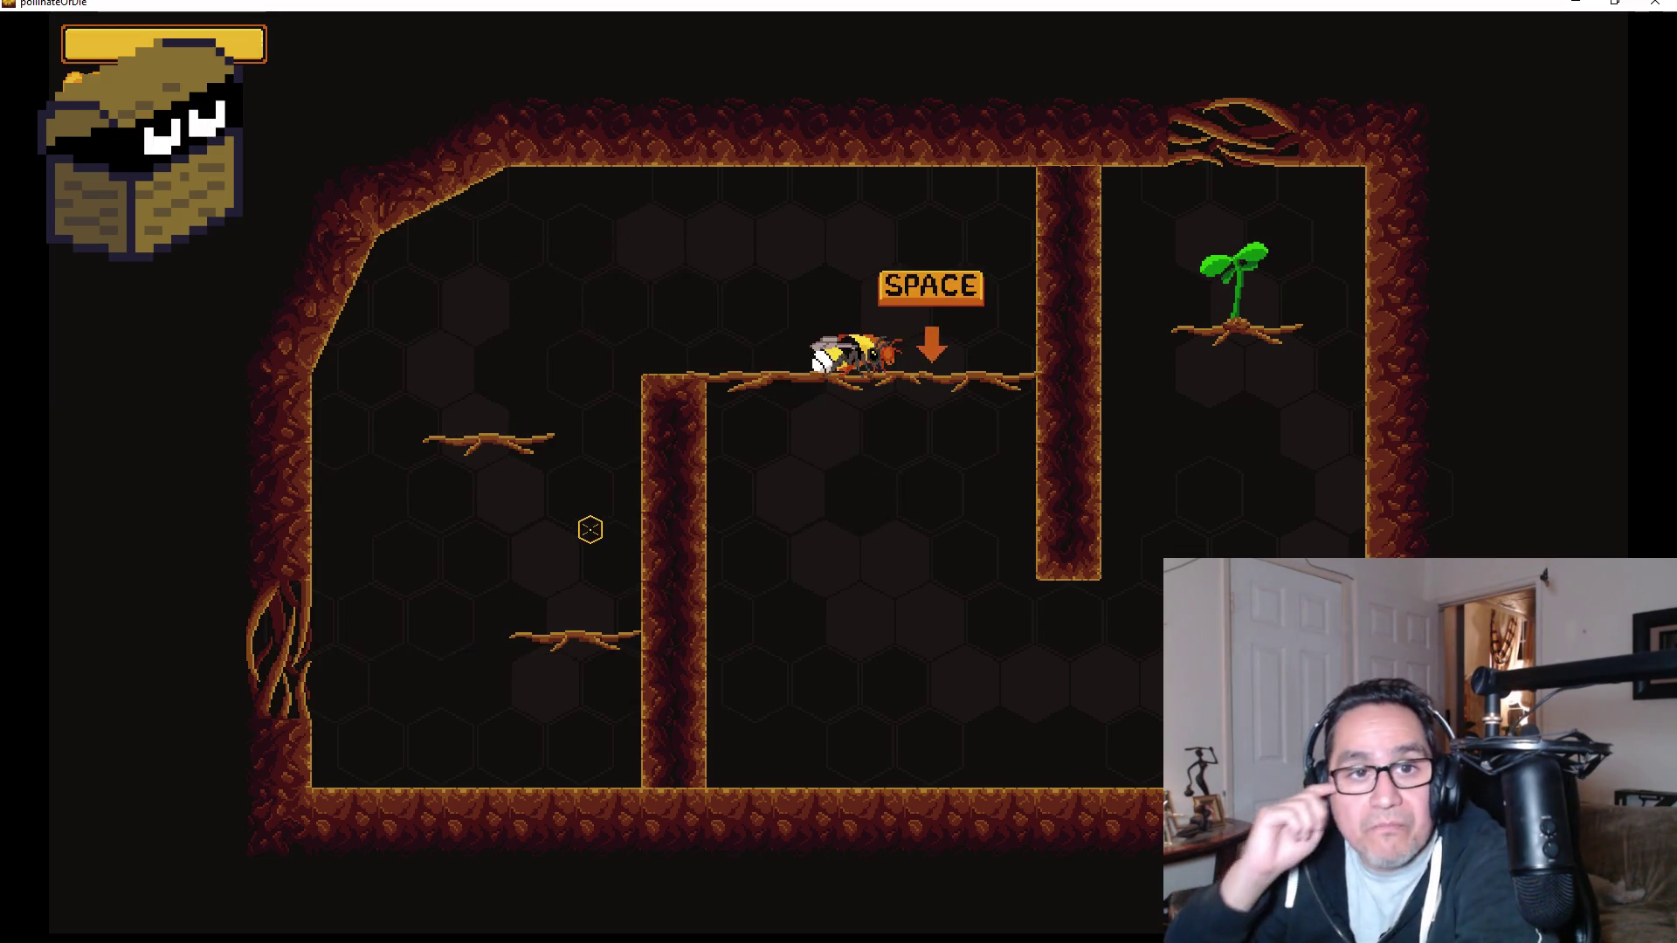
Drop the carried moth off the ledge.
key("space")
key("space")
key("space")
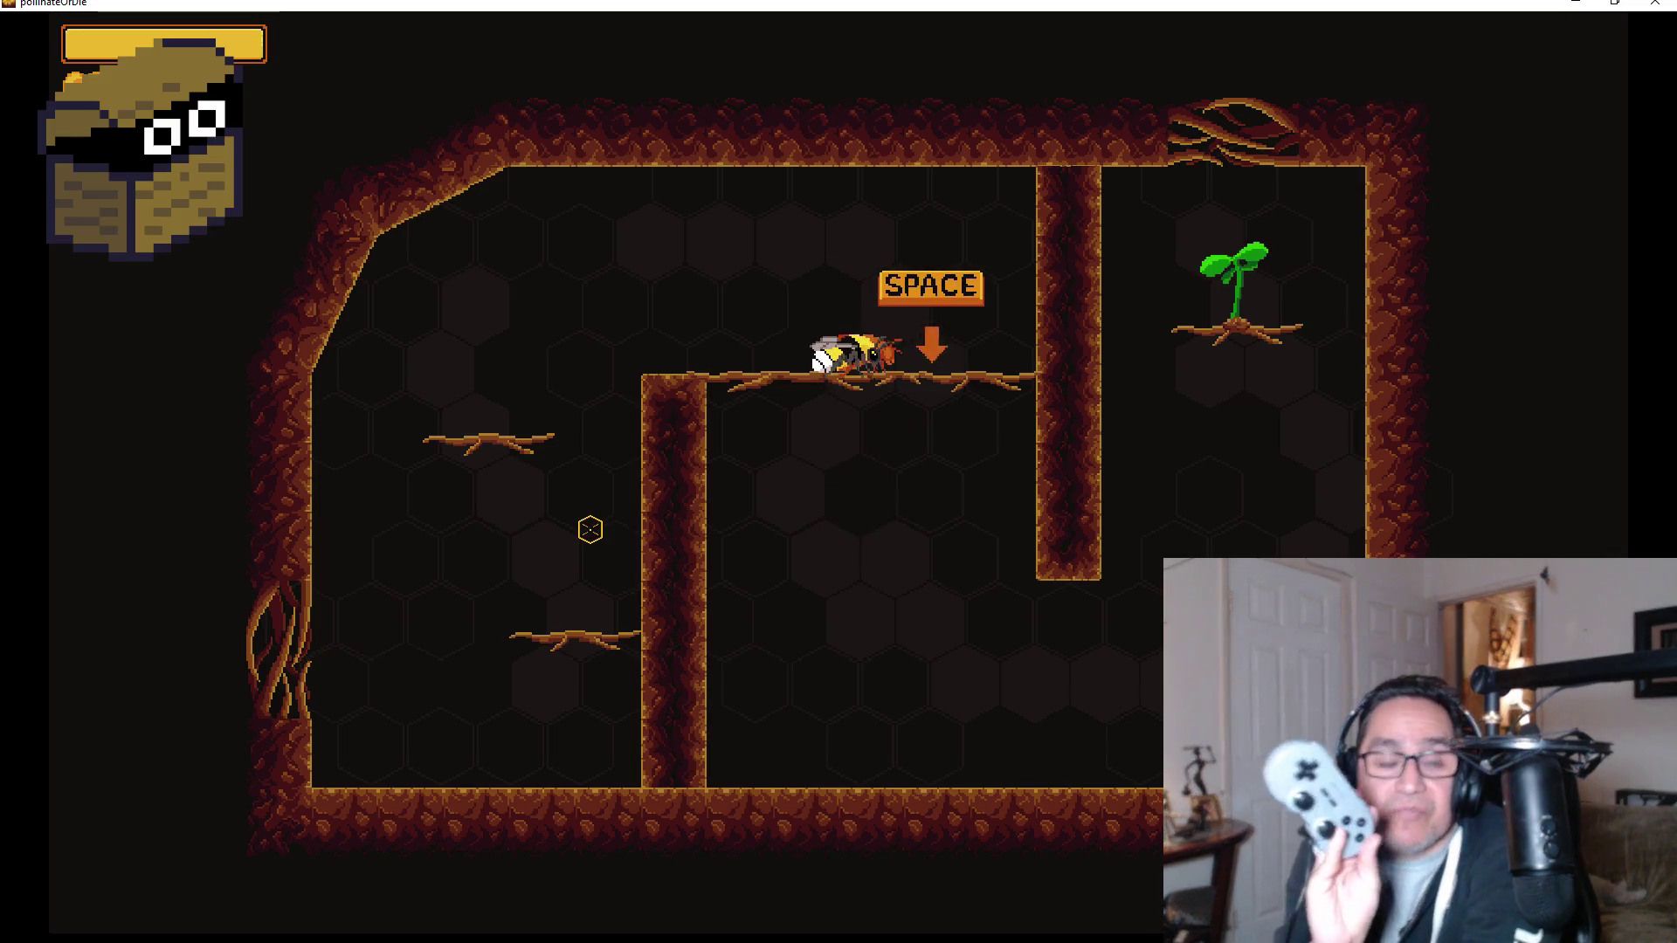
key("space")
key("space")
key("space")
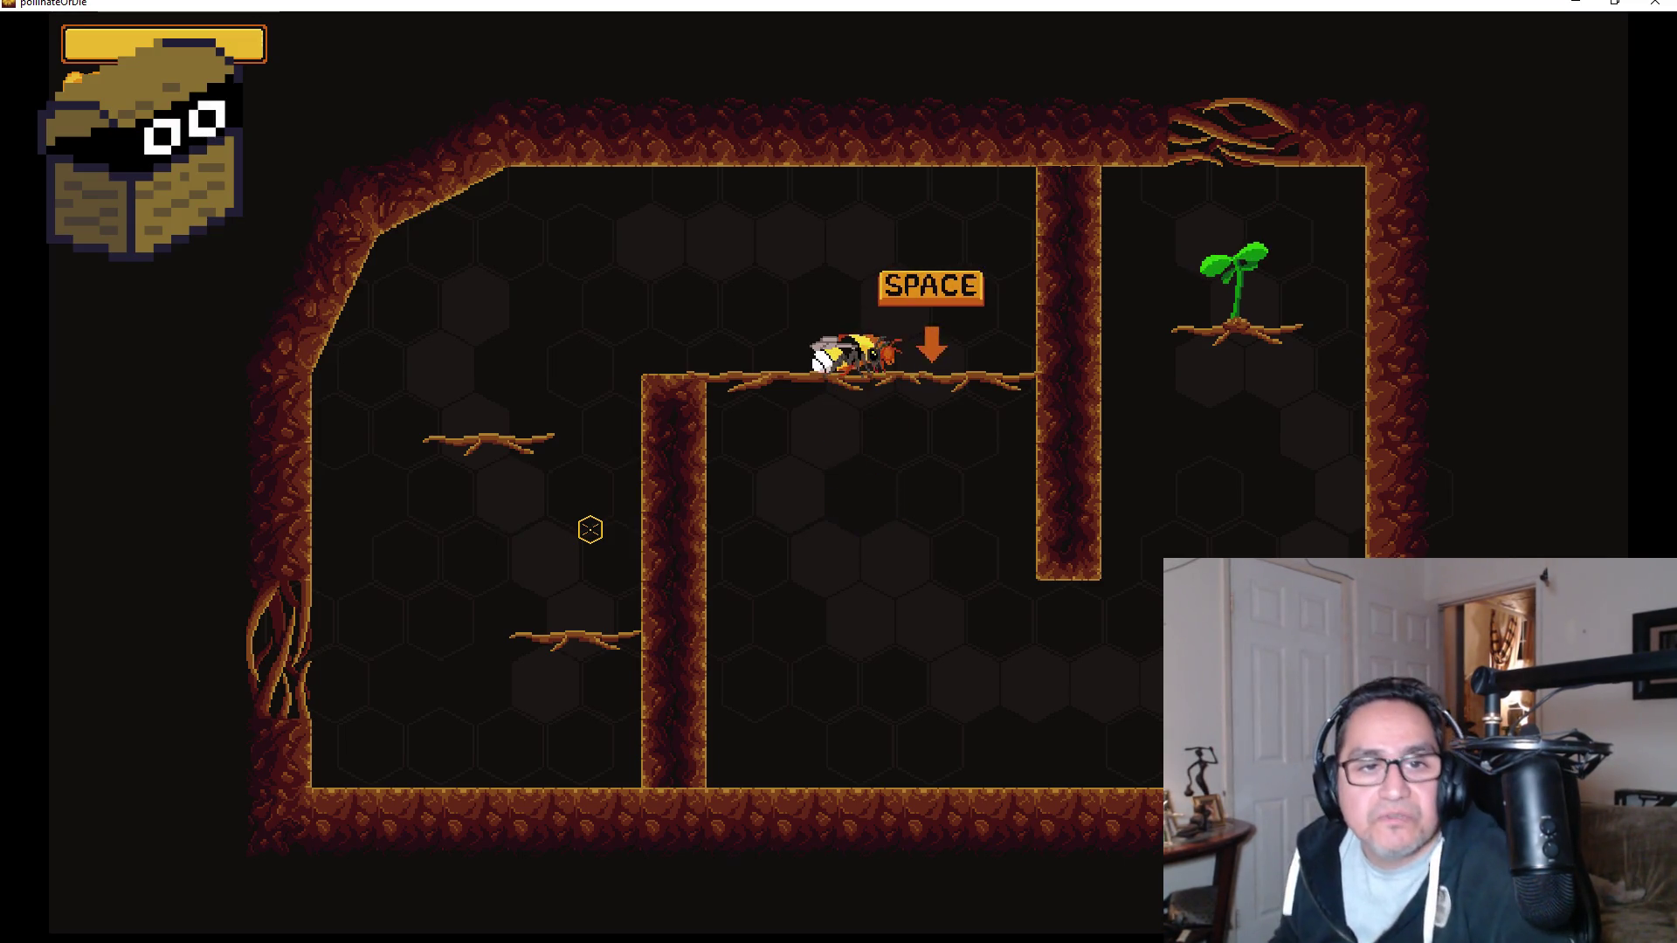
key("space")
key("space")
key("space")
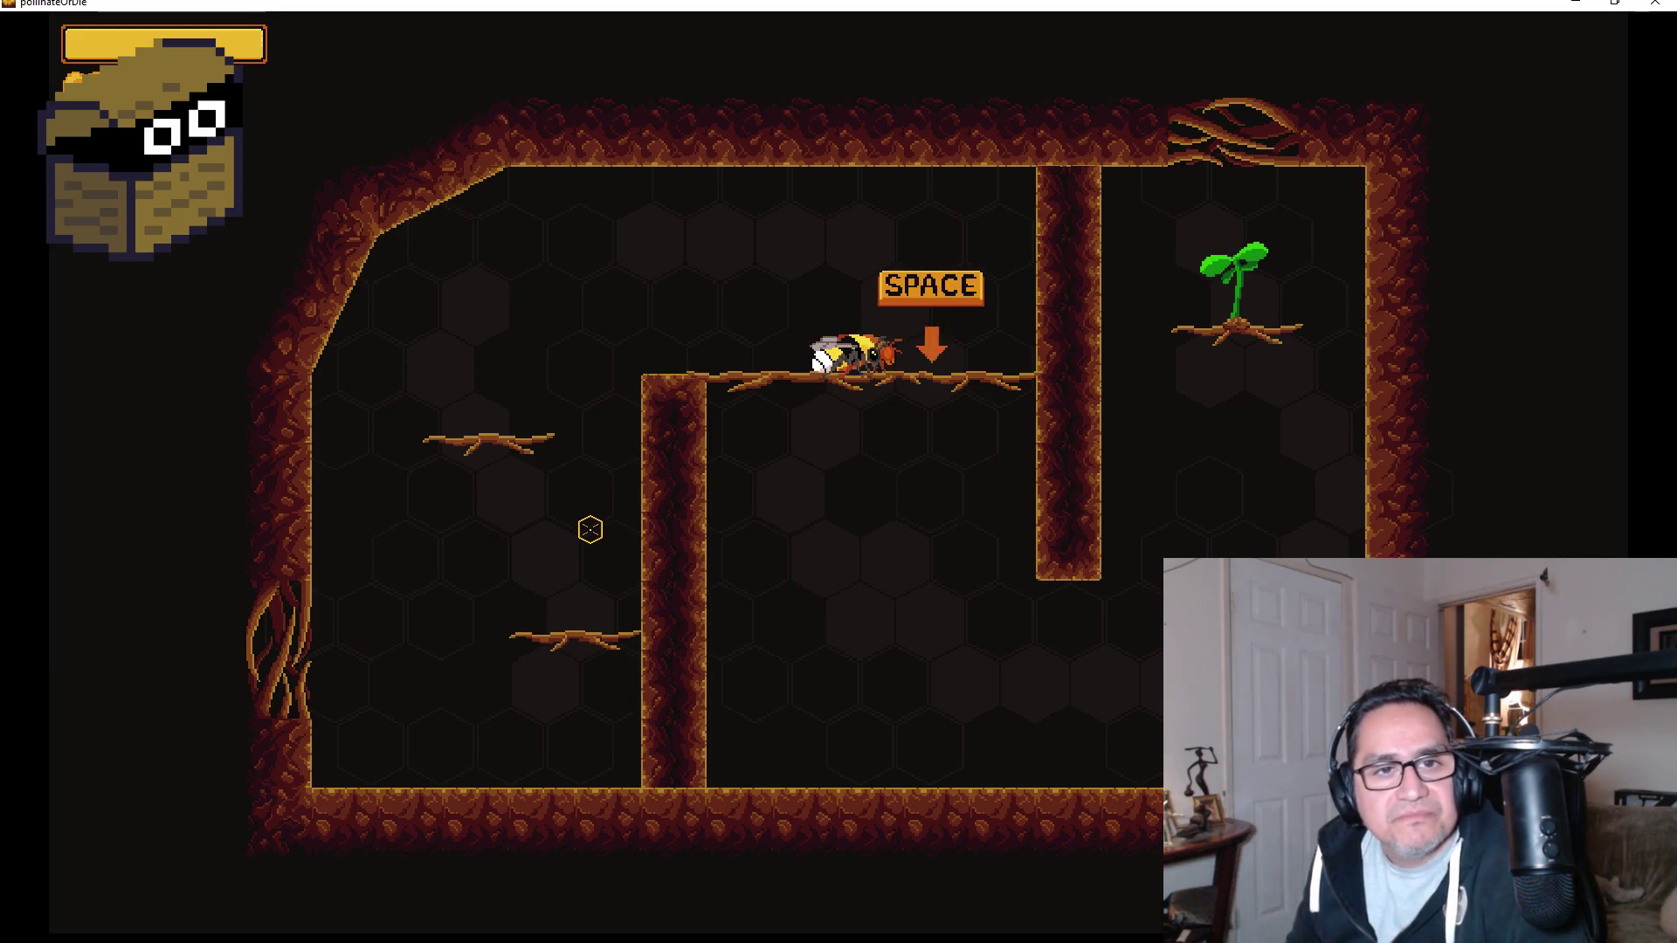
key("space")
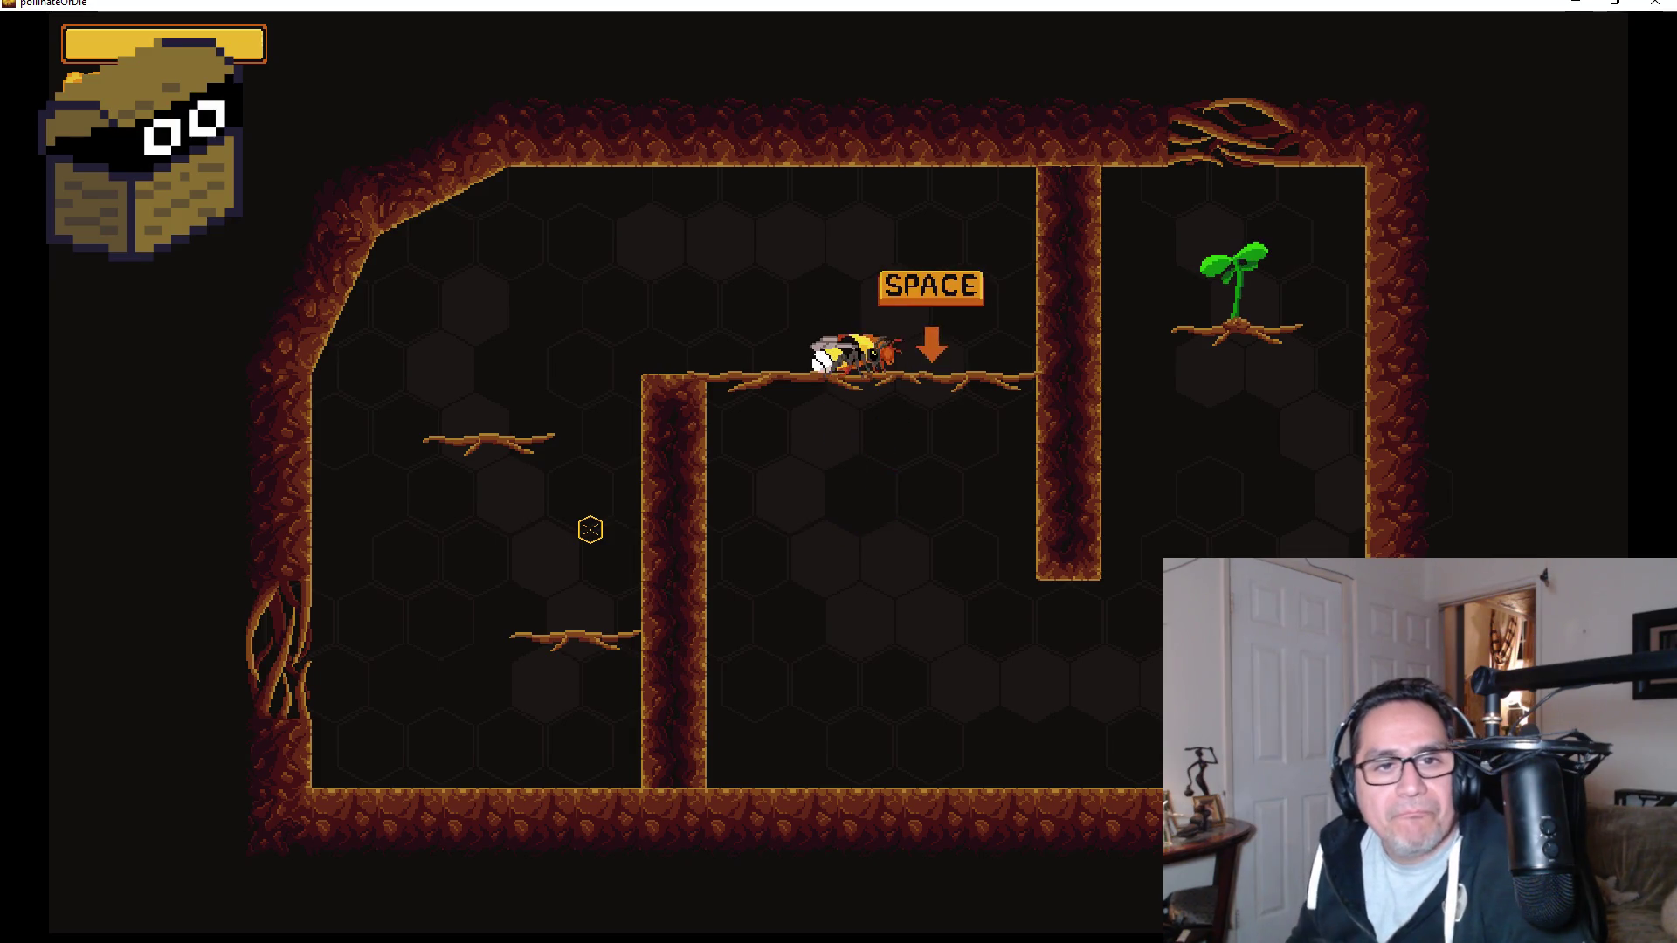
key("space")
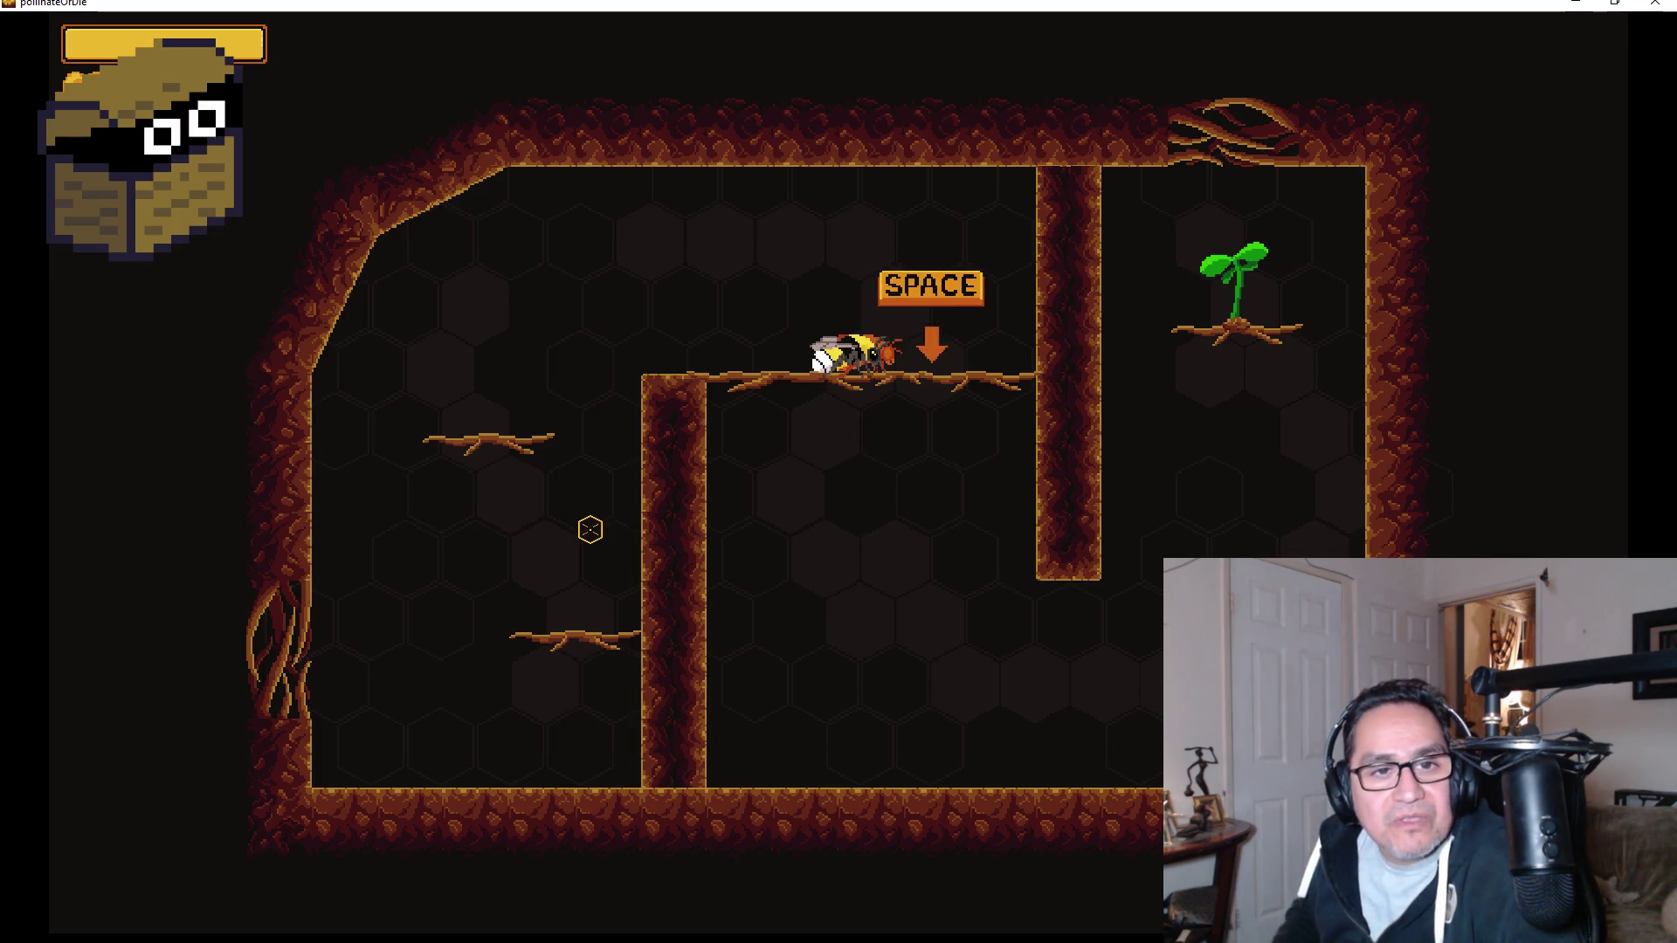
key("space")
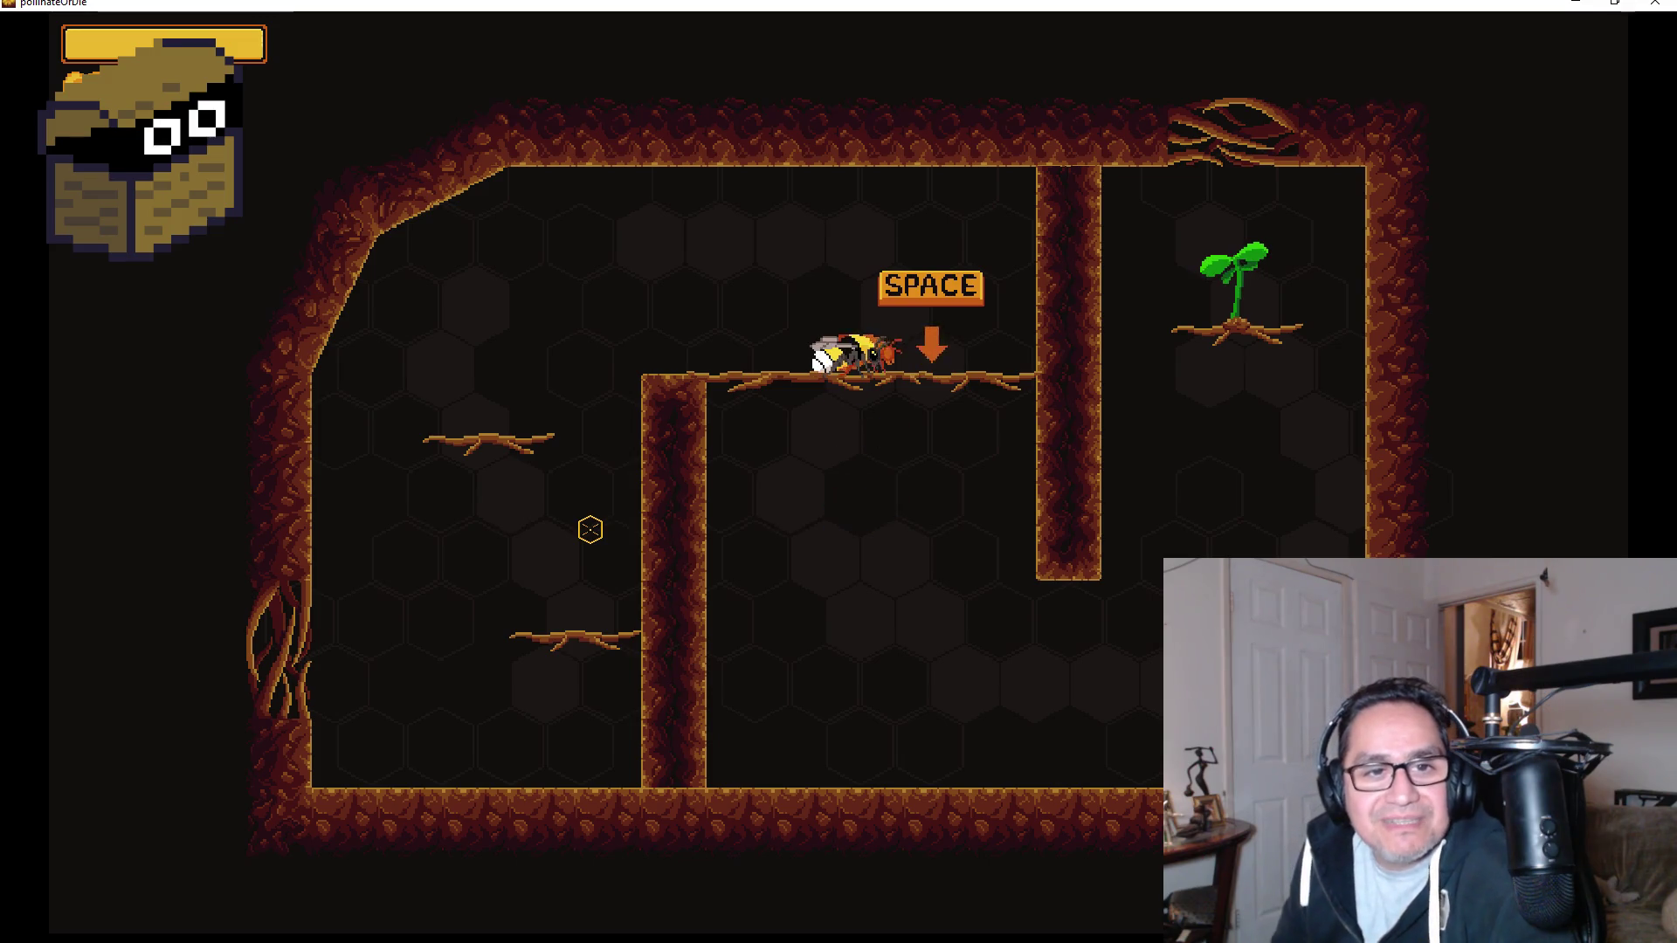
key("space")
key("space")
key("space")
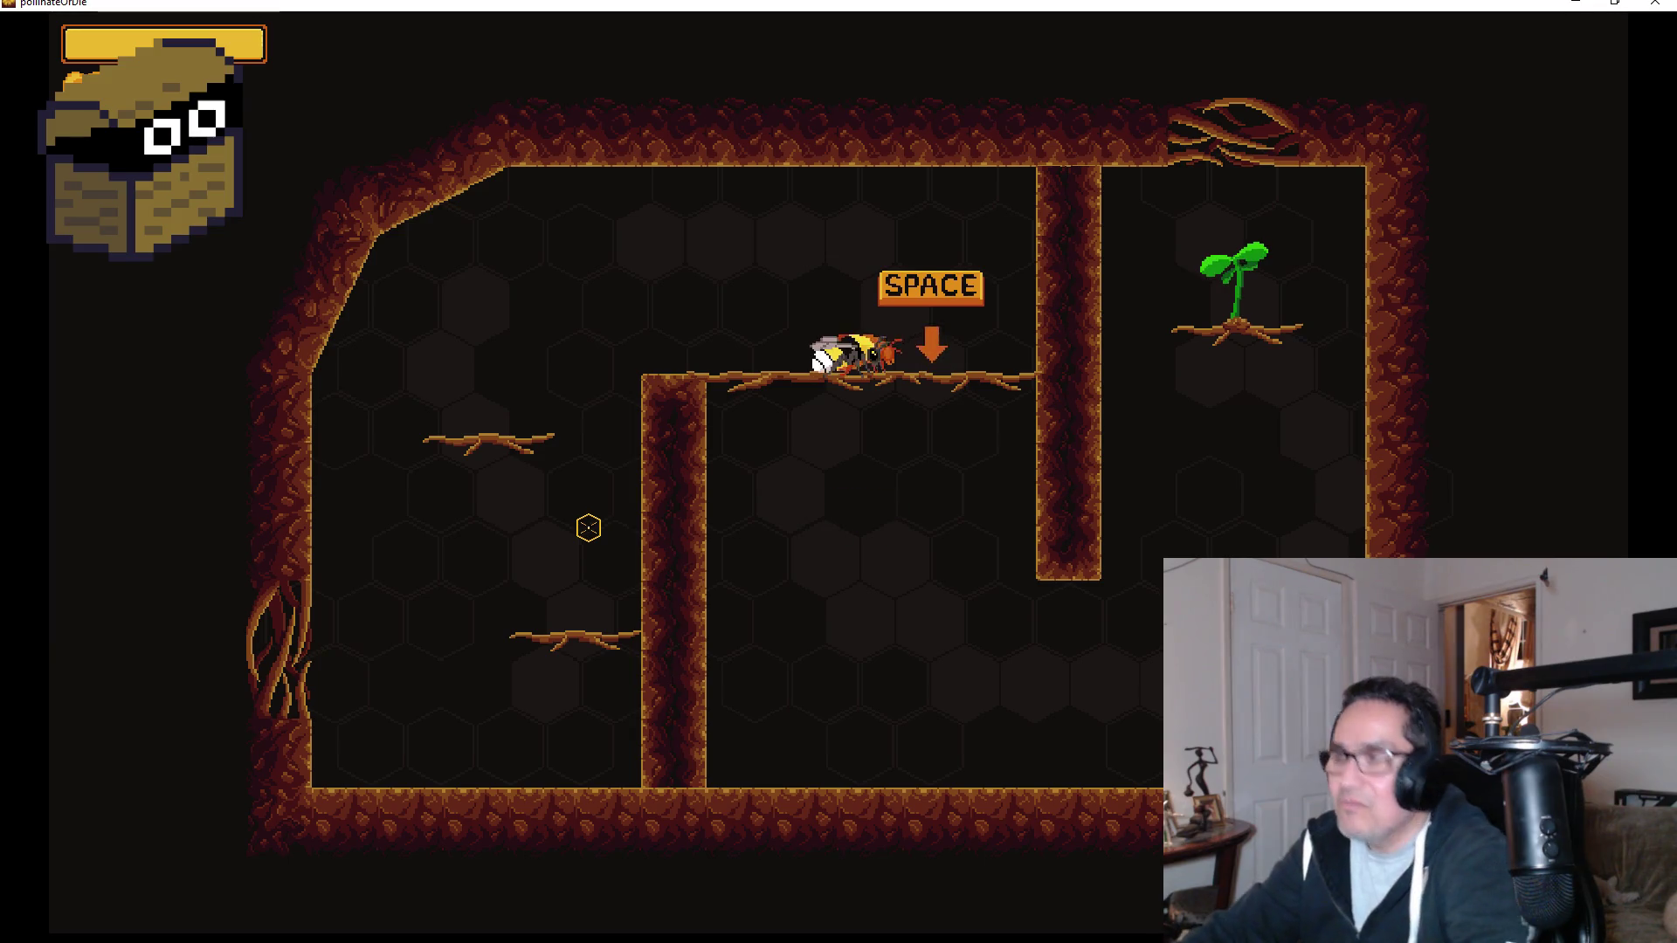
Fly the bee down and right past the pillar toward the sprout.
key("s")
key("d")
key("w")
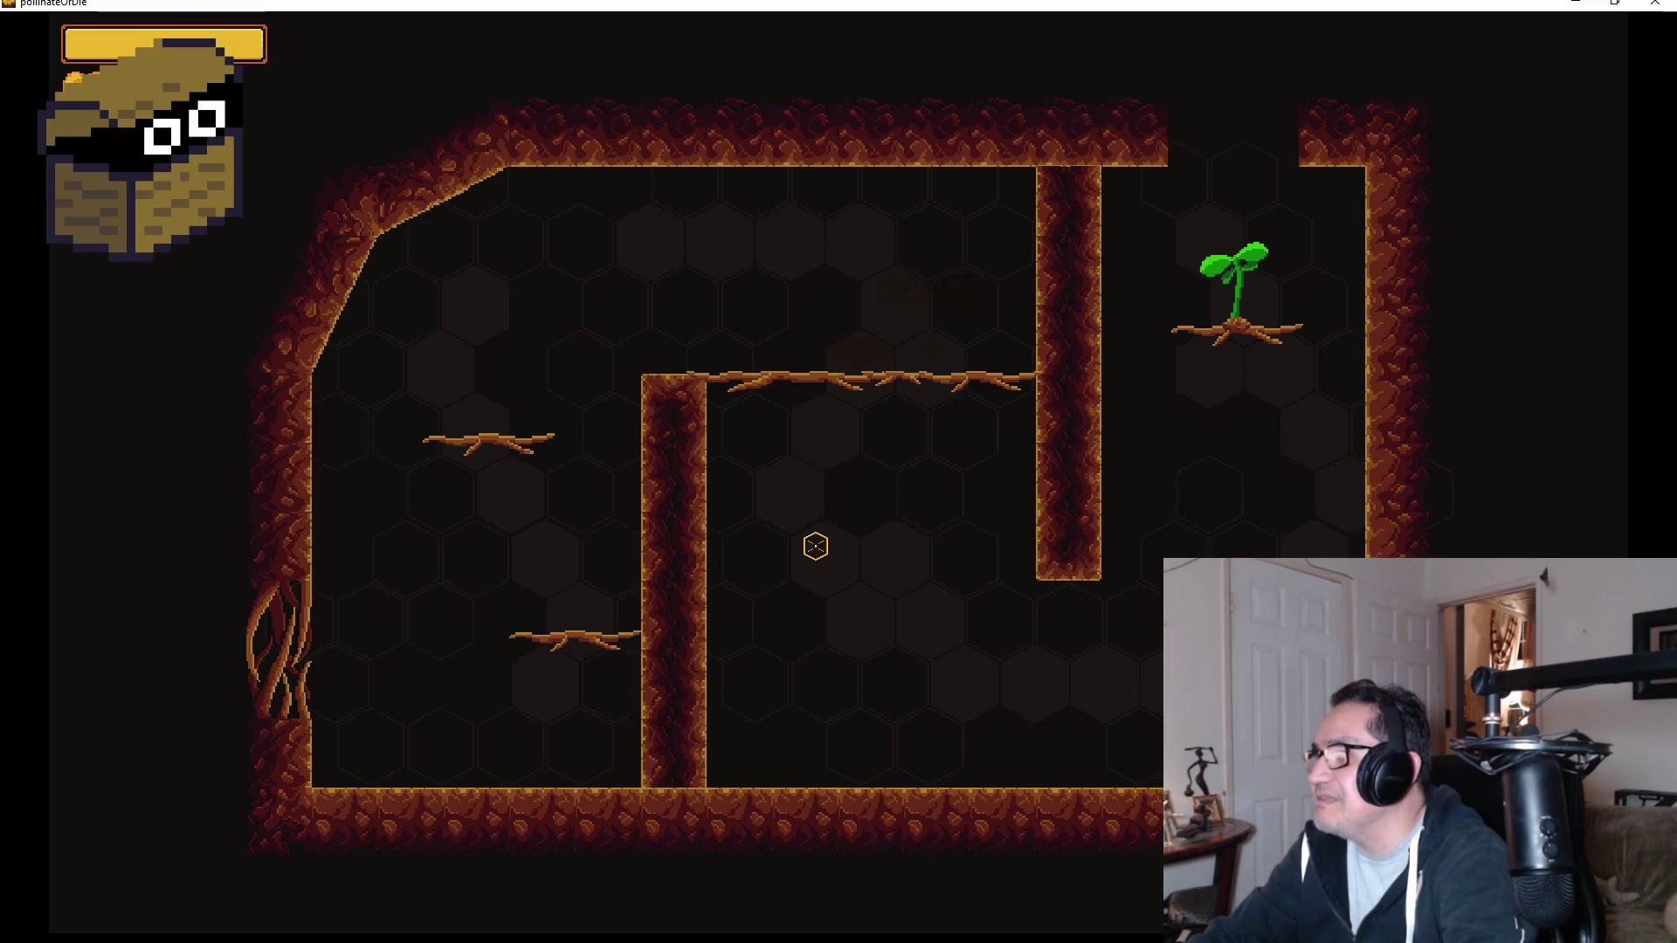
Fly up beside the sprout through the ceiling gap and dismiss the 'I can fly up there' message.
key("w")
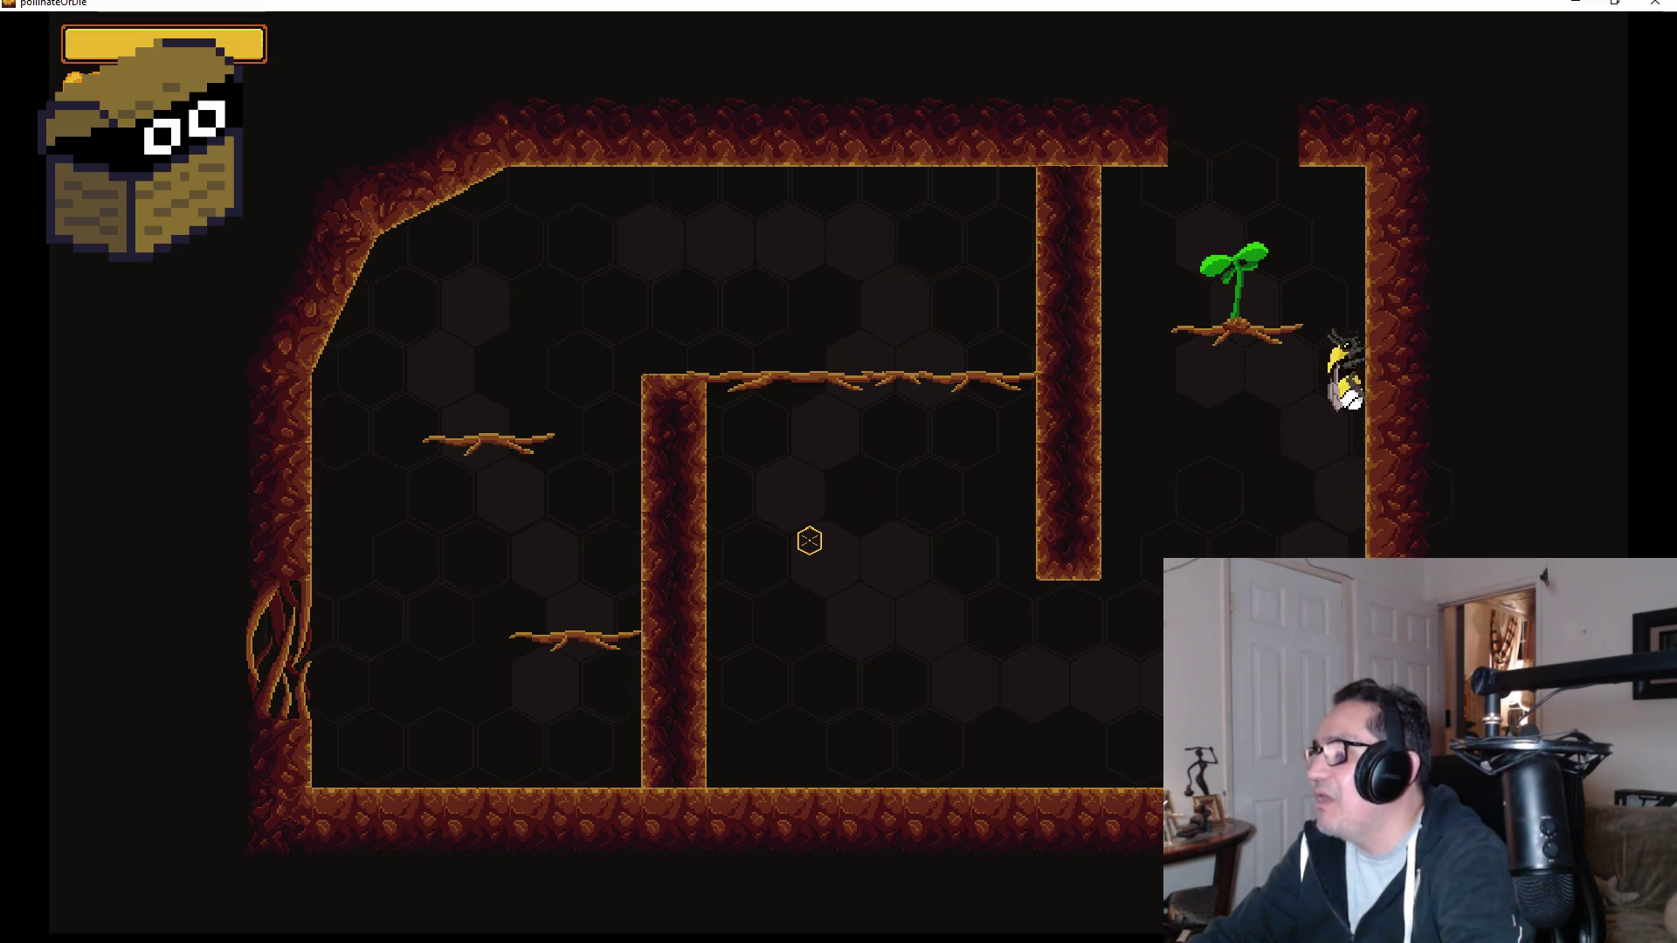
key("w")
key("s")
key("a")
key("w")
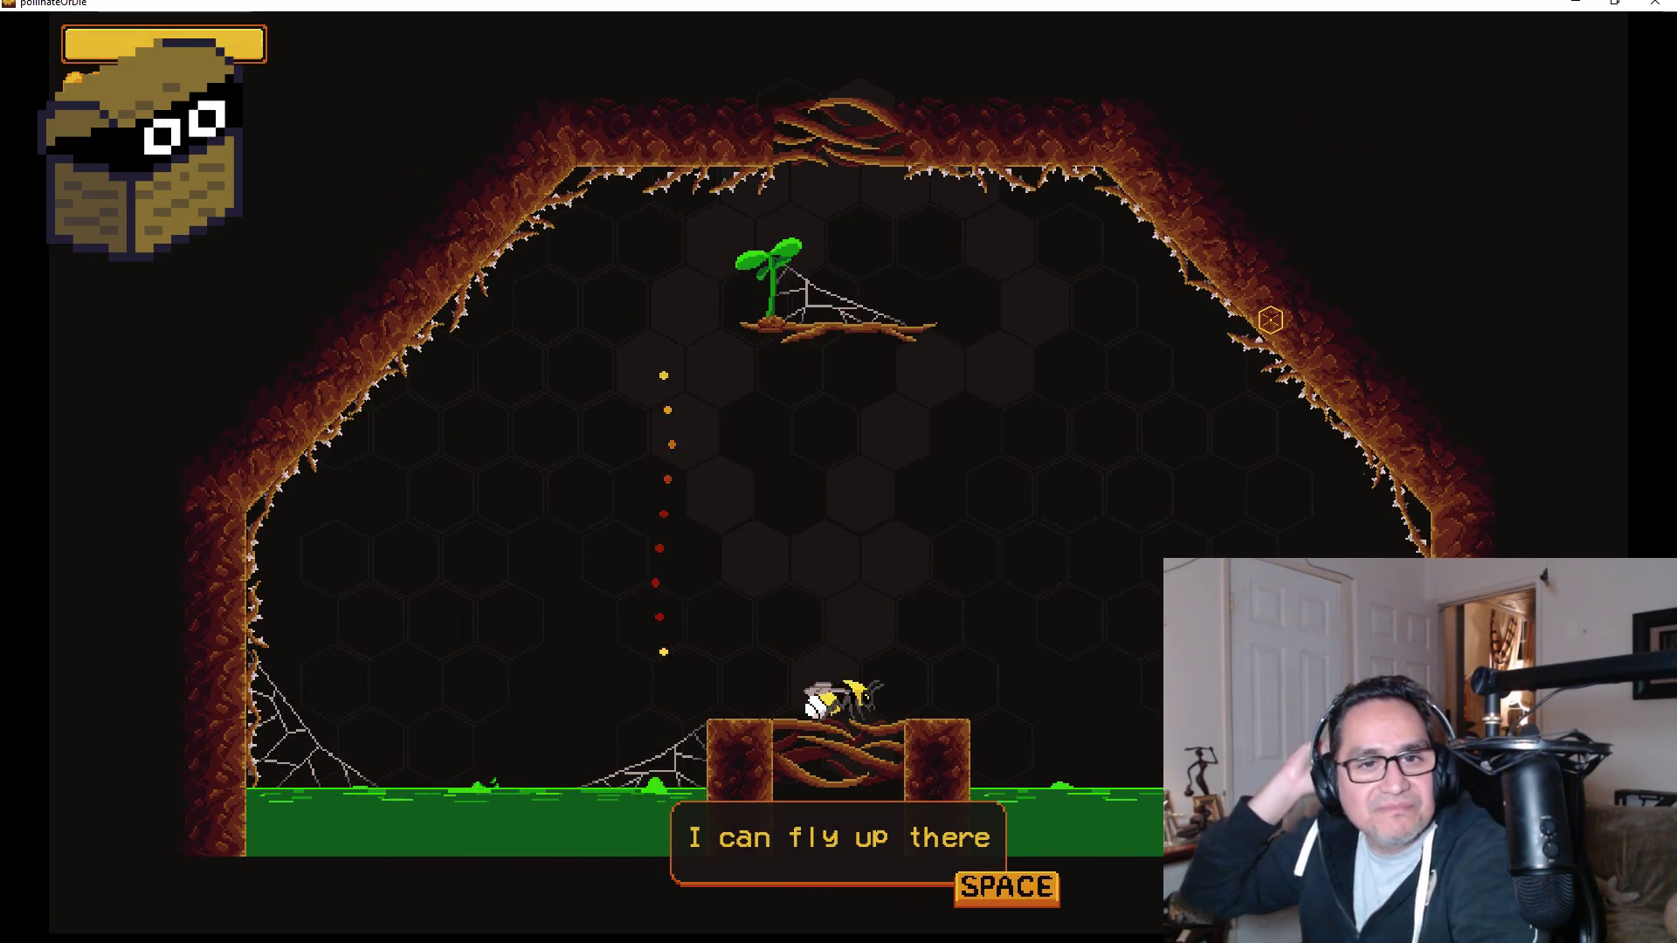
key("space")
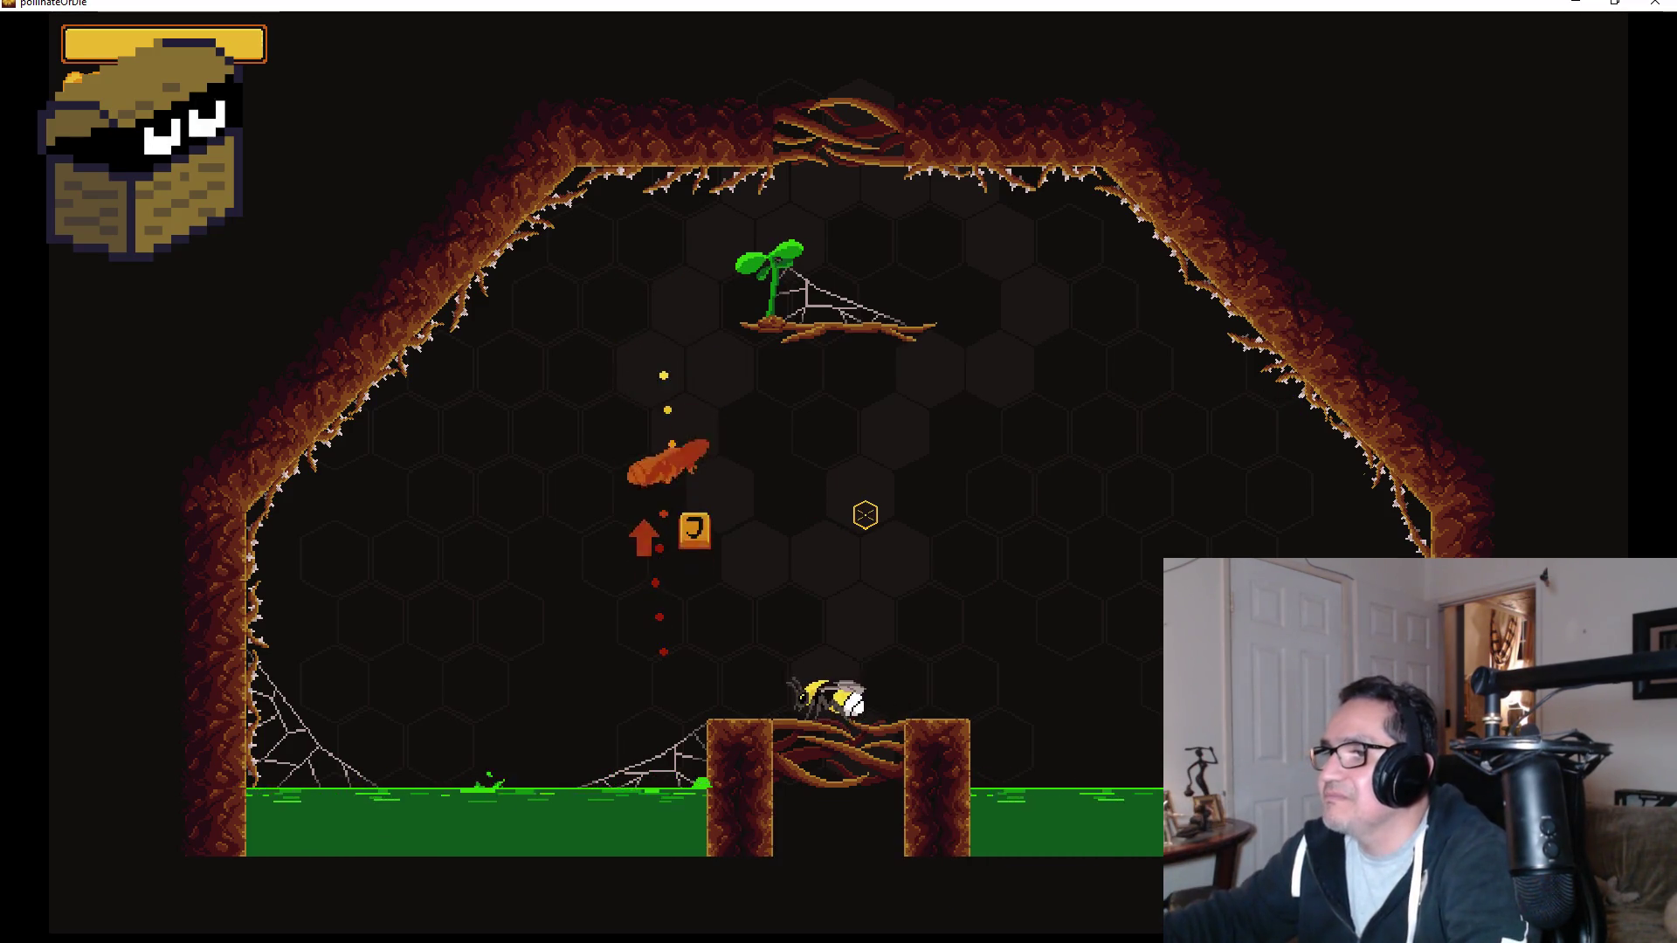
Jump repeatedly toward the tutorial moth and slash it.
key("j")
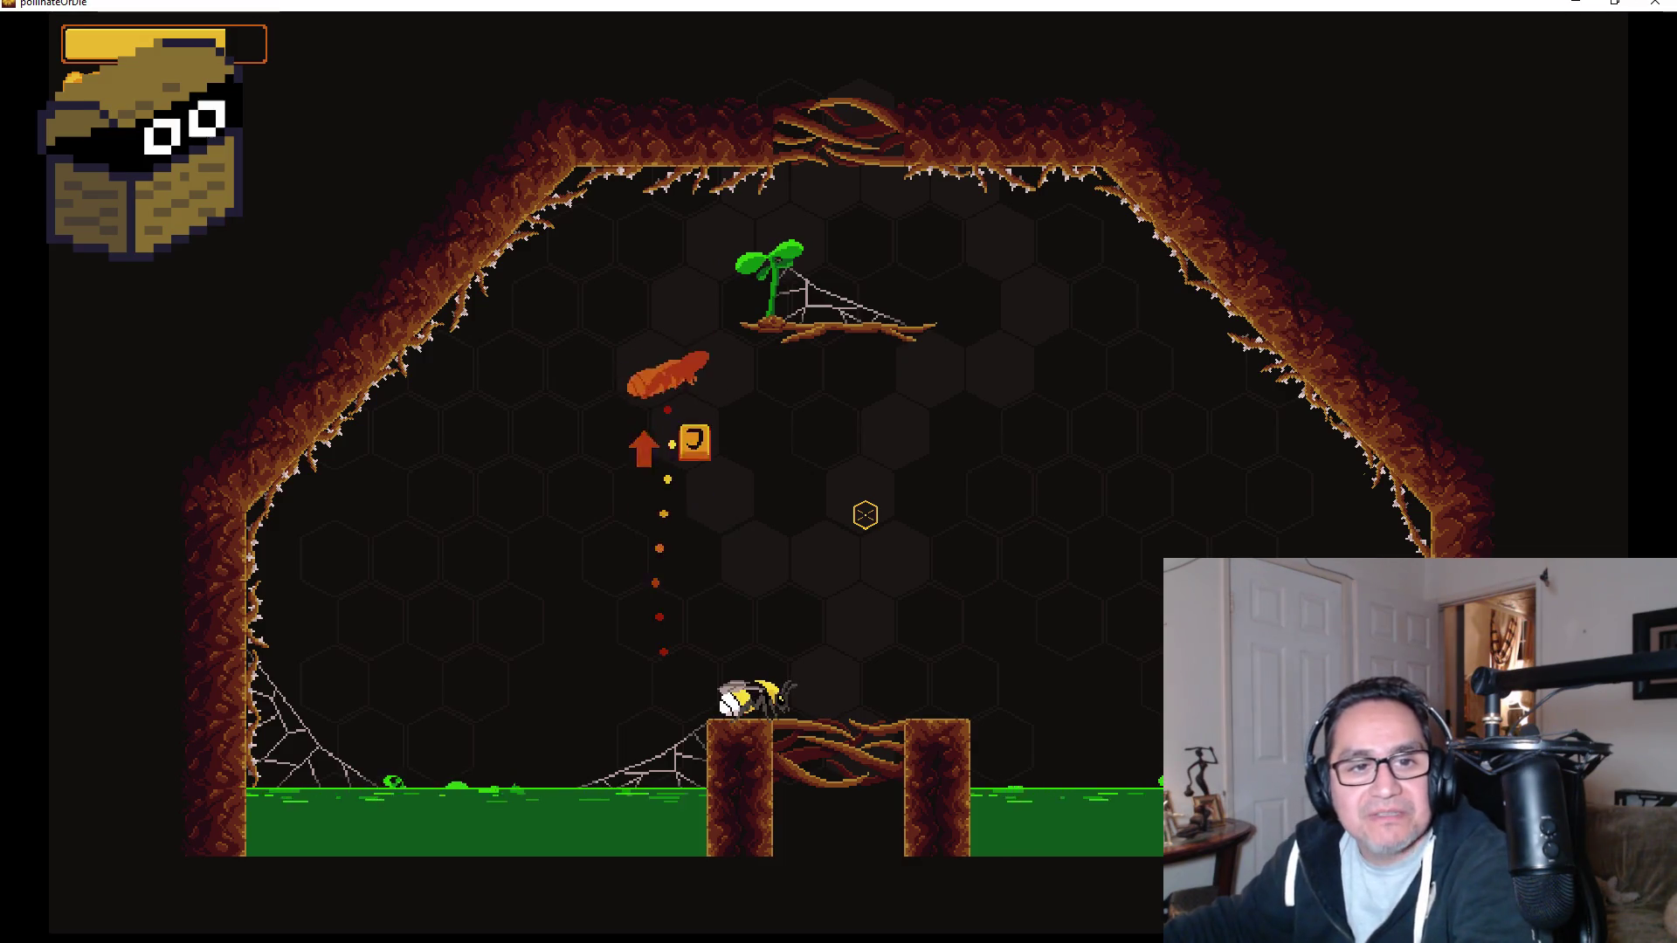
key("j")
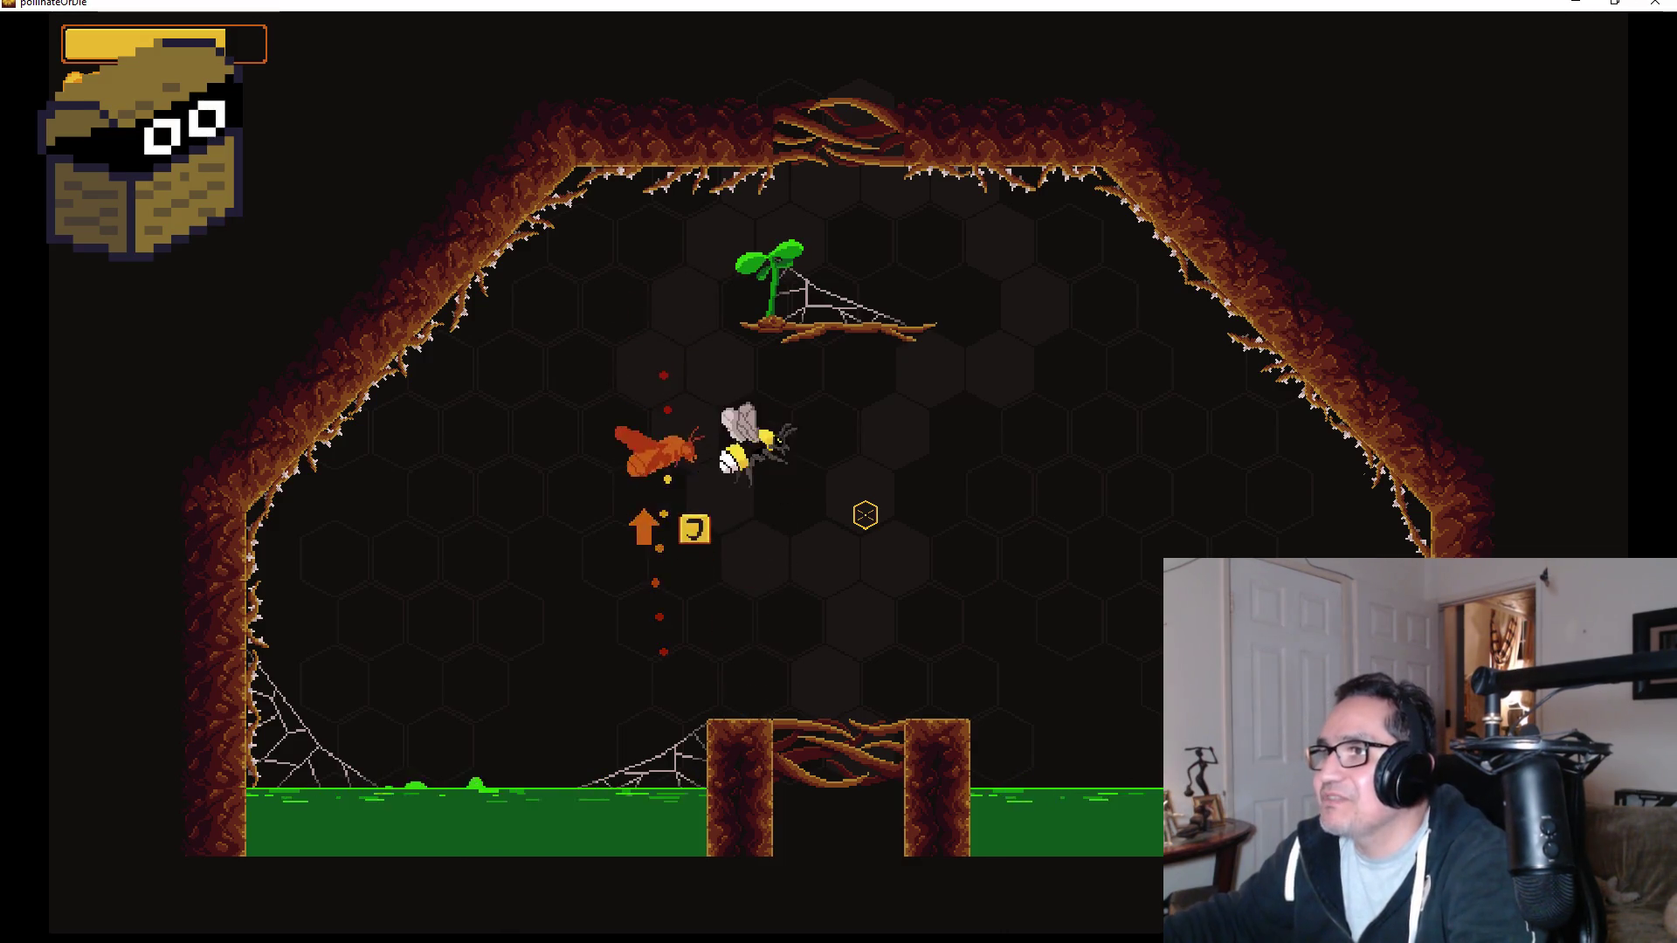
key("j")
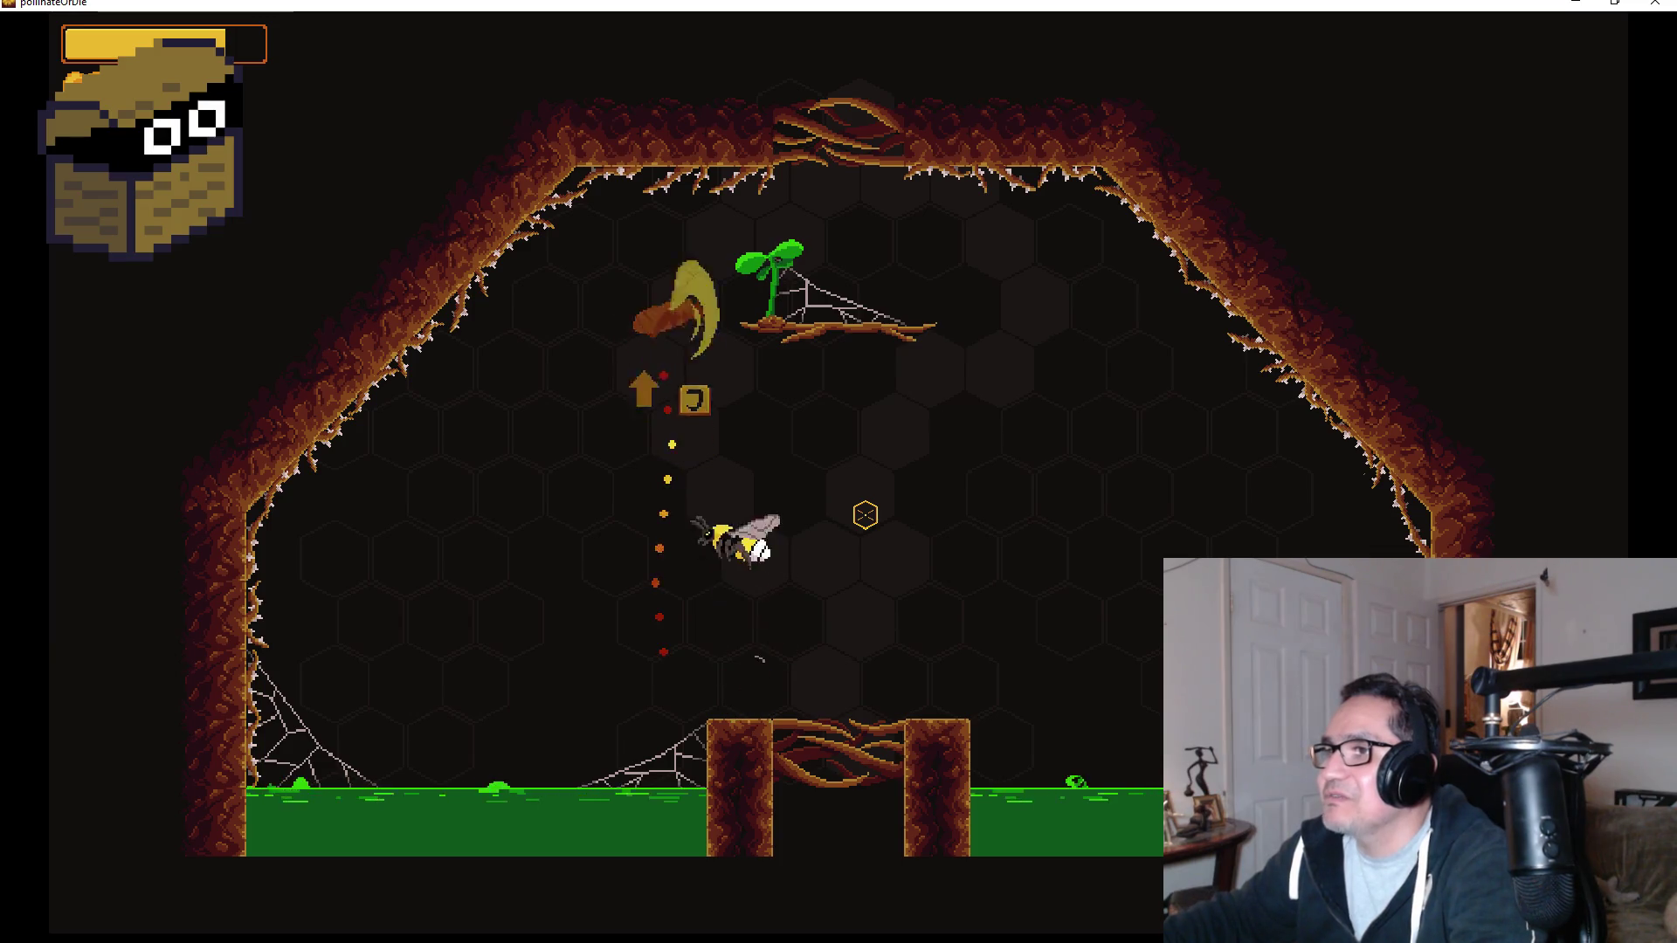
key("j")
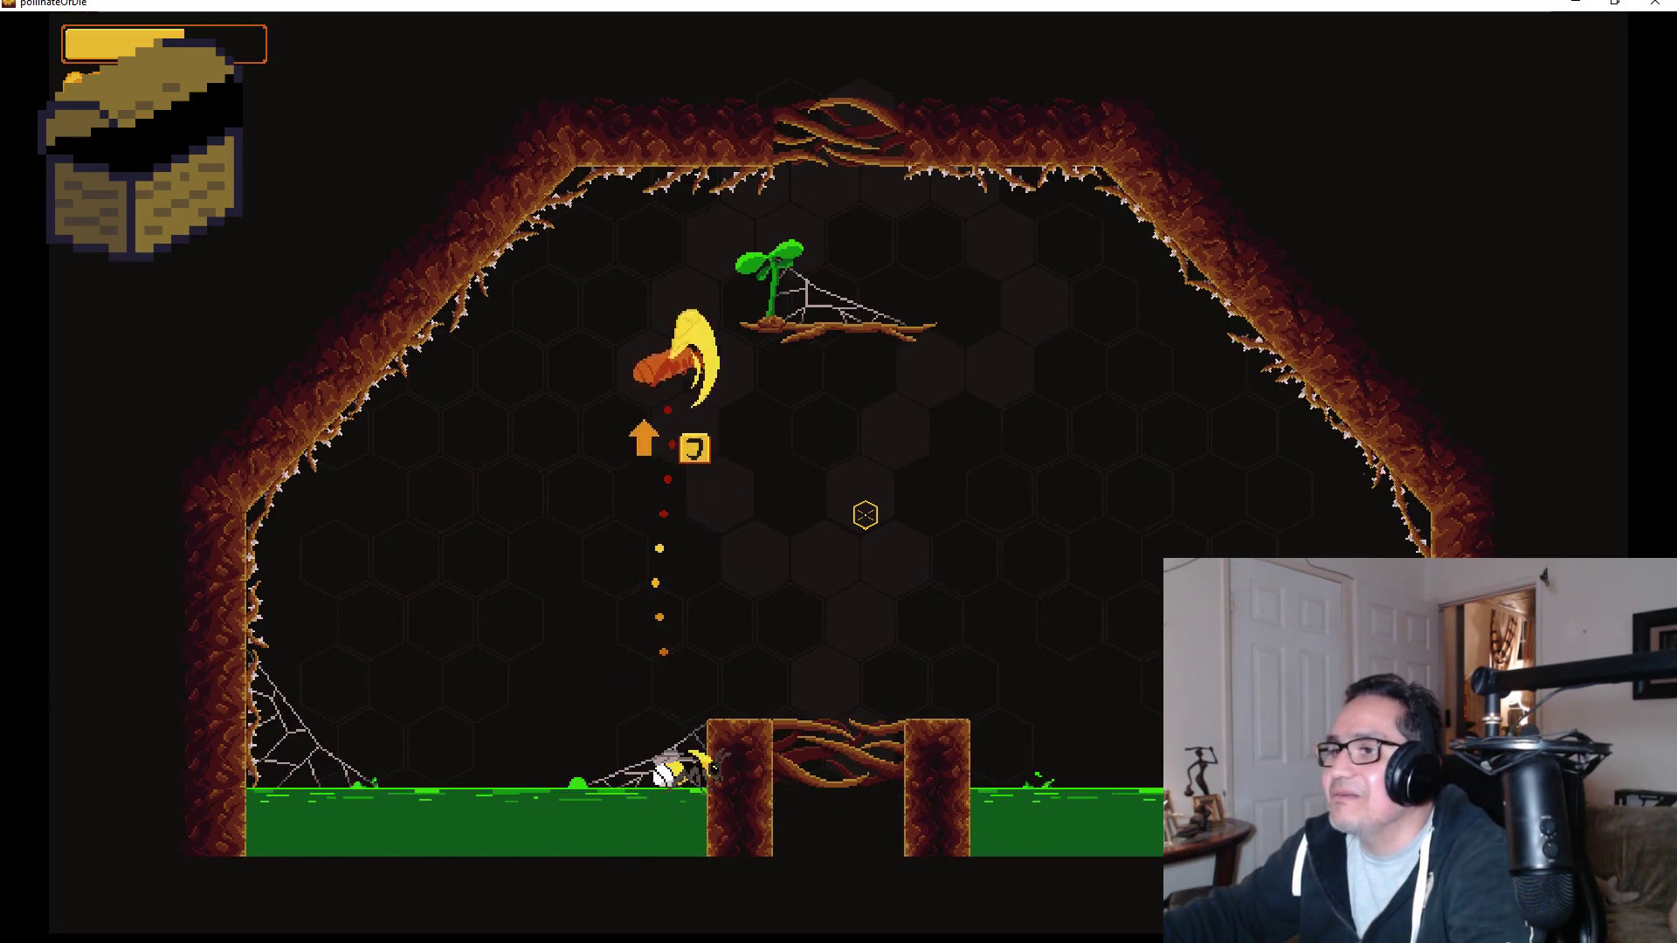
key("j")
left_click(865, 514)
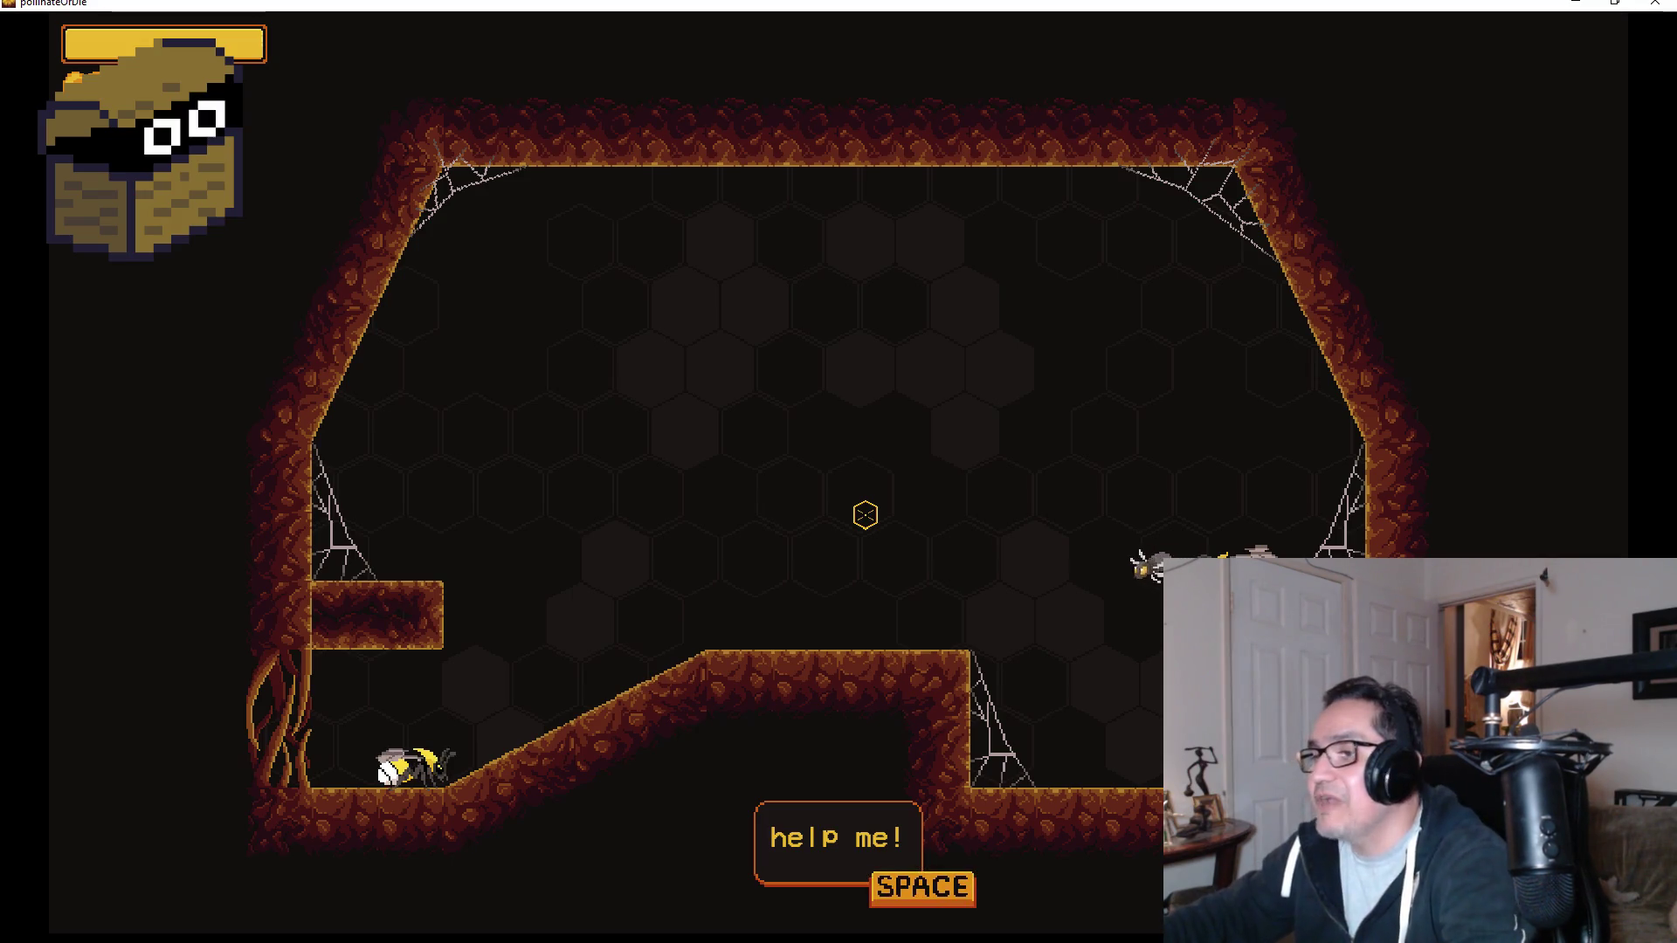
Dismiss the 'help me!' message and climb the ramp to attack the hostile bee.
key("space")
key("Right")
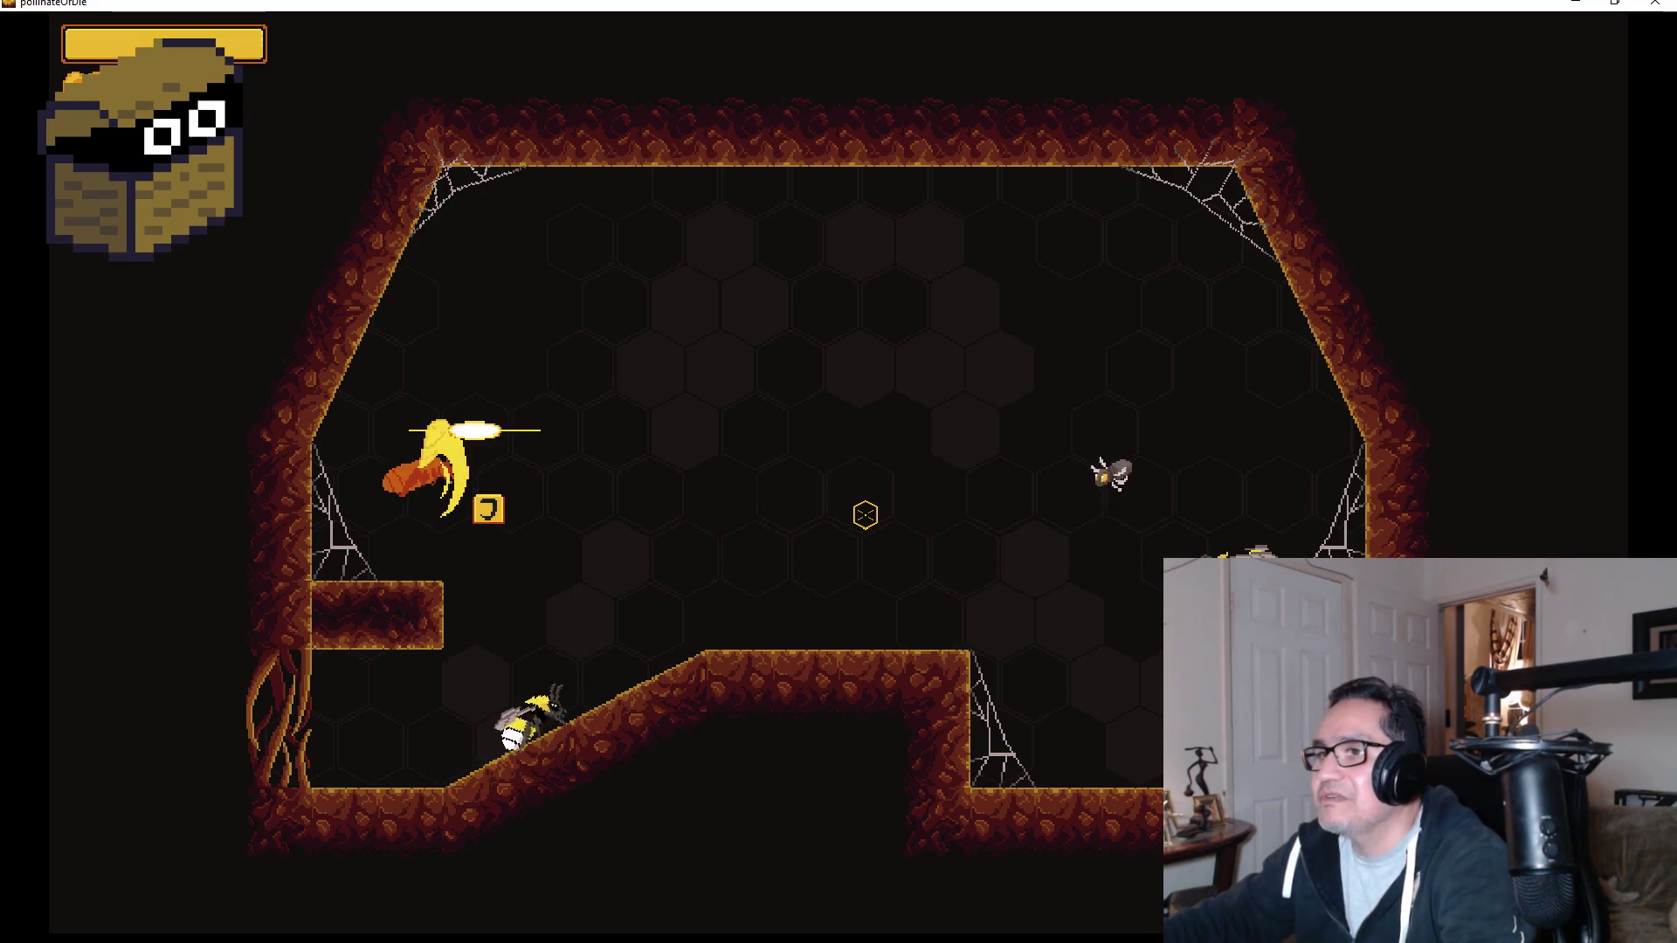
key("space")
key("space")
key("space")
key("Right")
key("space")
key("Left")
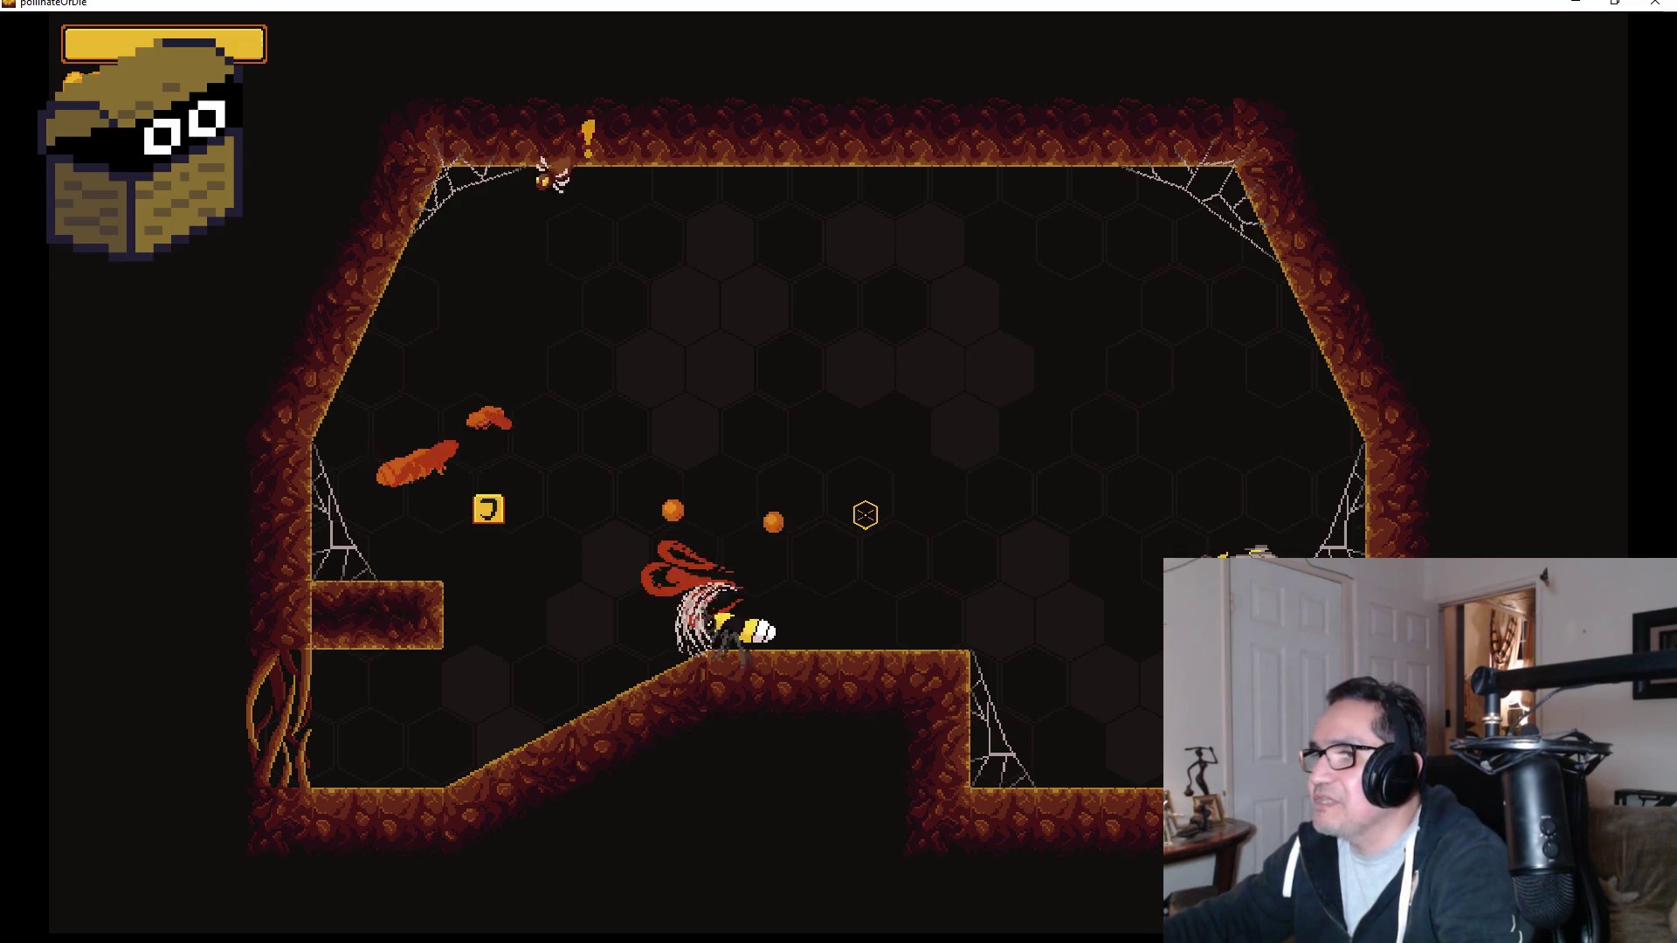
key("Left")
key("Right")
Keep jump-attacking the enemy bee until it's beaten, then finish the rescued bee's thank-you dialogue.
key("space")
key("space")
key("Right")
key("Left")
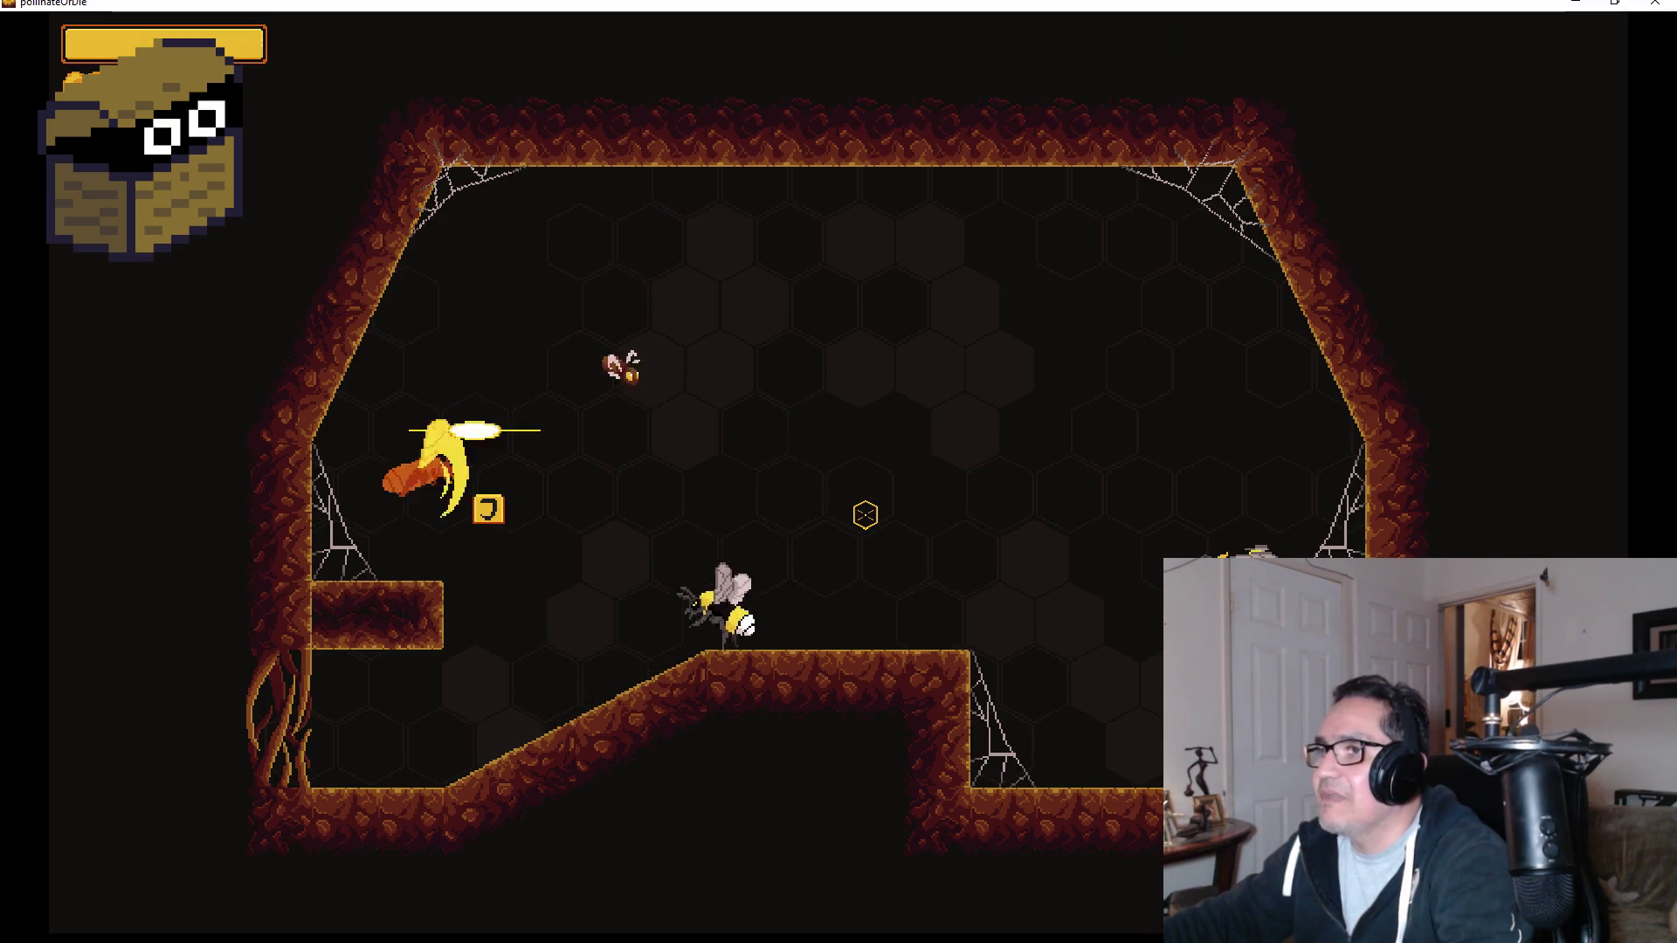
key("space")
key("Left")
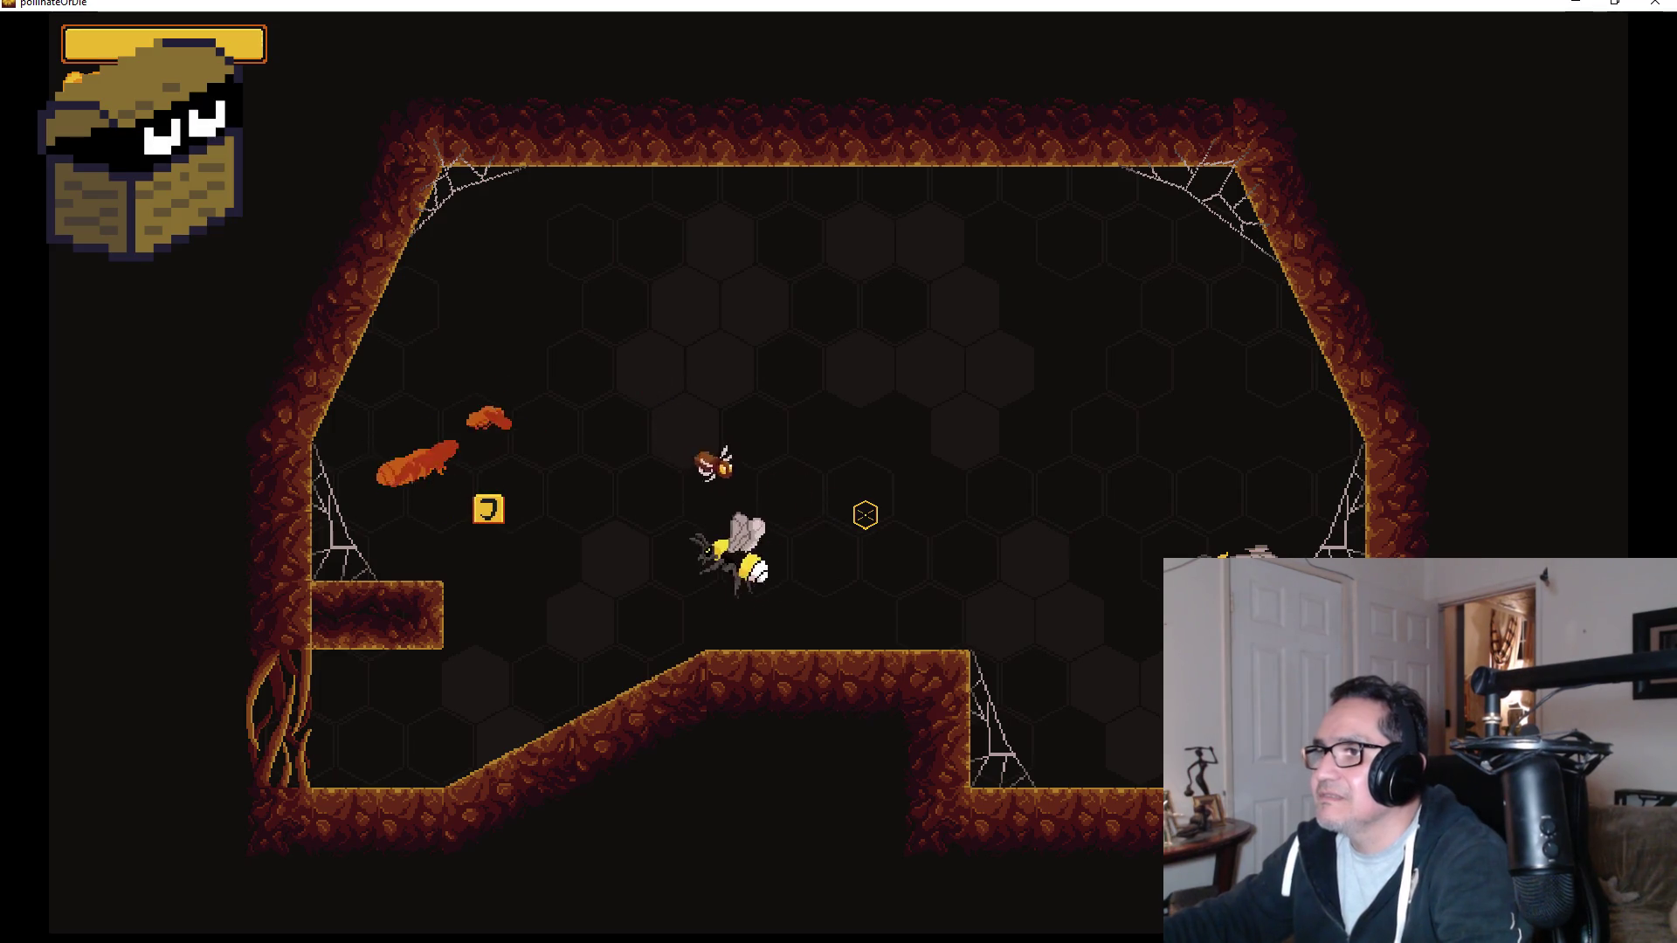
key("space")
key("Right")
key("Left")
key("space")
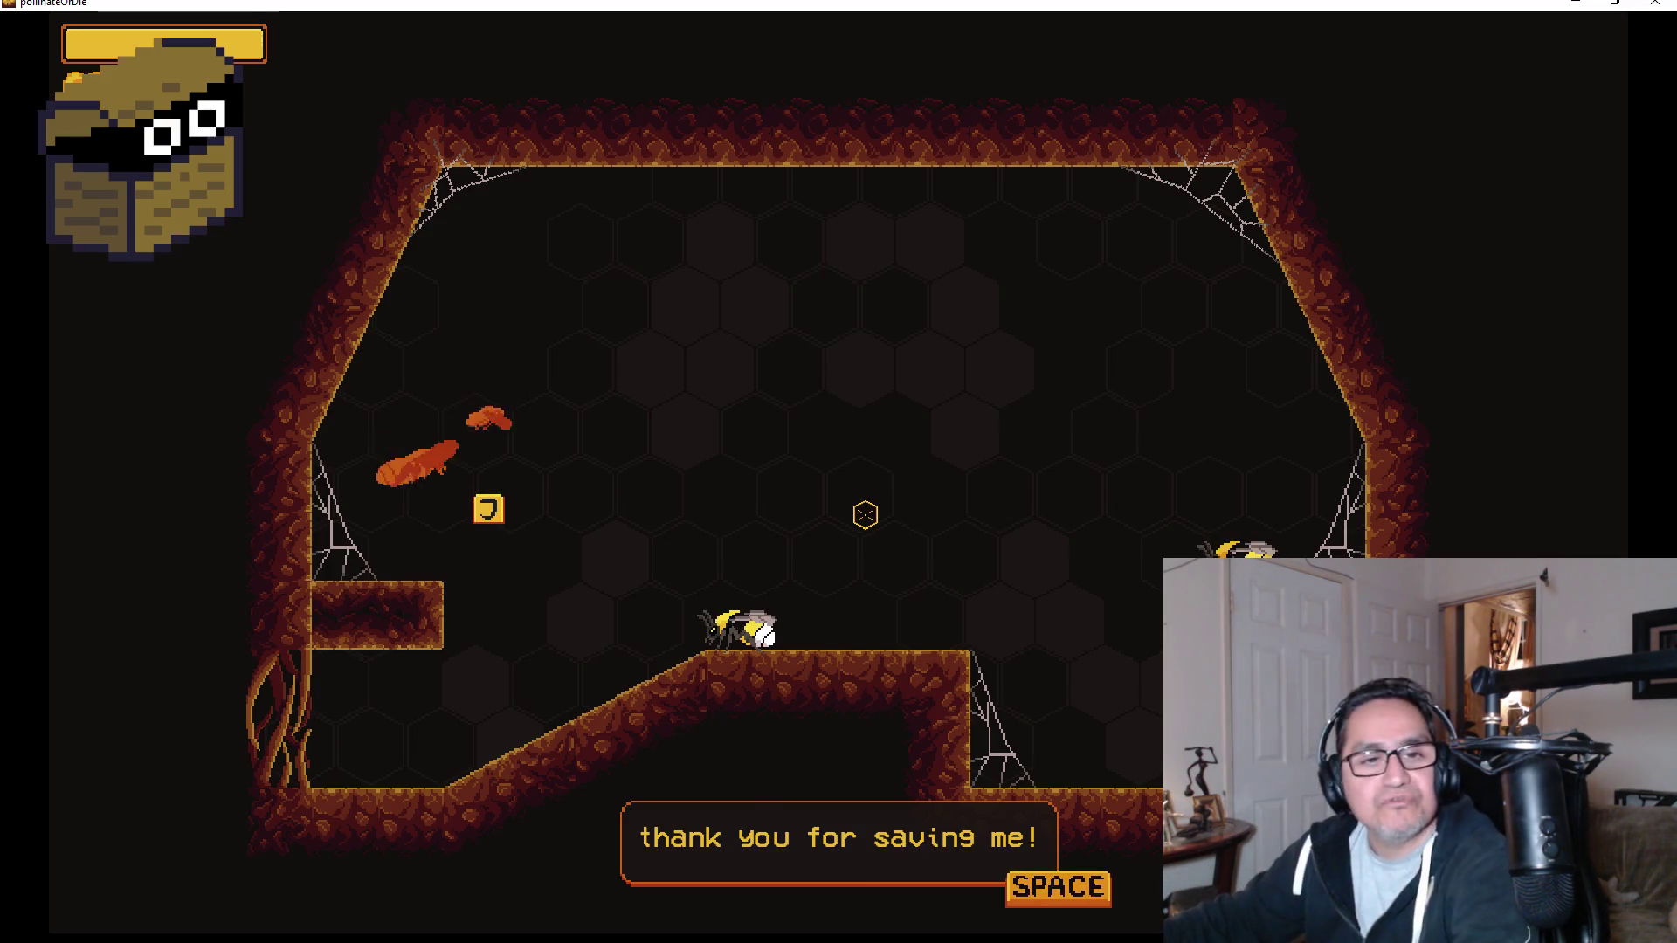
key("space")
key("space")
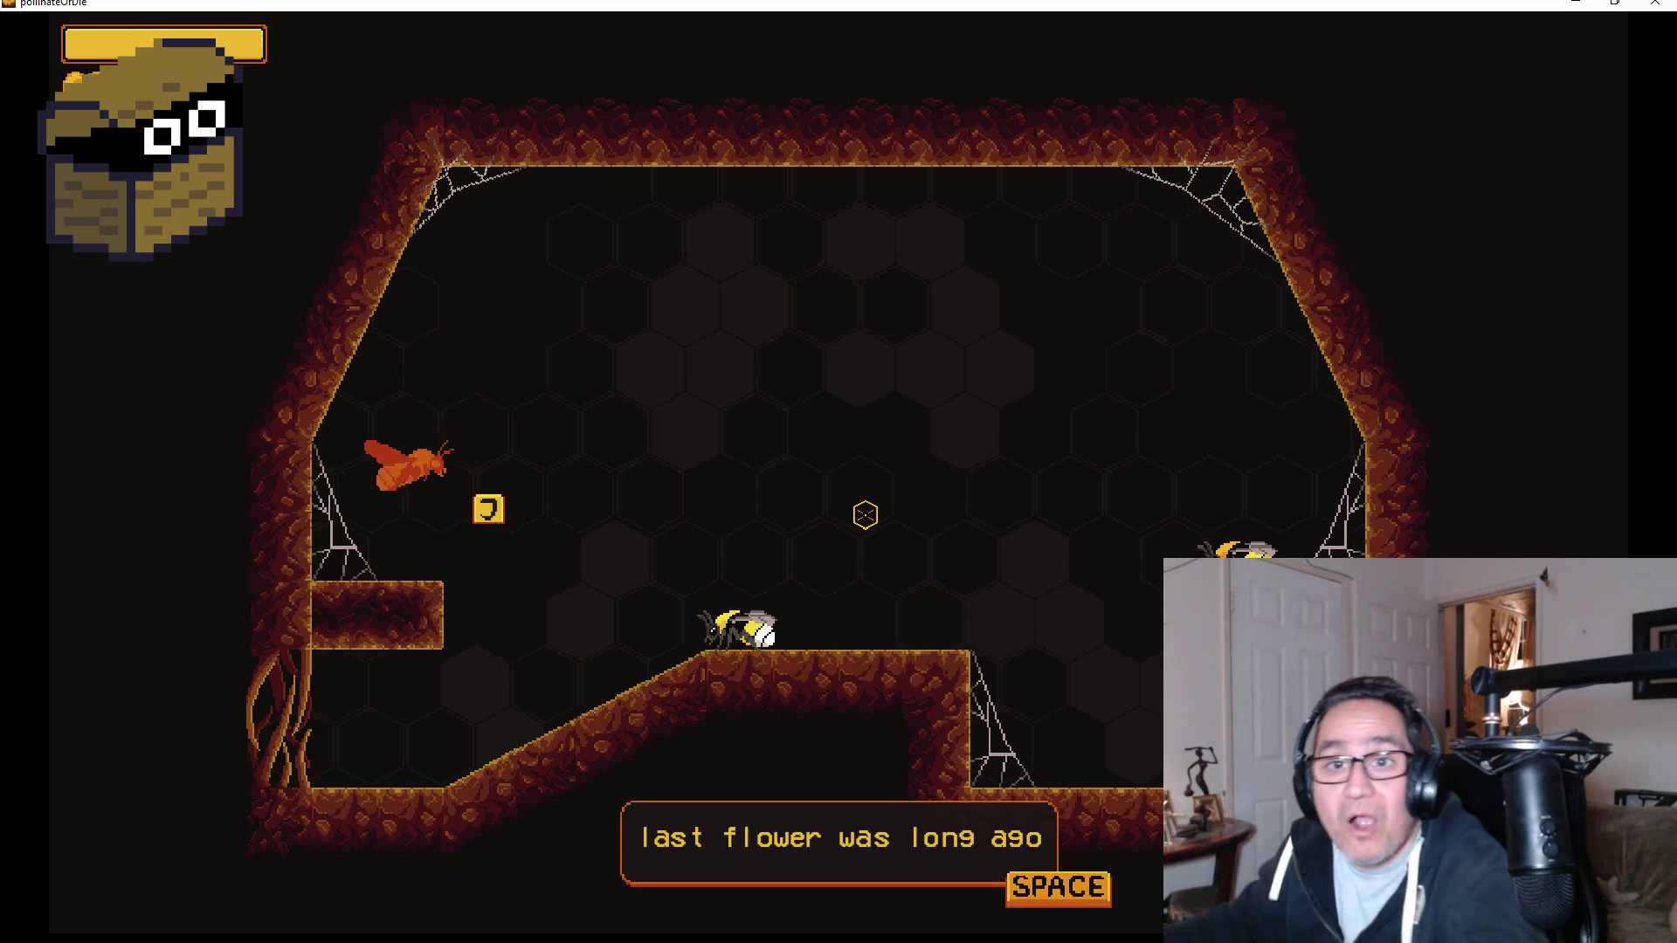
key("space")
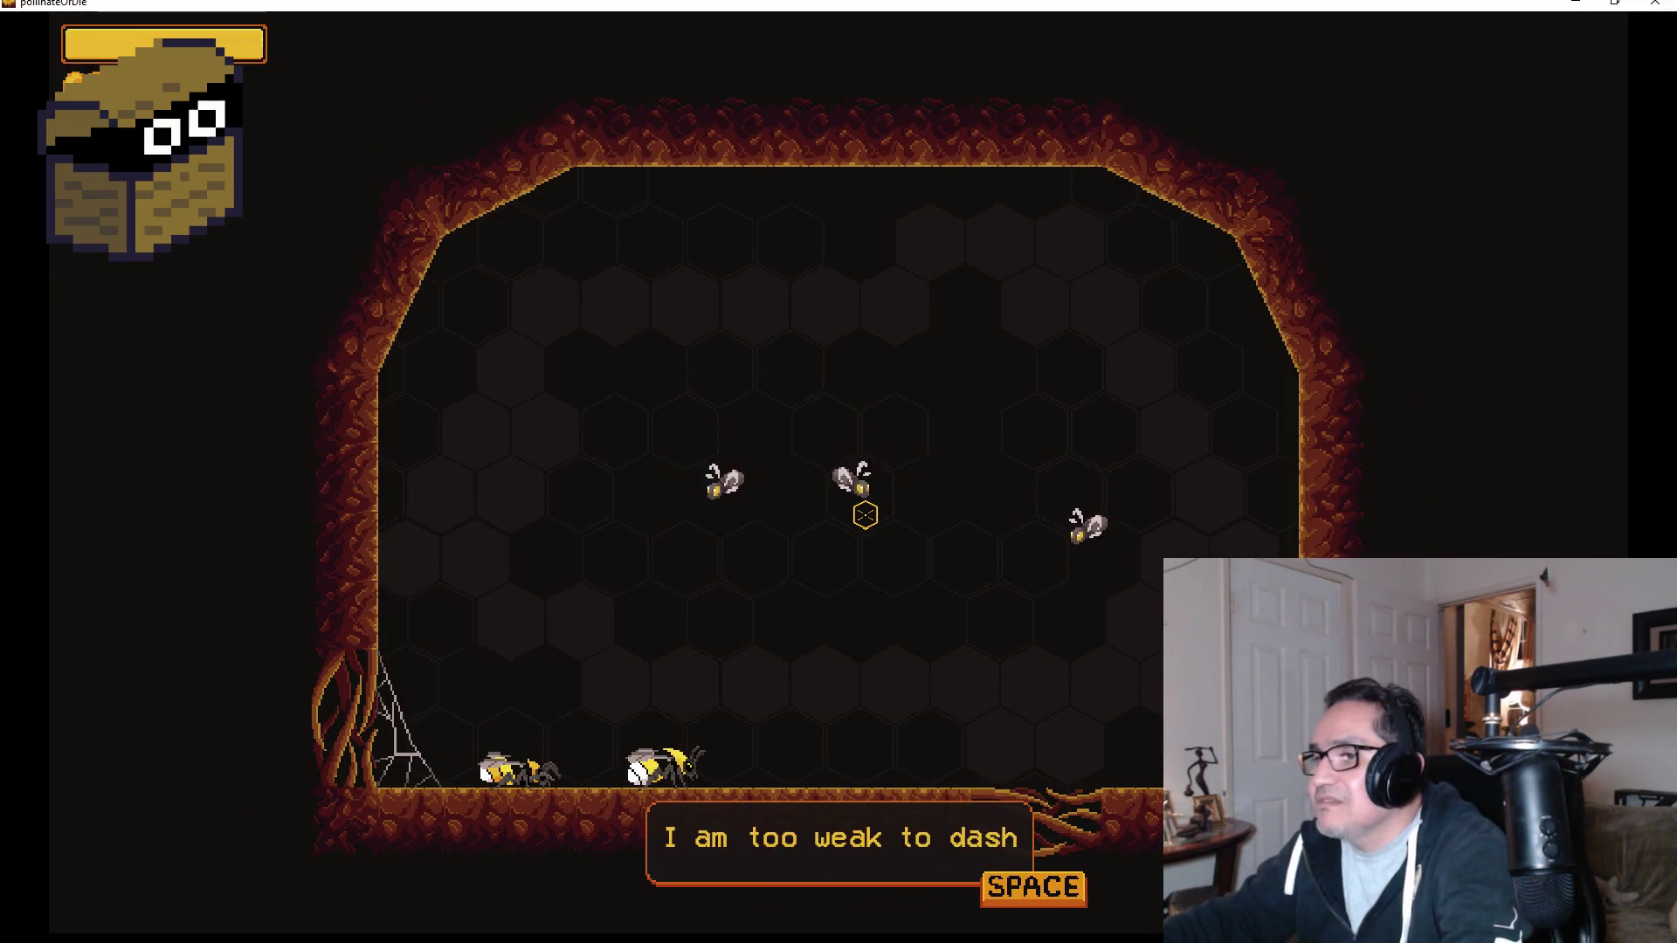
Close the 'too weak to dash' and 'Please Protect me!' dialogue, then dash-slash the moths.
key("space")
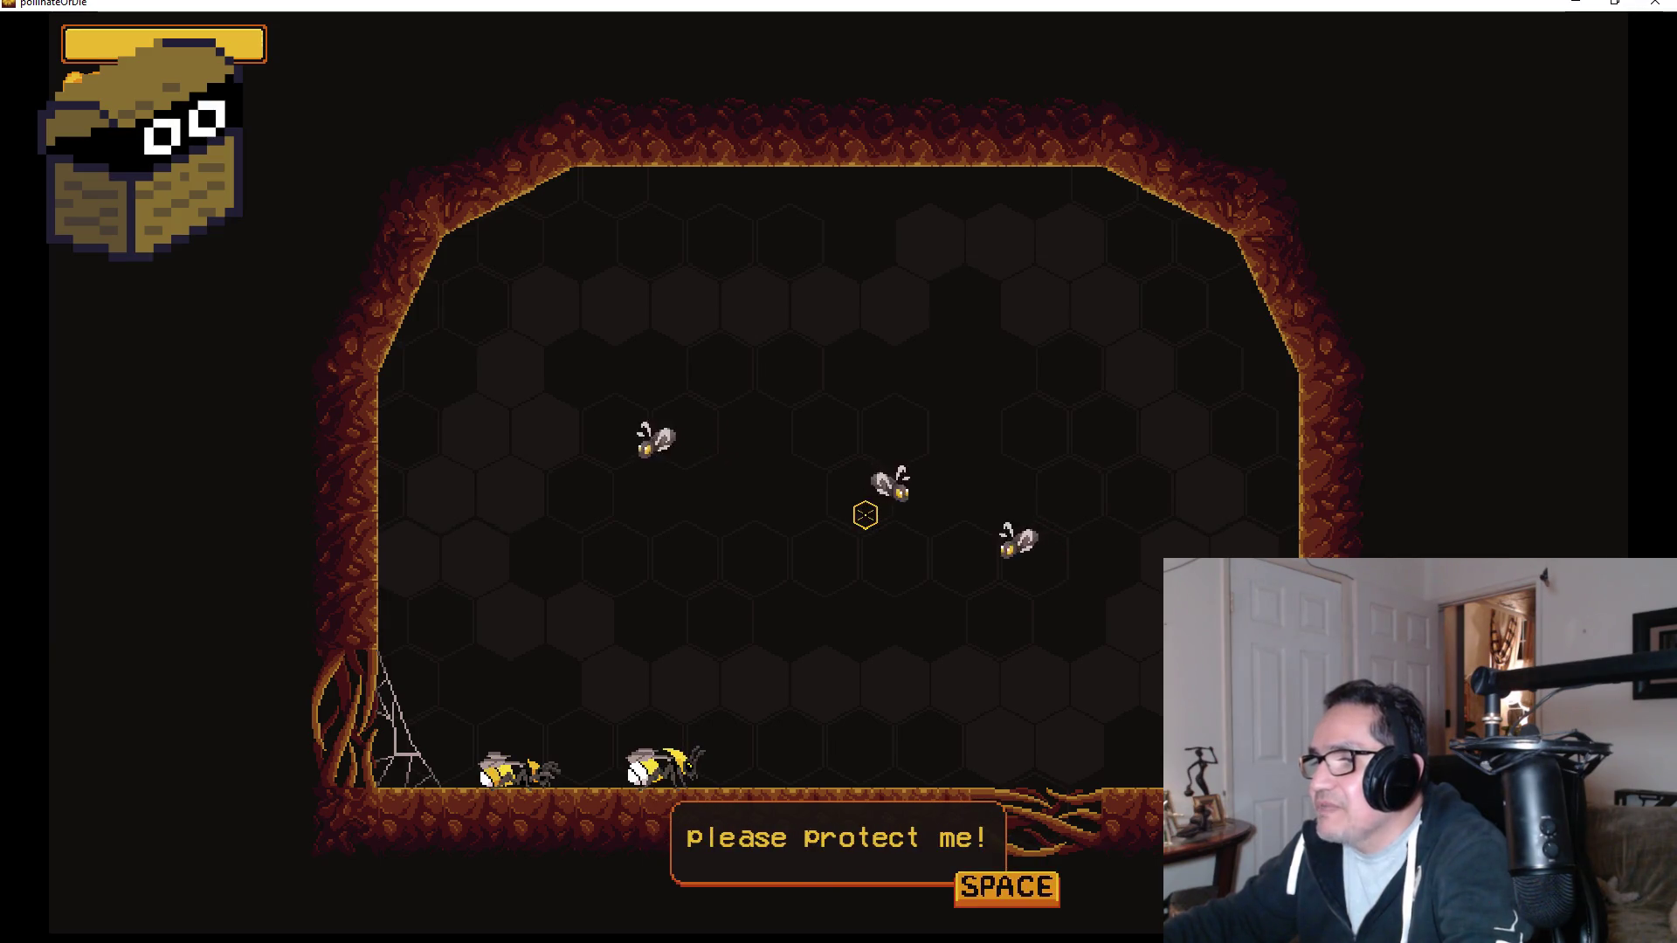
key("space")
key("d")
key("w")
key("a")
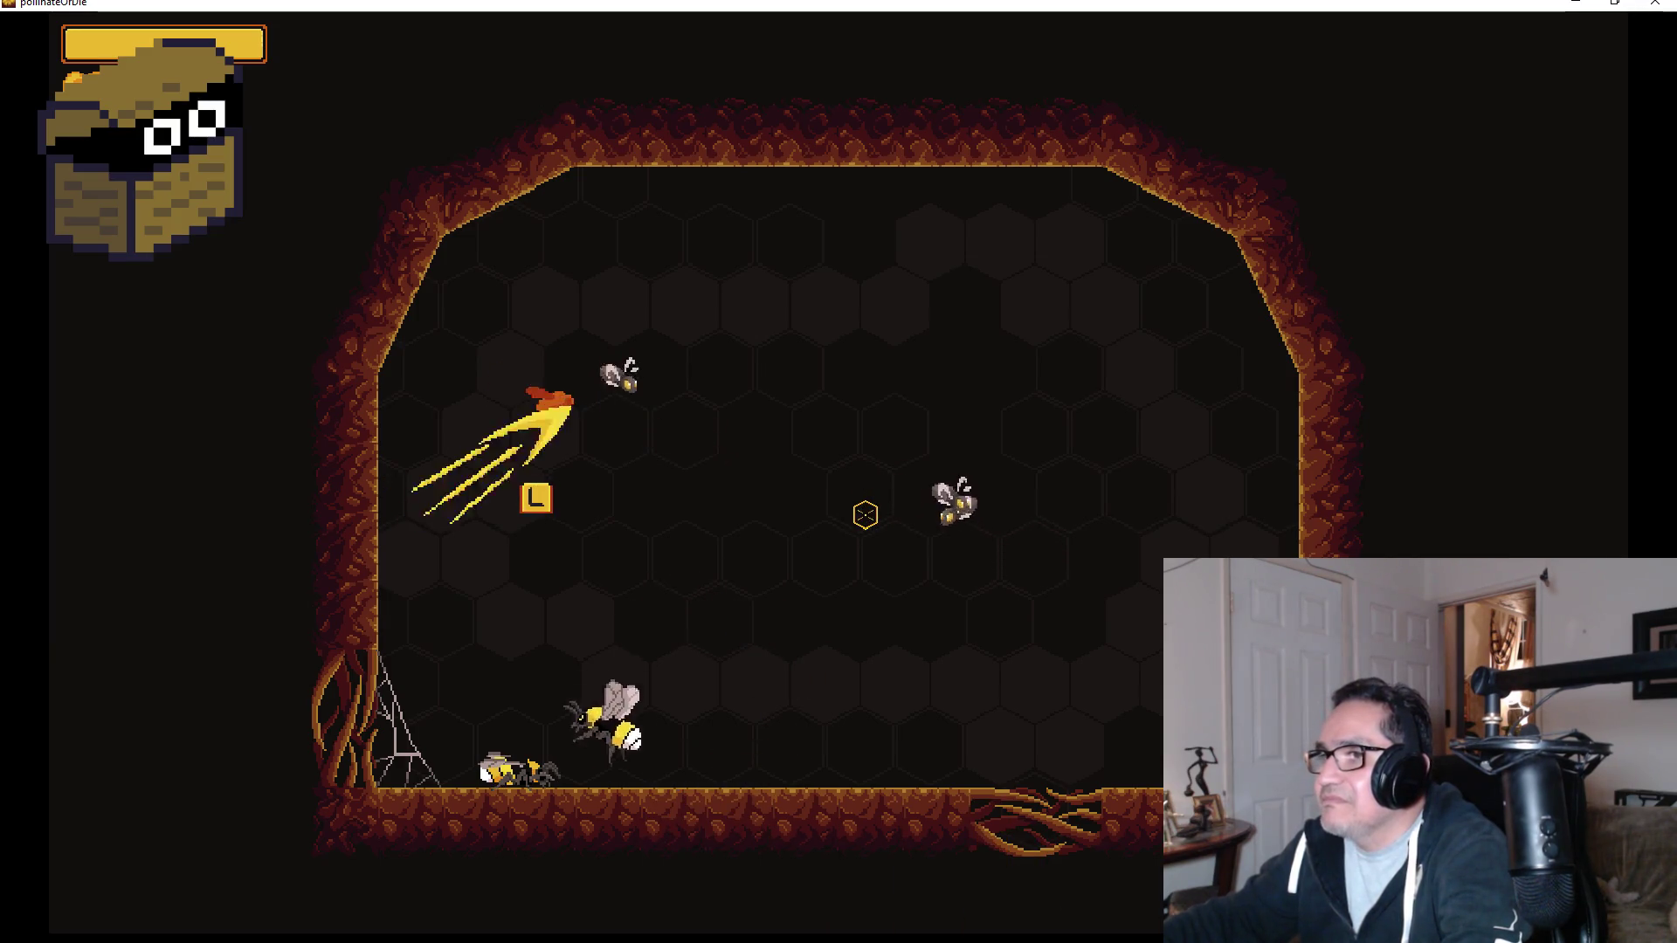
key("w")
key("l")
key("w")
key("s")
key("d")
Clear the remaining moths and the top-right bug, then close the 'let us keep going' dialogue.
key("d")
key("l")
key("s")
key("w")
key("l")
key("s")
key("w")
key("d")
key("a")
key("l")
key("d")
key("s")
key("w")
key("l")
key("s")
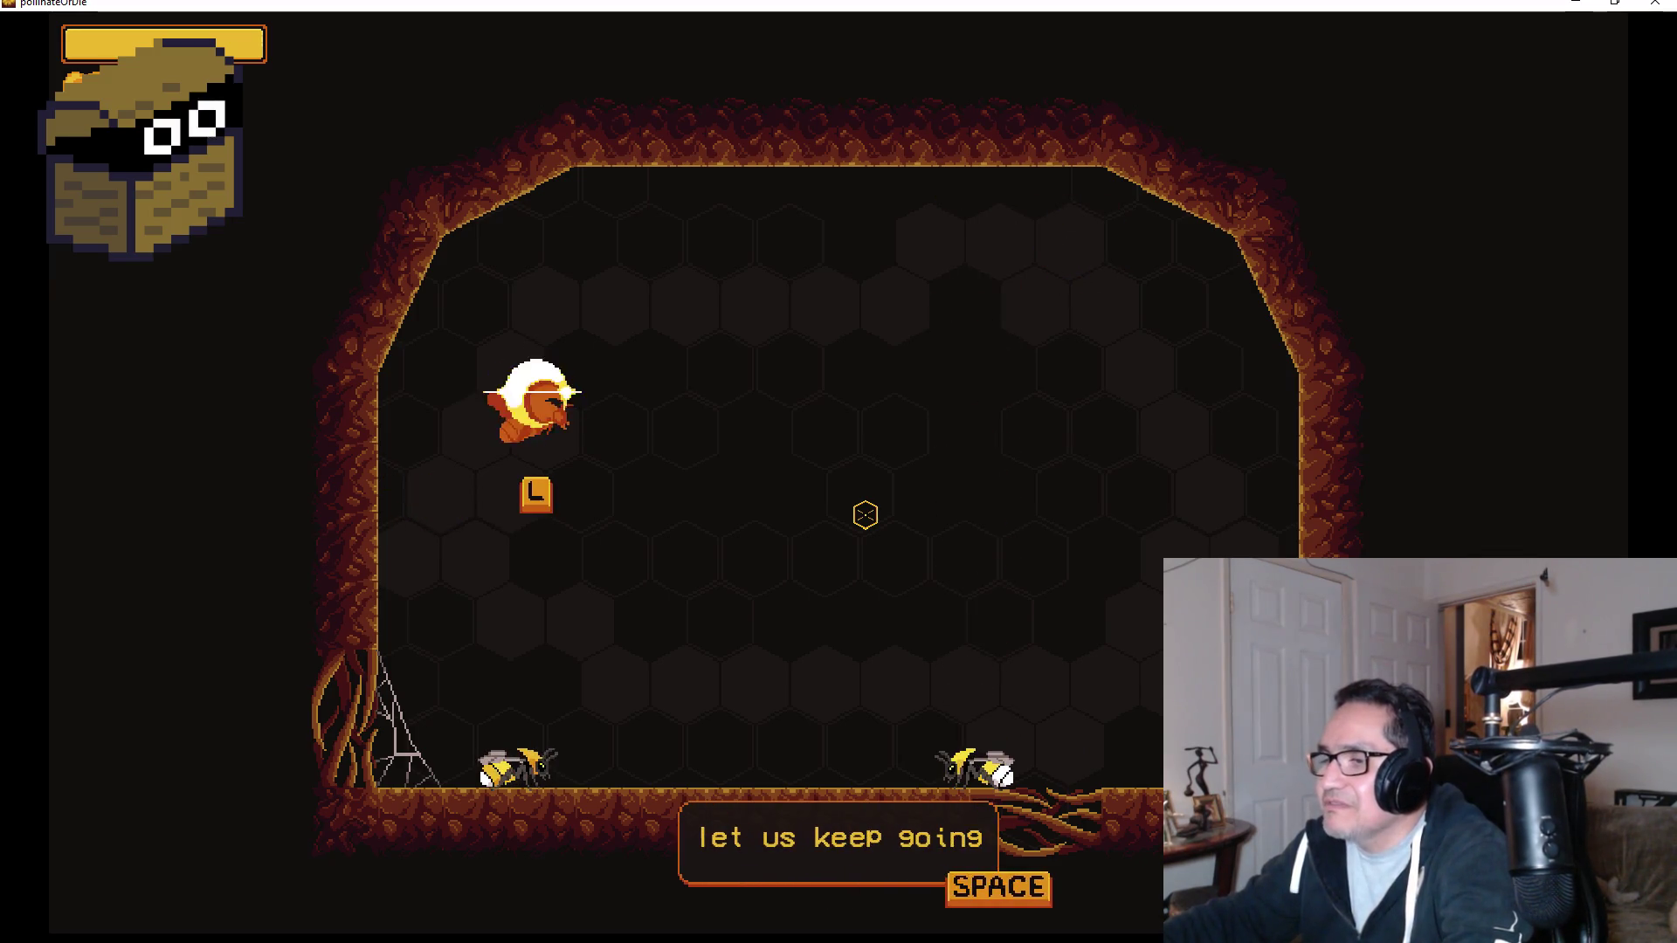
key("space")
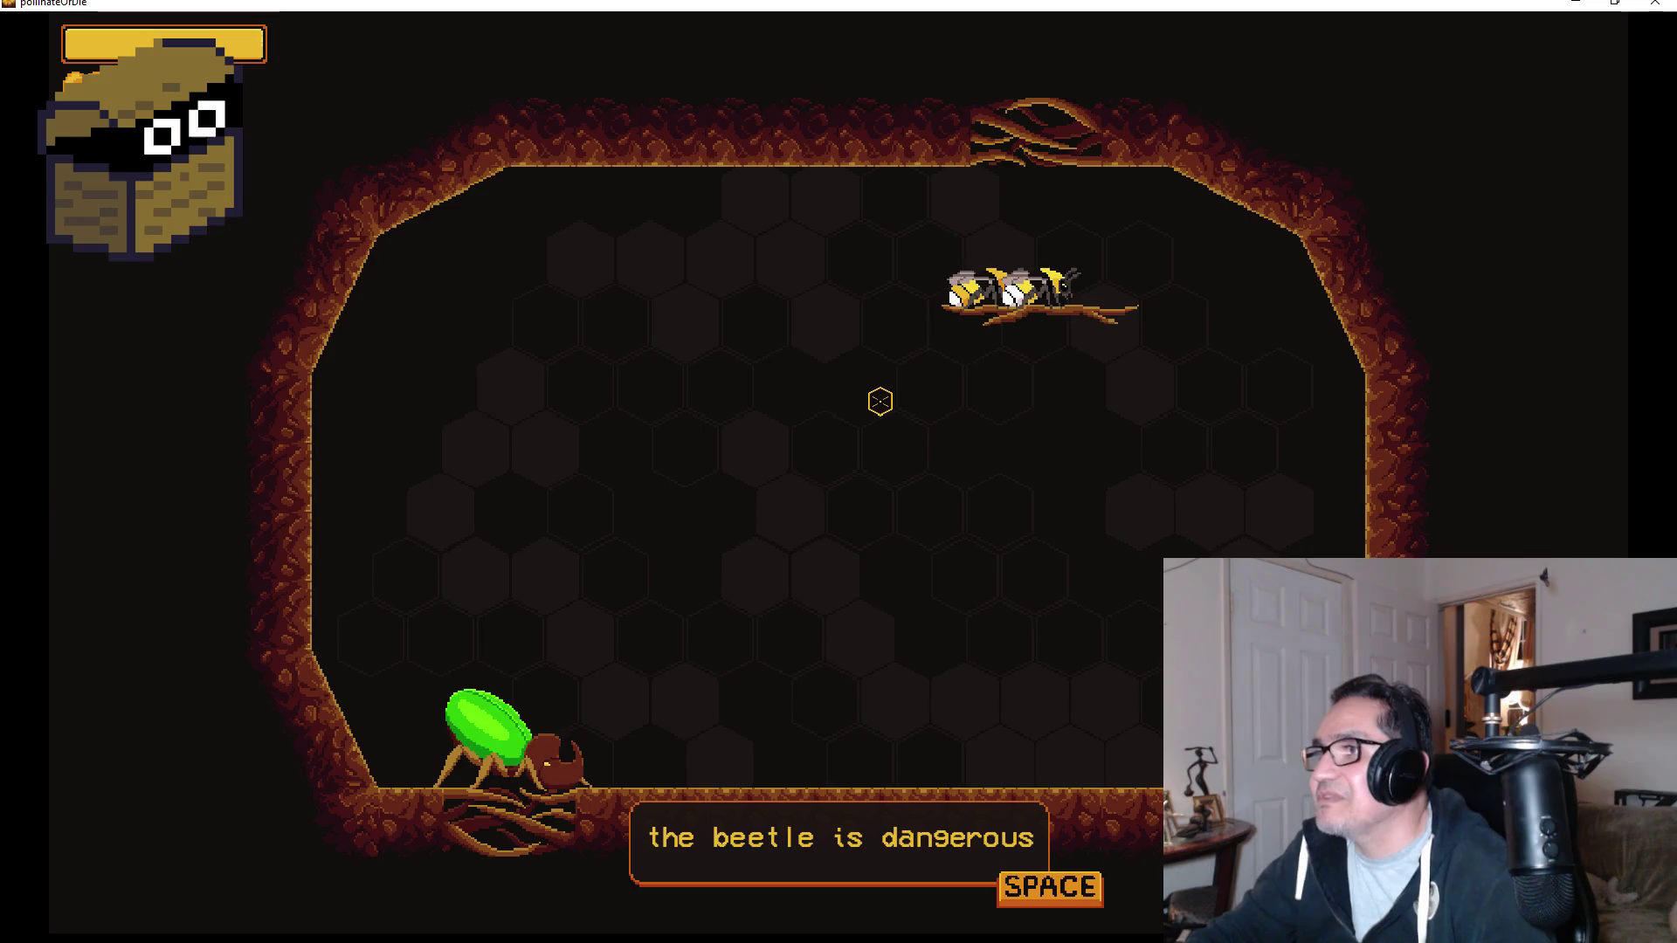
Read the beetle warning, then dash in and slash the rhino beetle until it dies.
key("space")
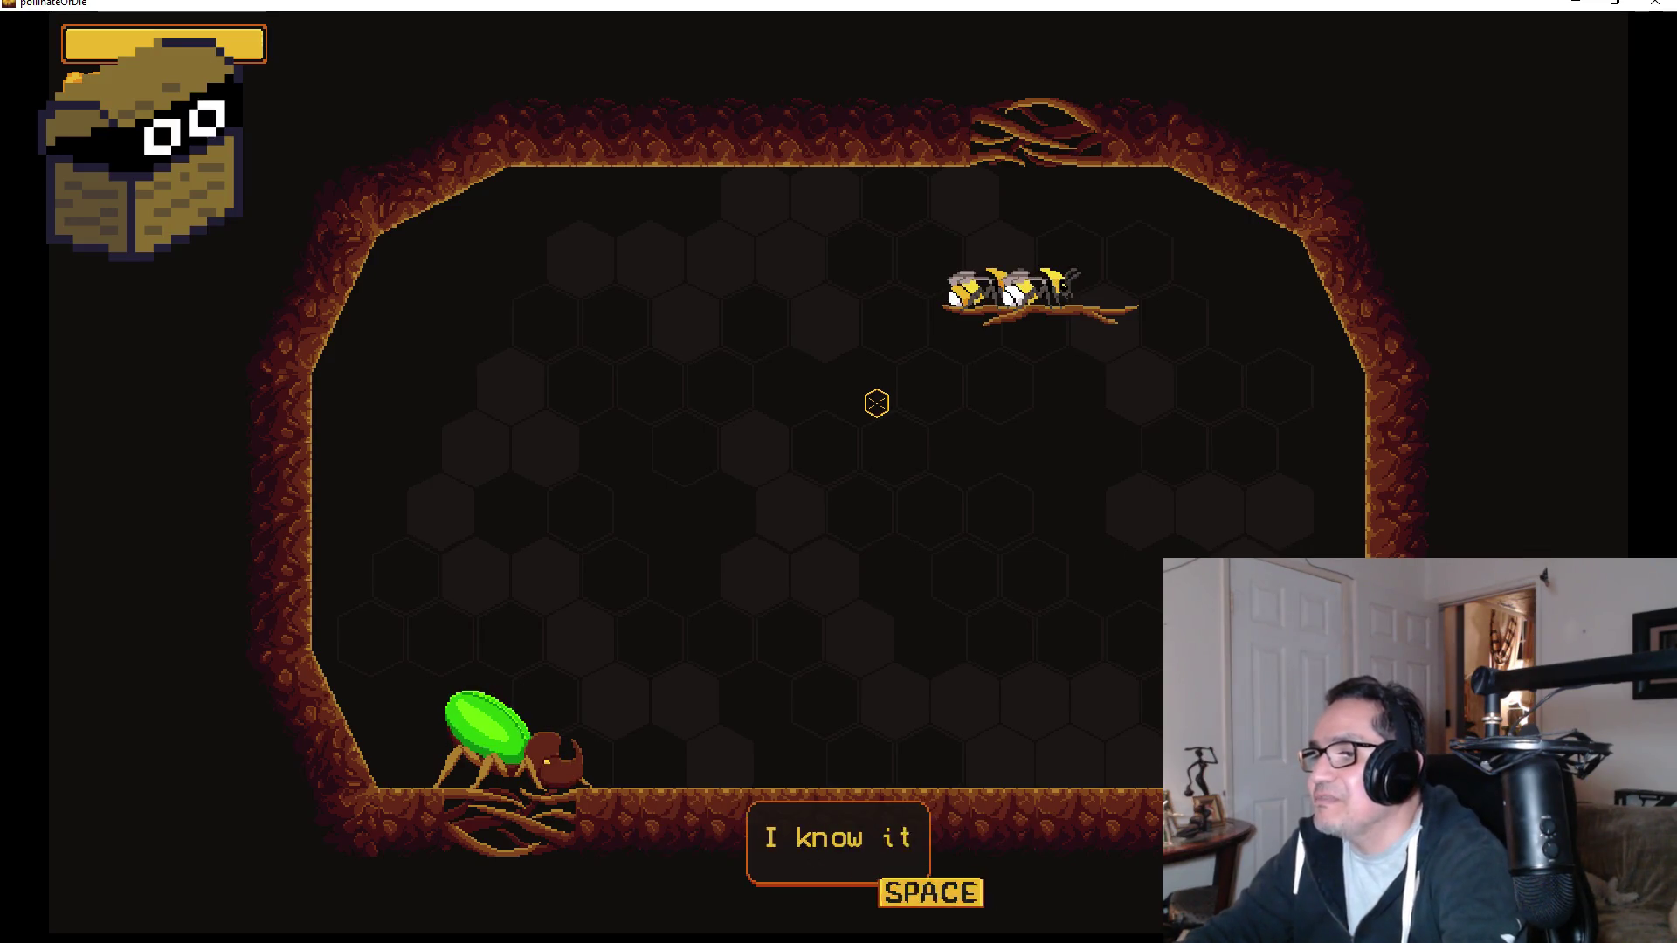
key("space")
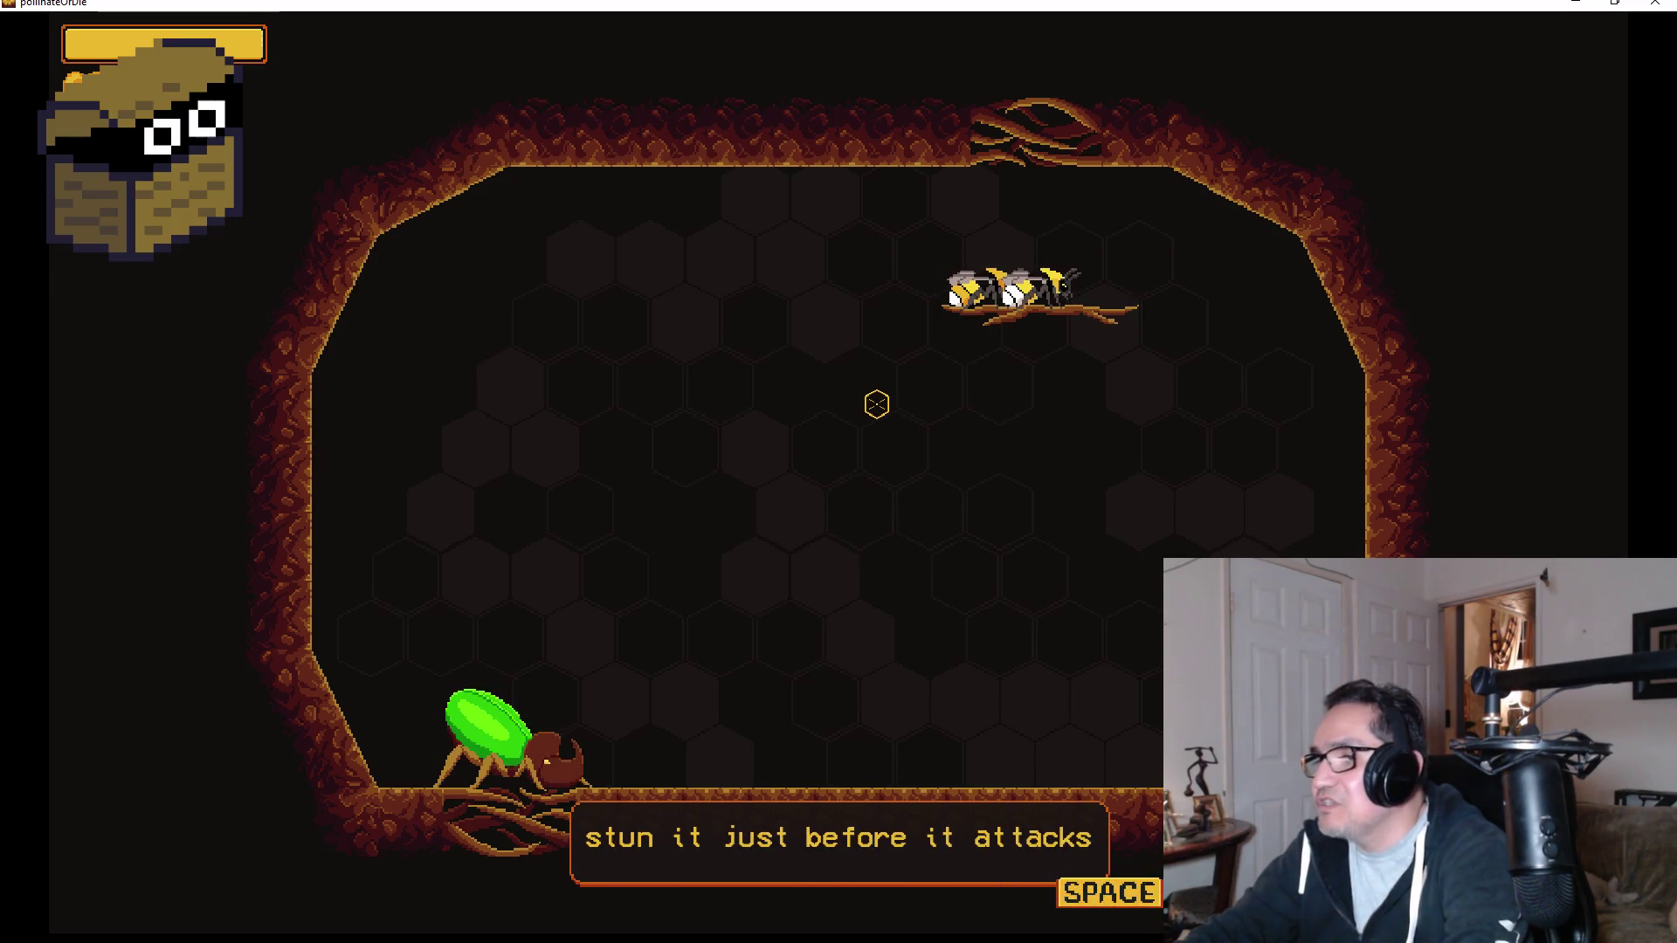
key("space")
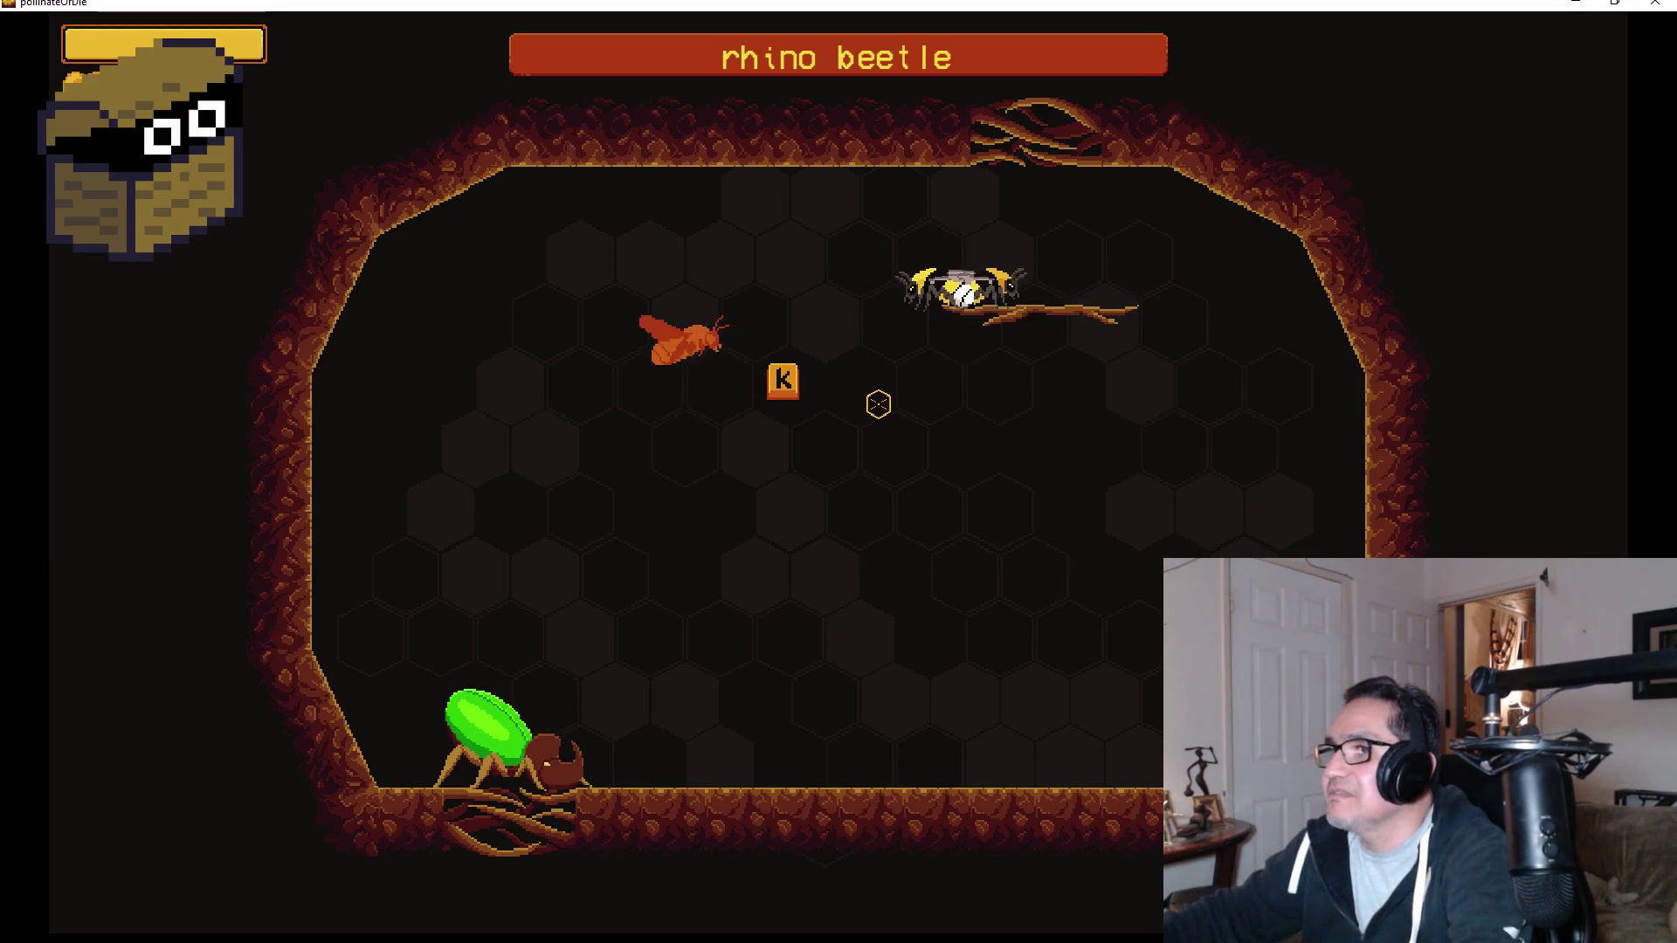
left_click(879, 403)
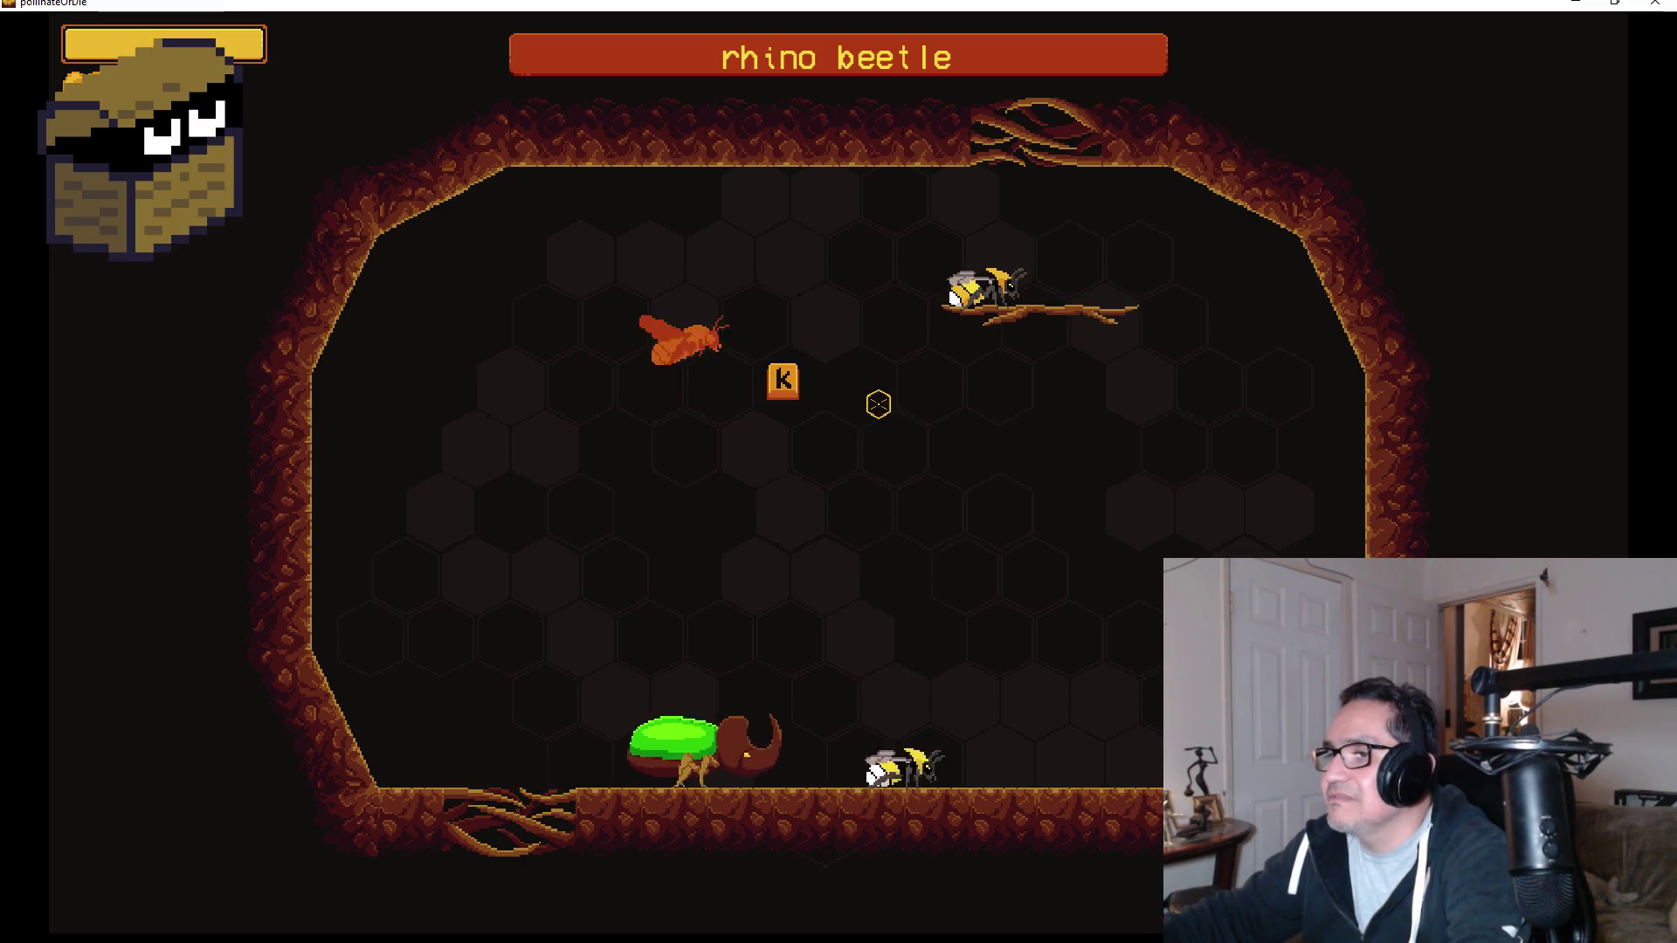
key("k")
key("k")
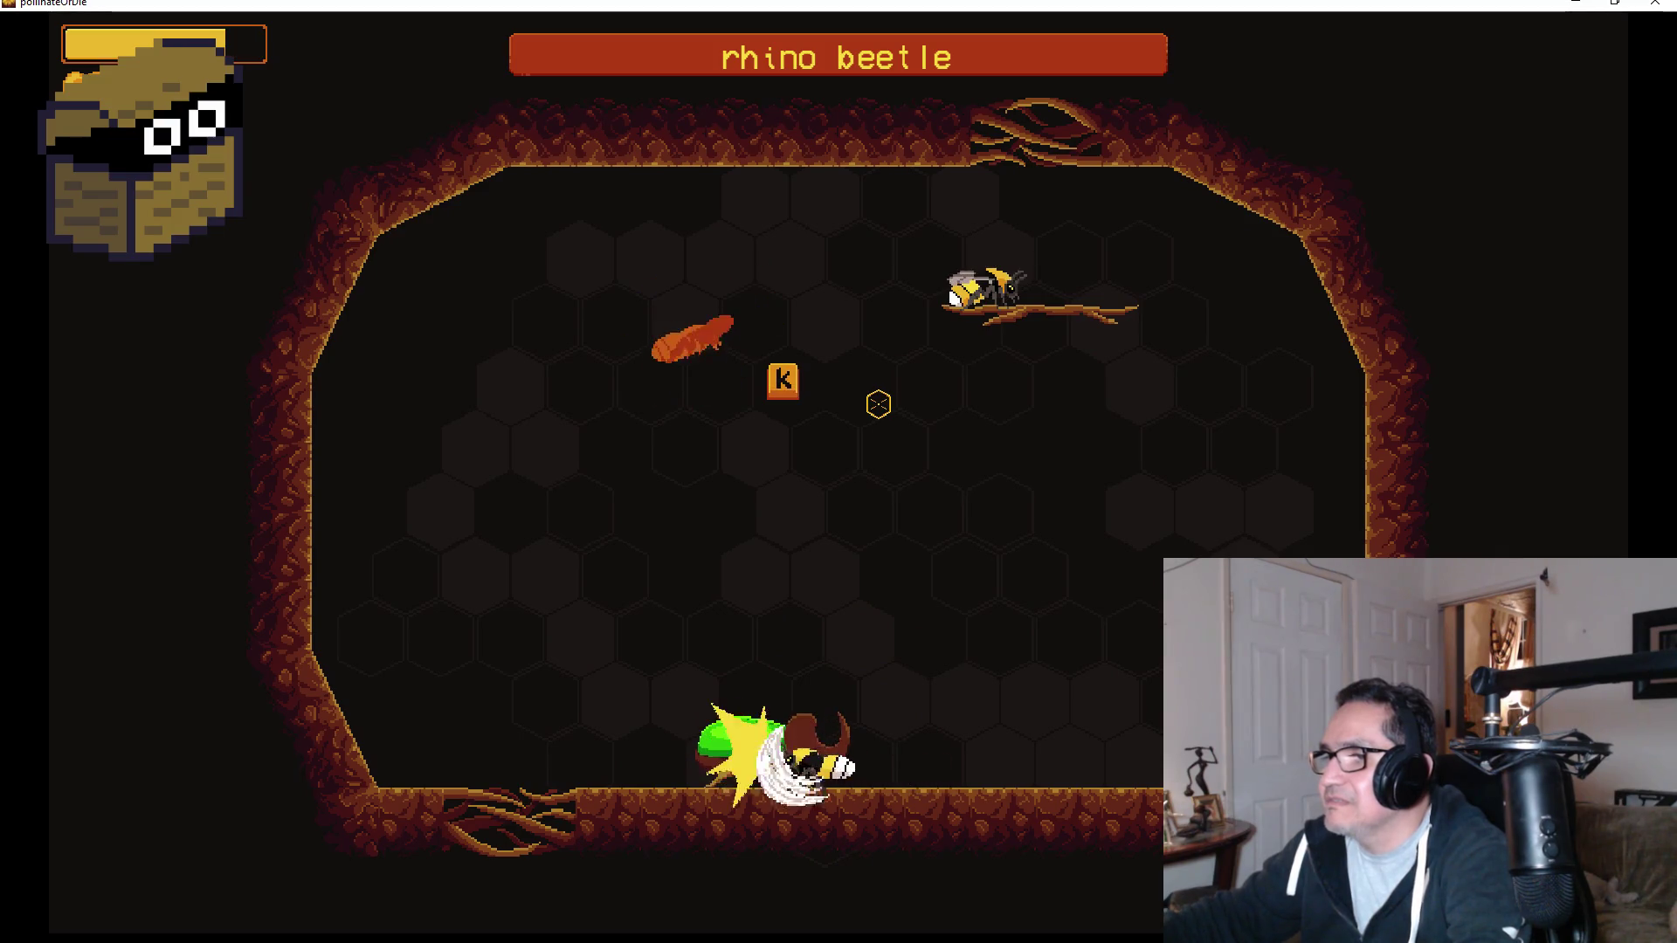
key("k")
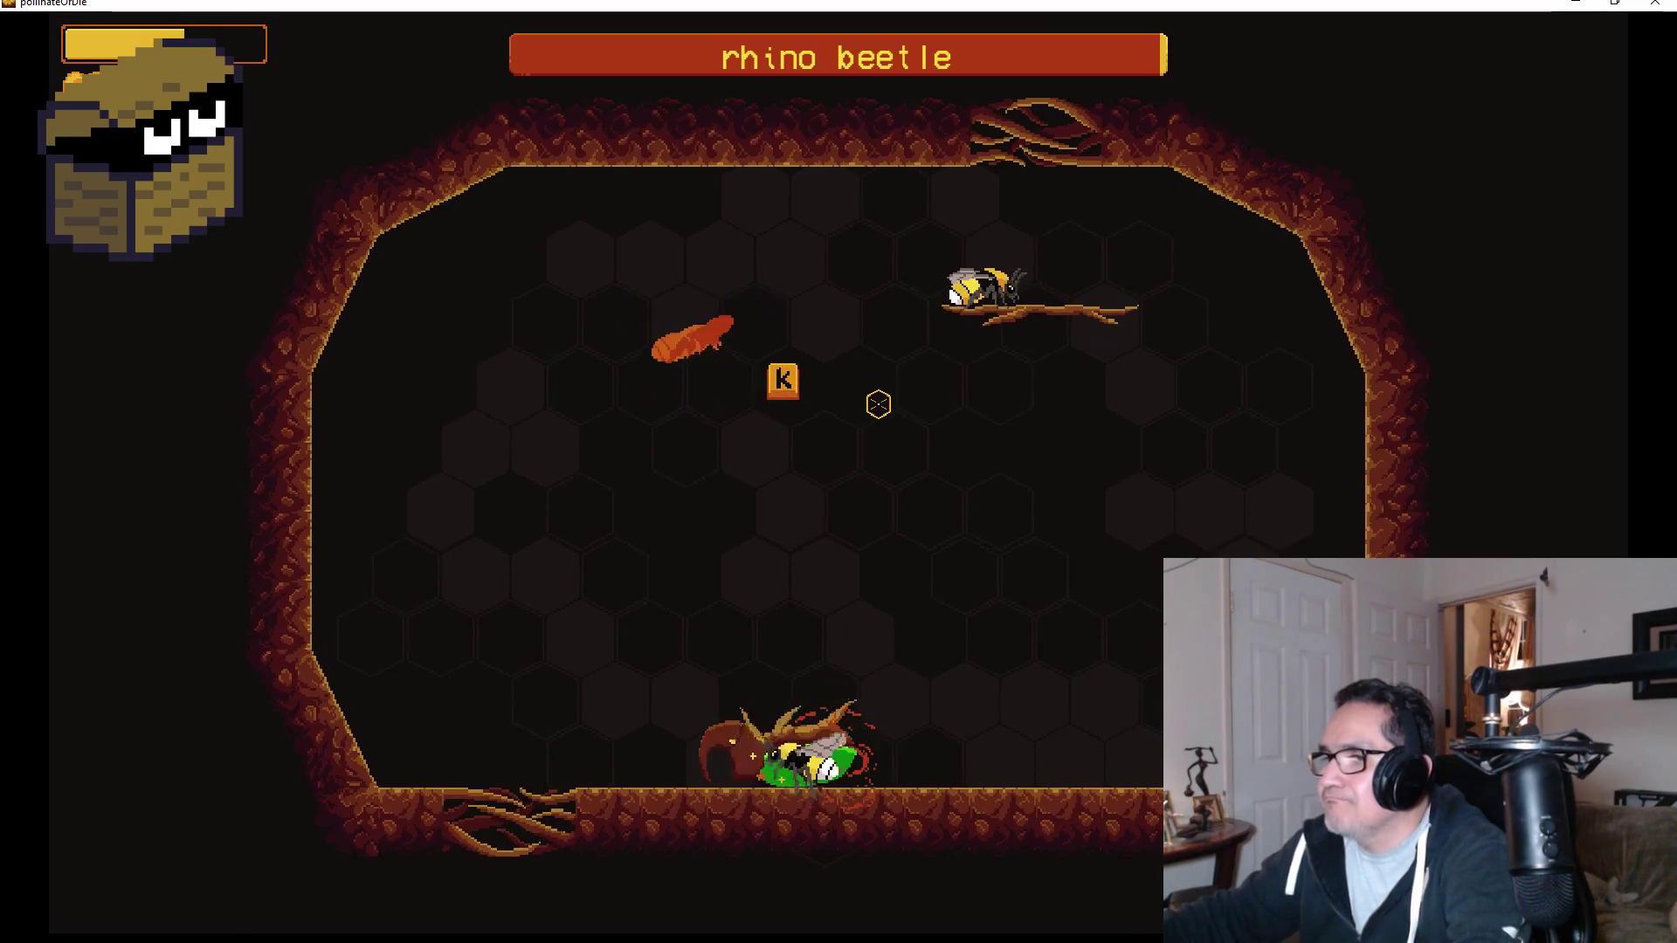
key("k")
key("k")
key("k")
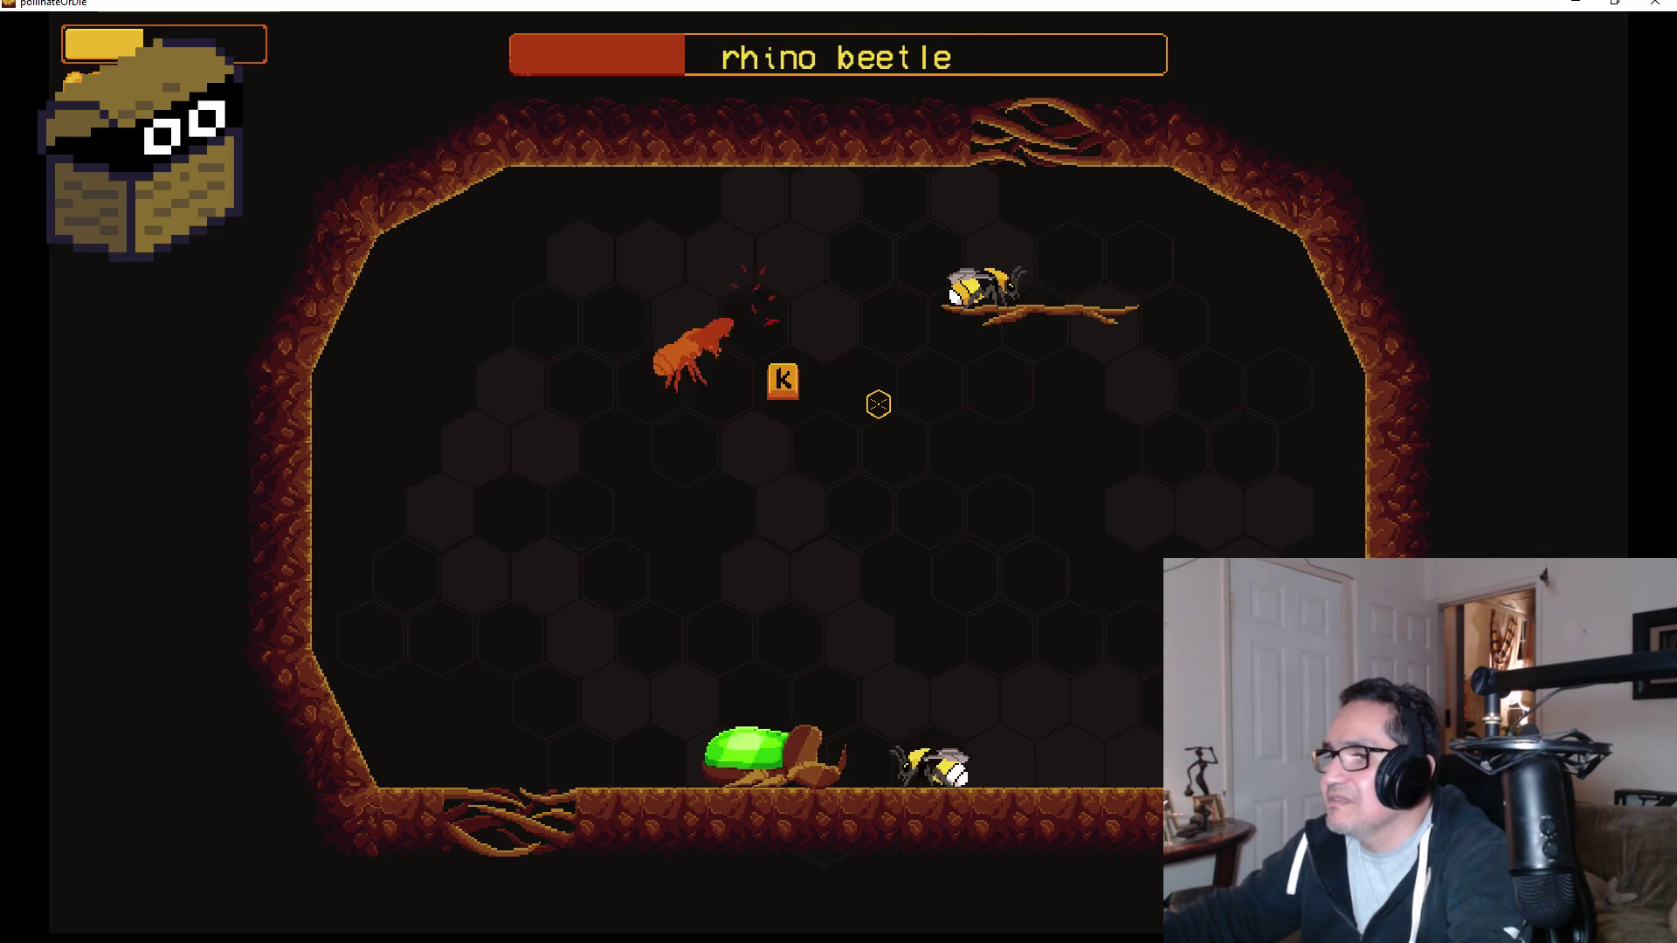
key("k")
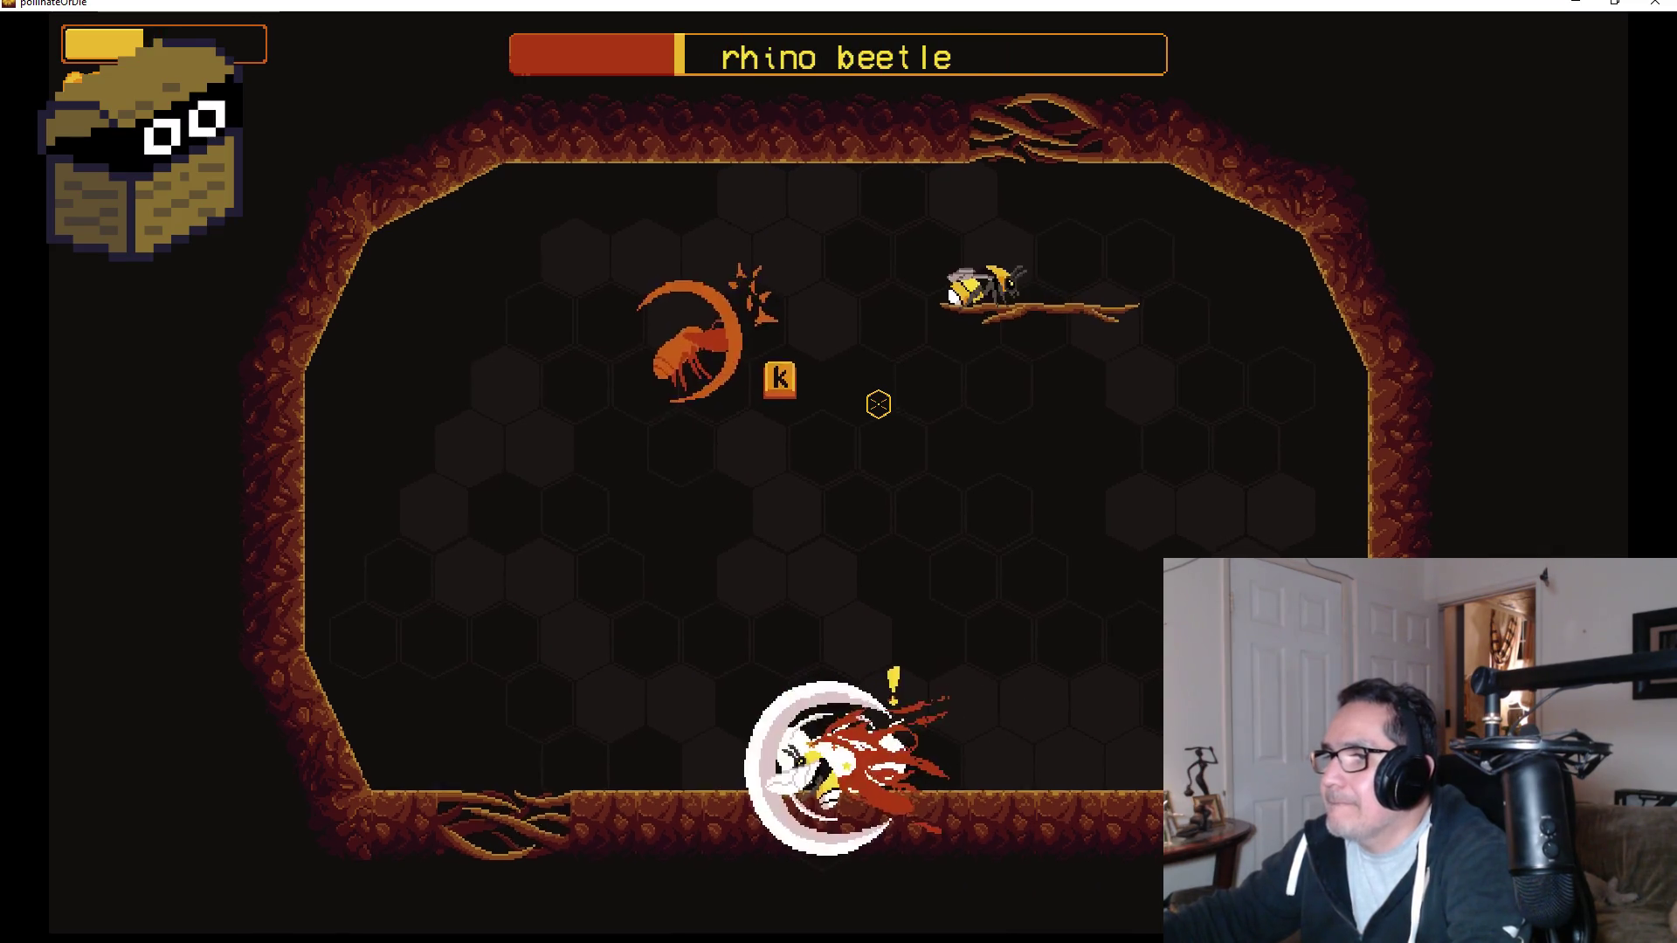
key("k")
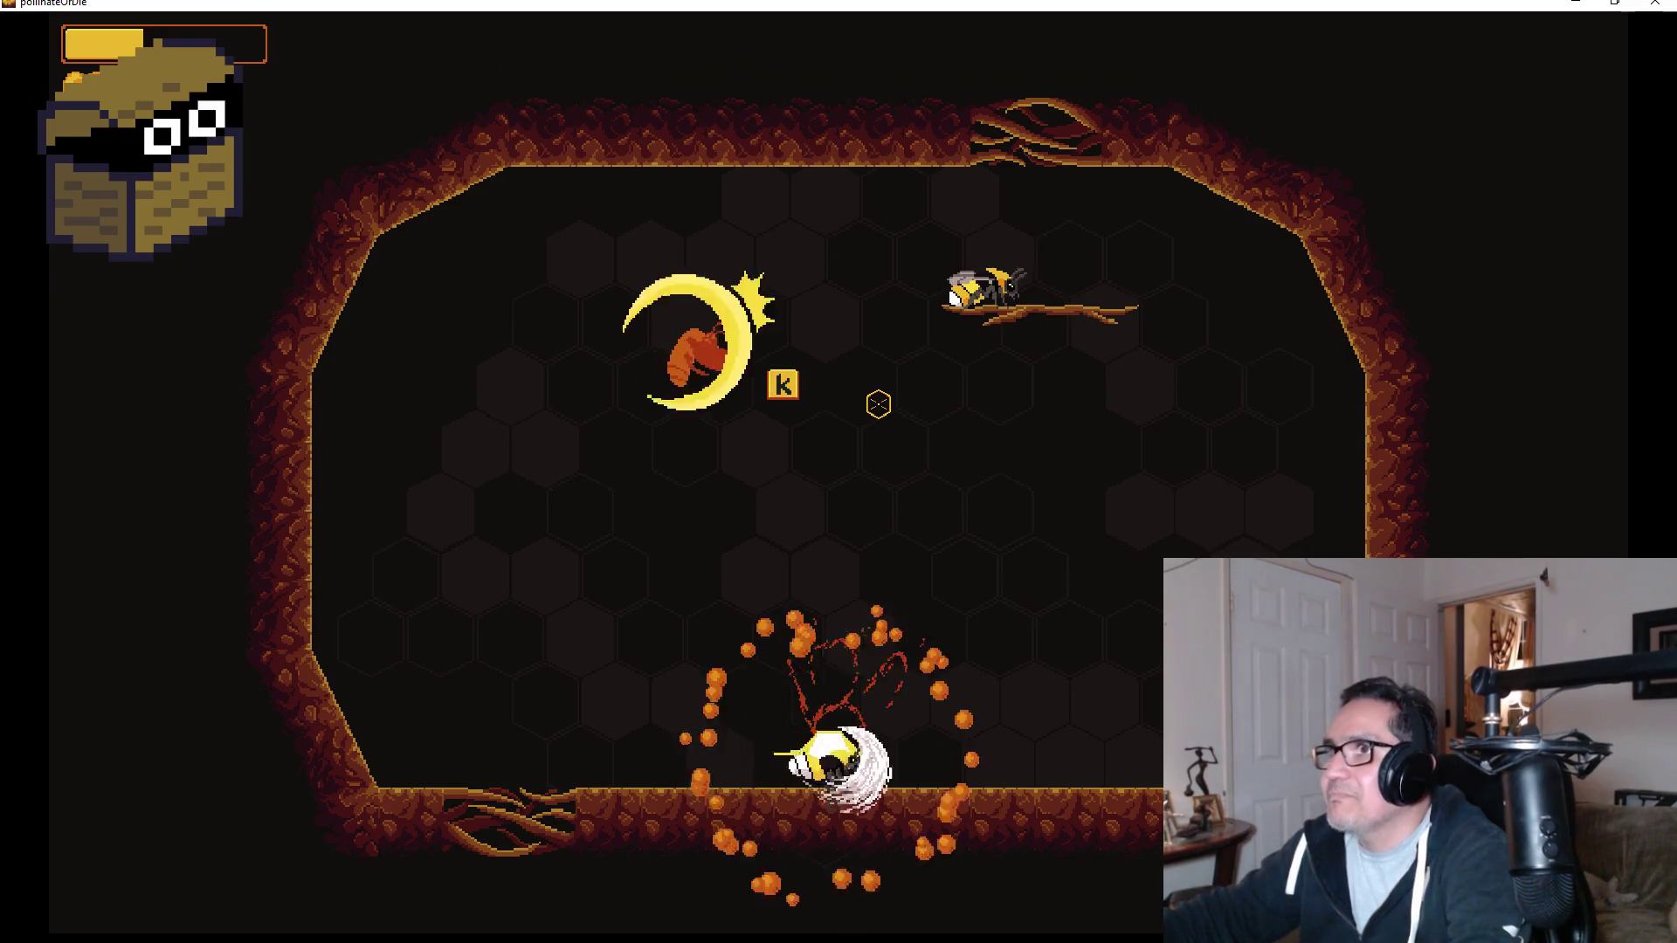
key("k")
Get past the 'wow you are strong!' dialogue, slash the orange larva, and drop through the floor gap.
key("k")
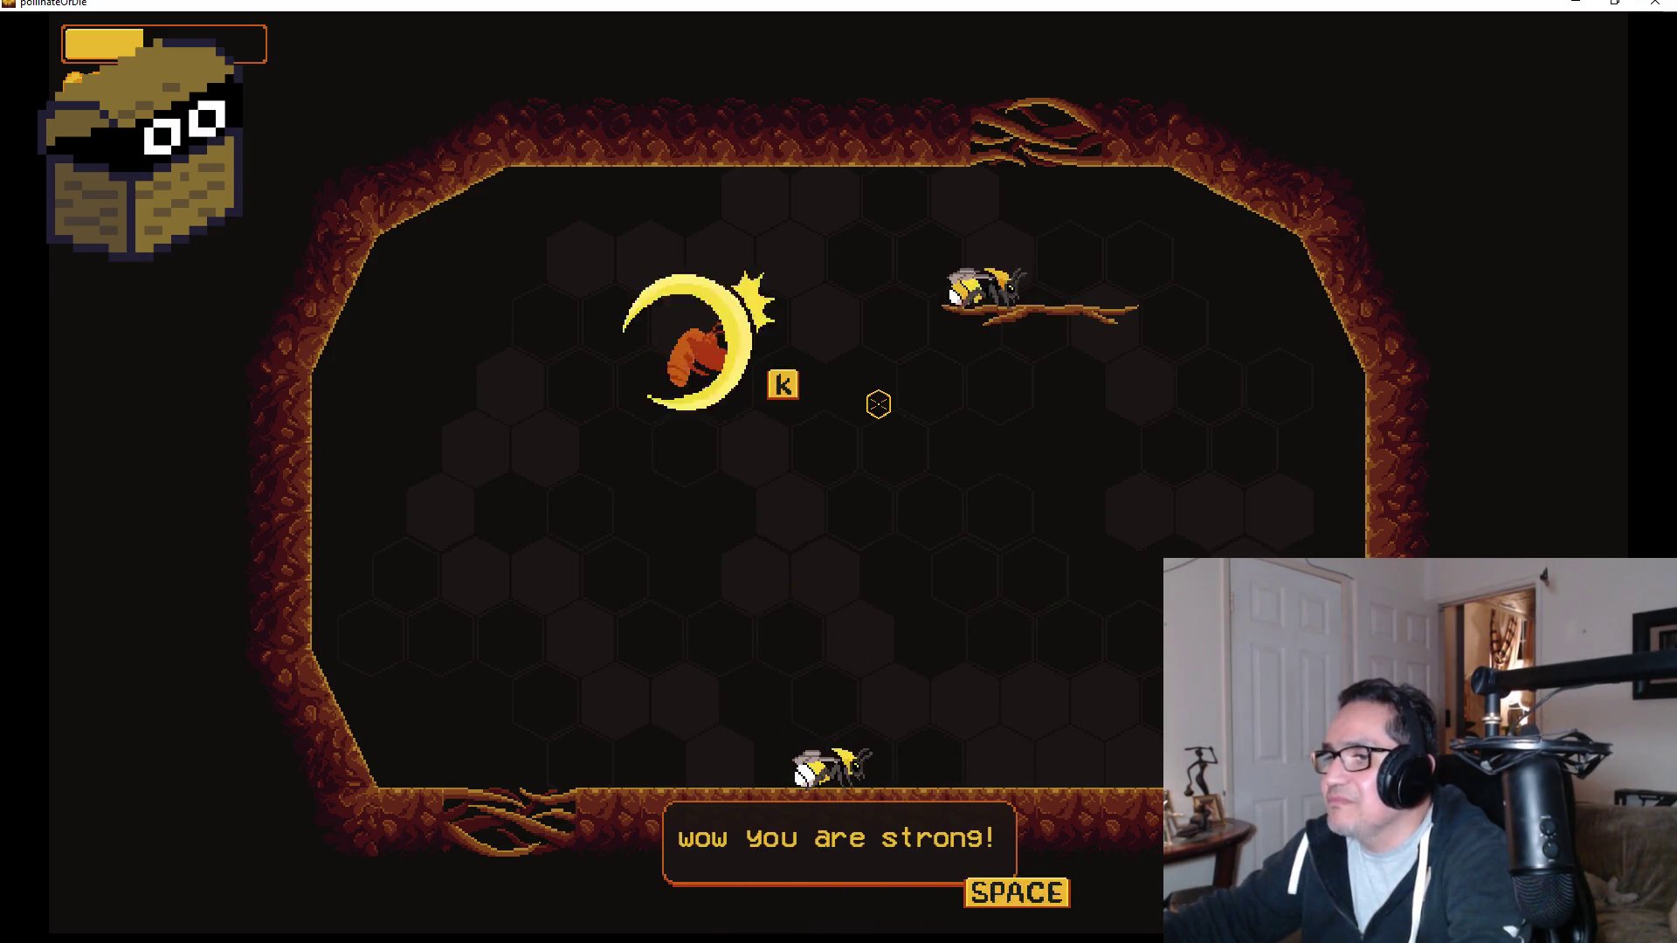
key("space")
key("k")
key("k")
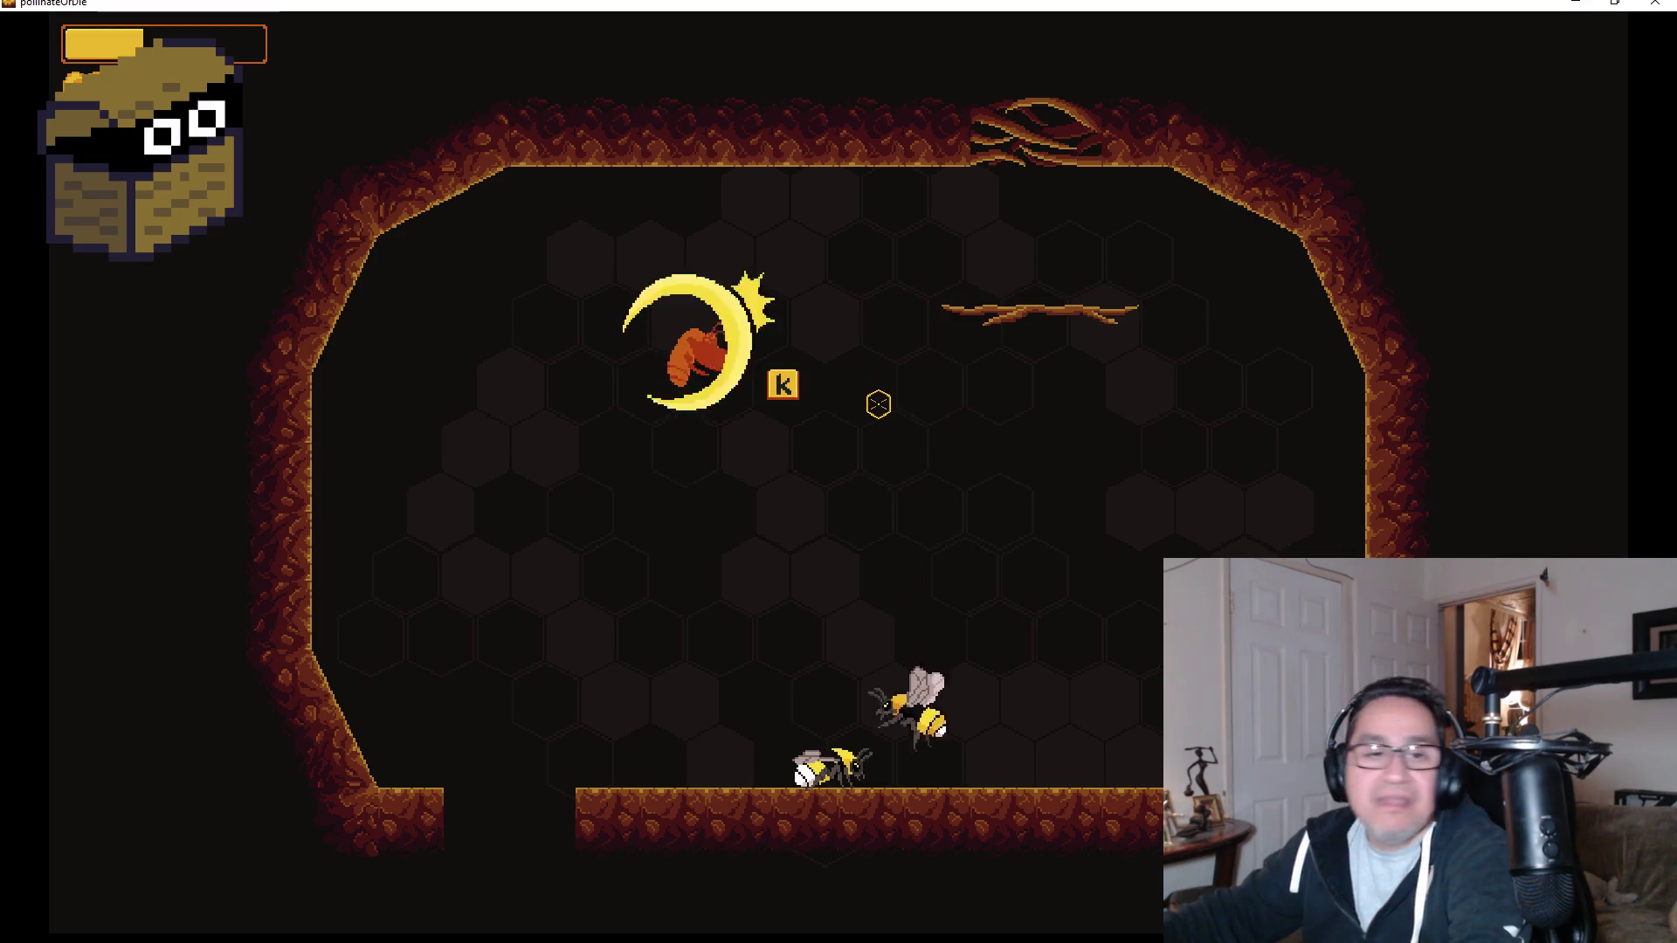
key("k")
key("k")
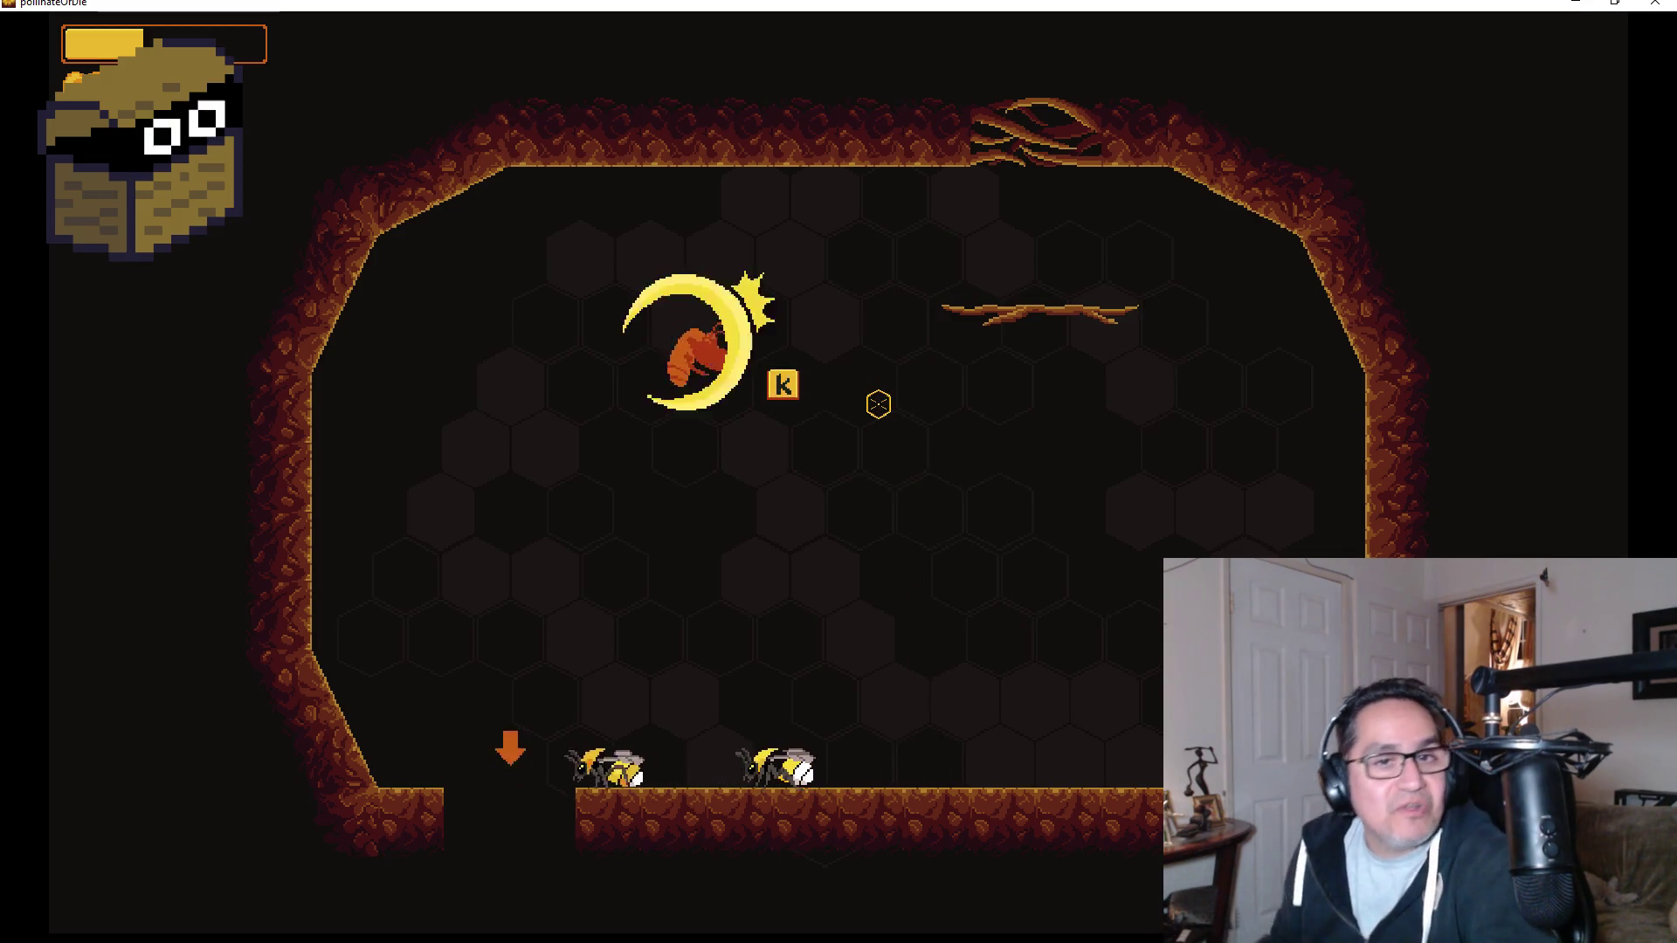
key("k")
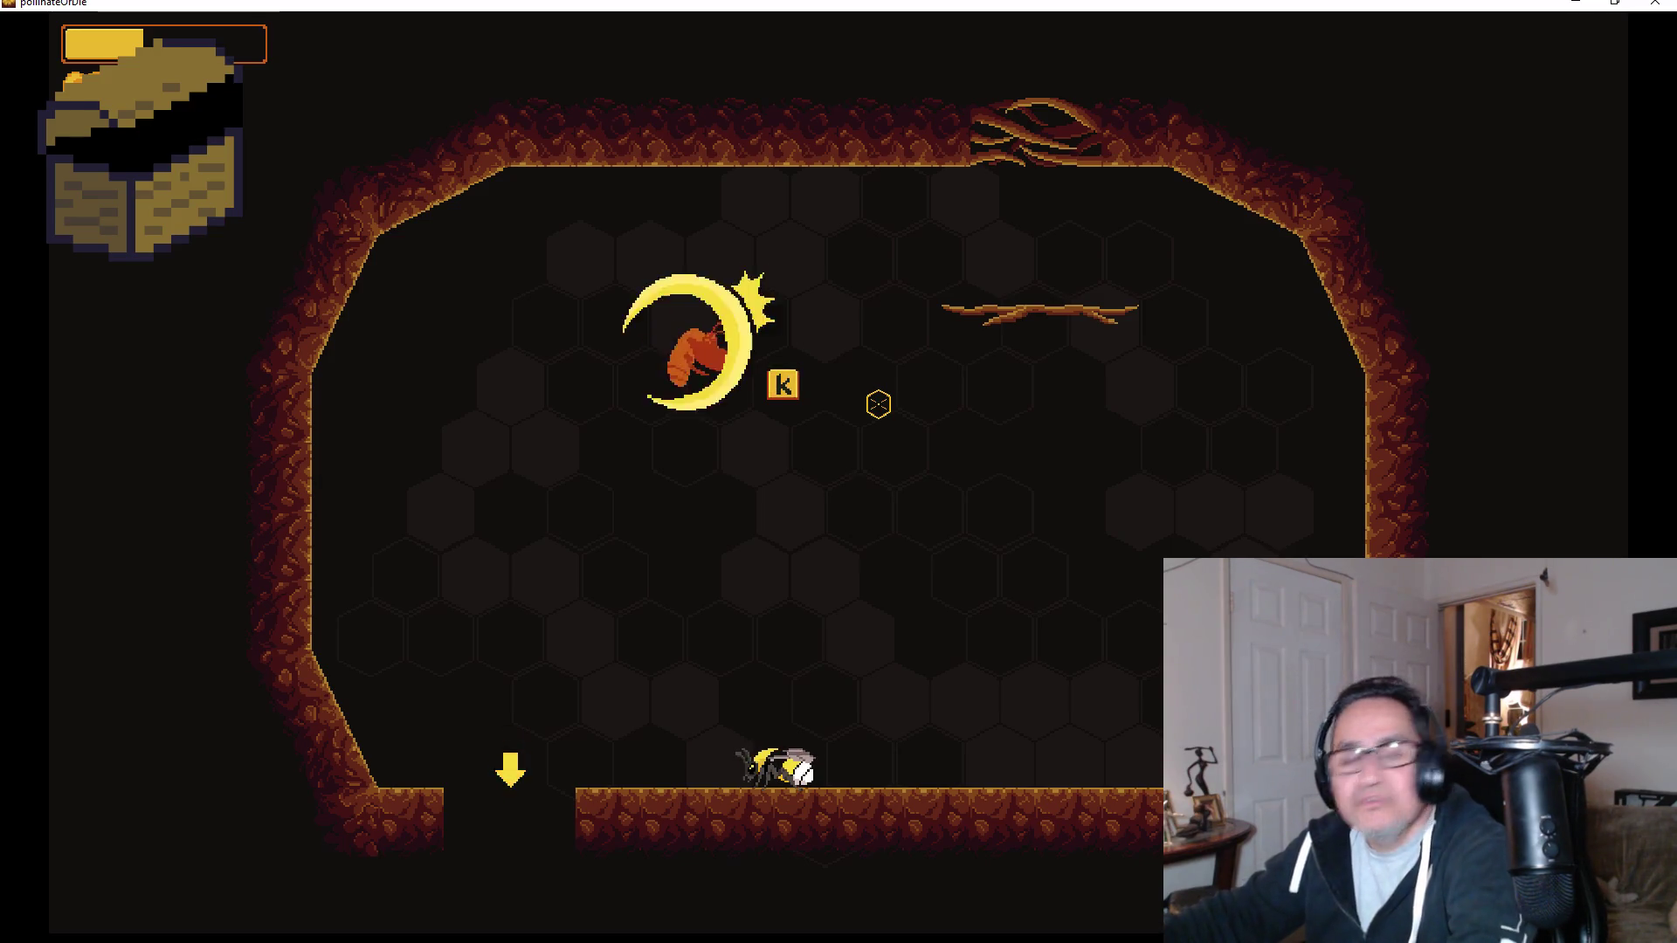
key("a")
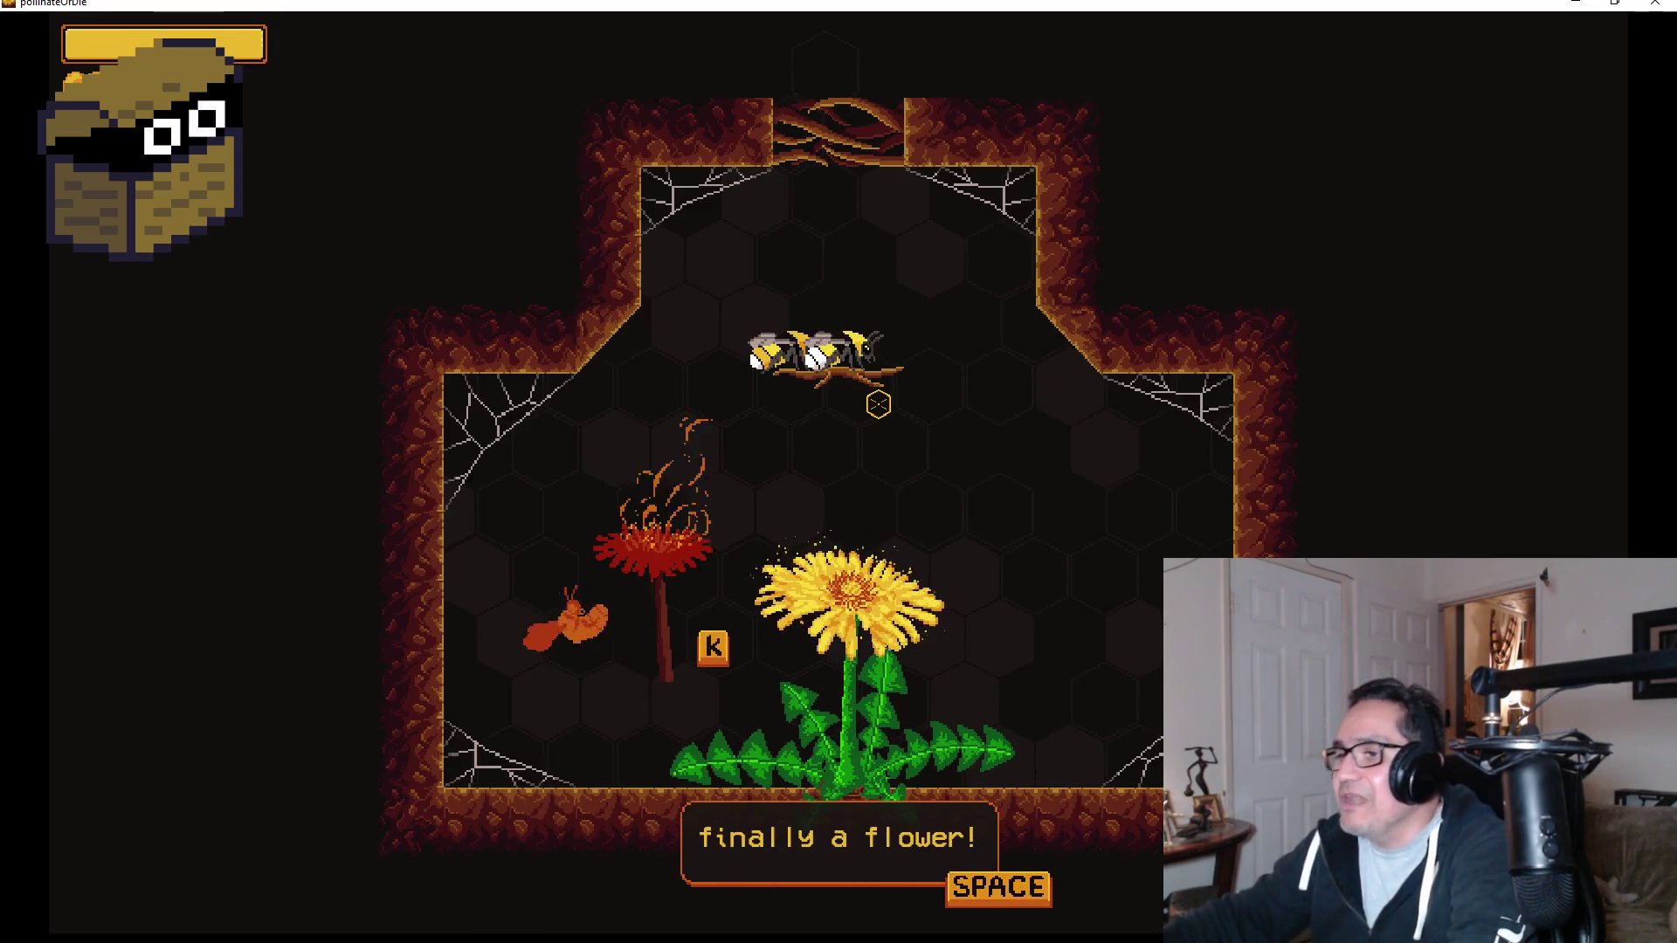
Read the flower's dialogue, carry pollen to the dandelion, and dismiss its 'thank you!'.
key("space")
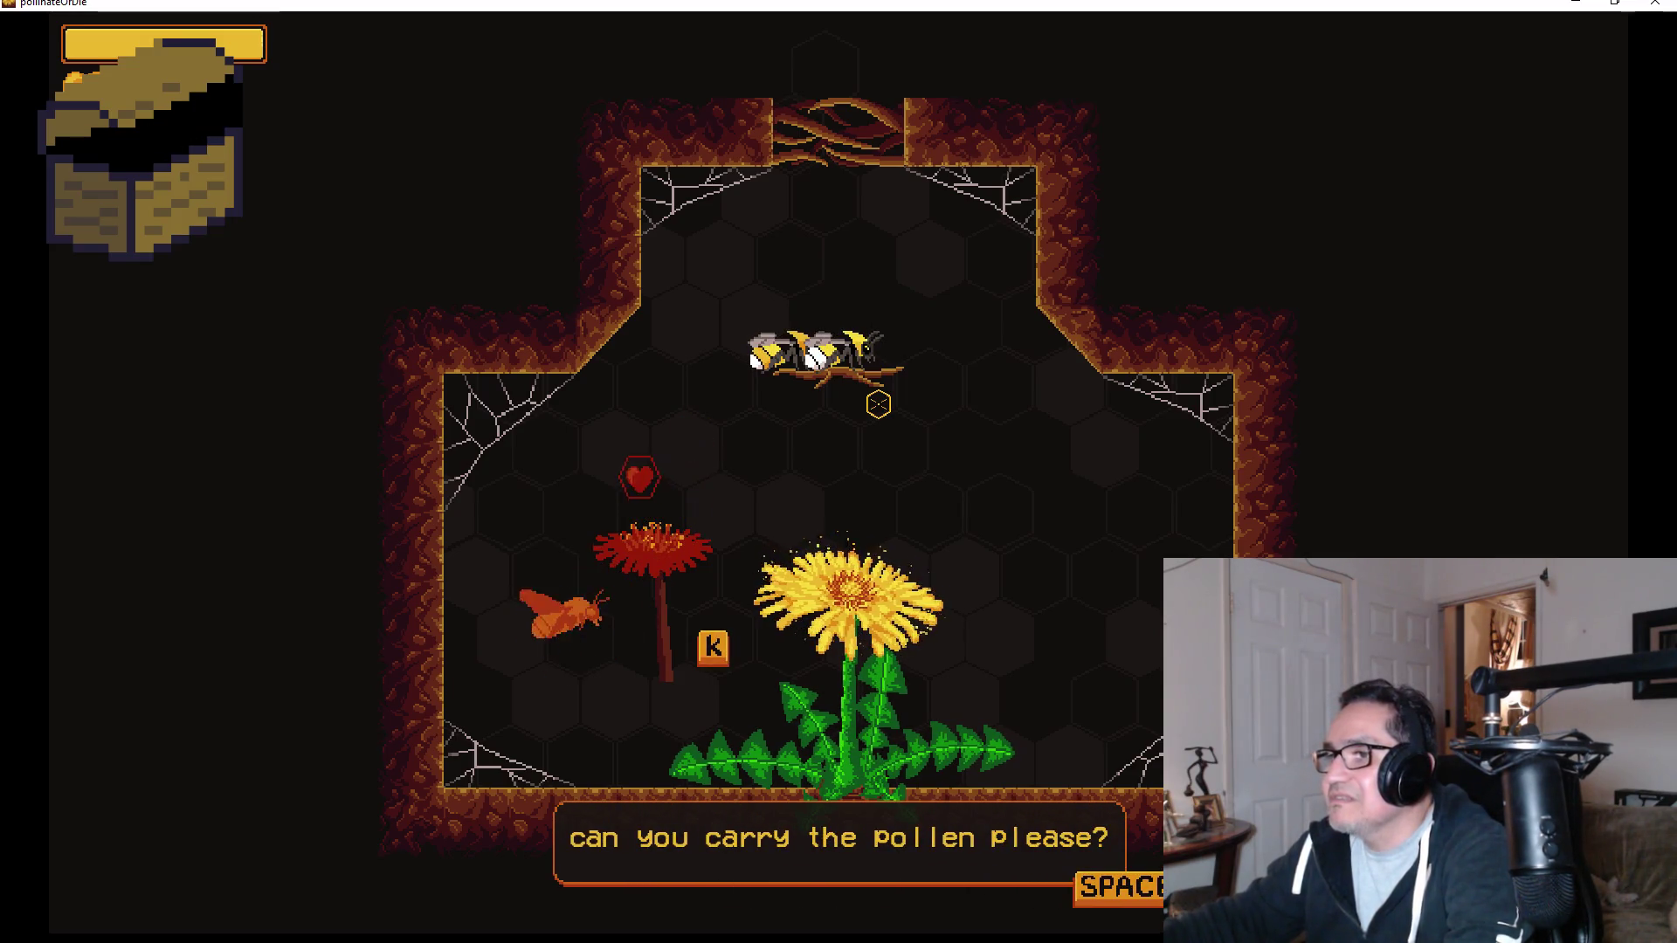
key("space")
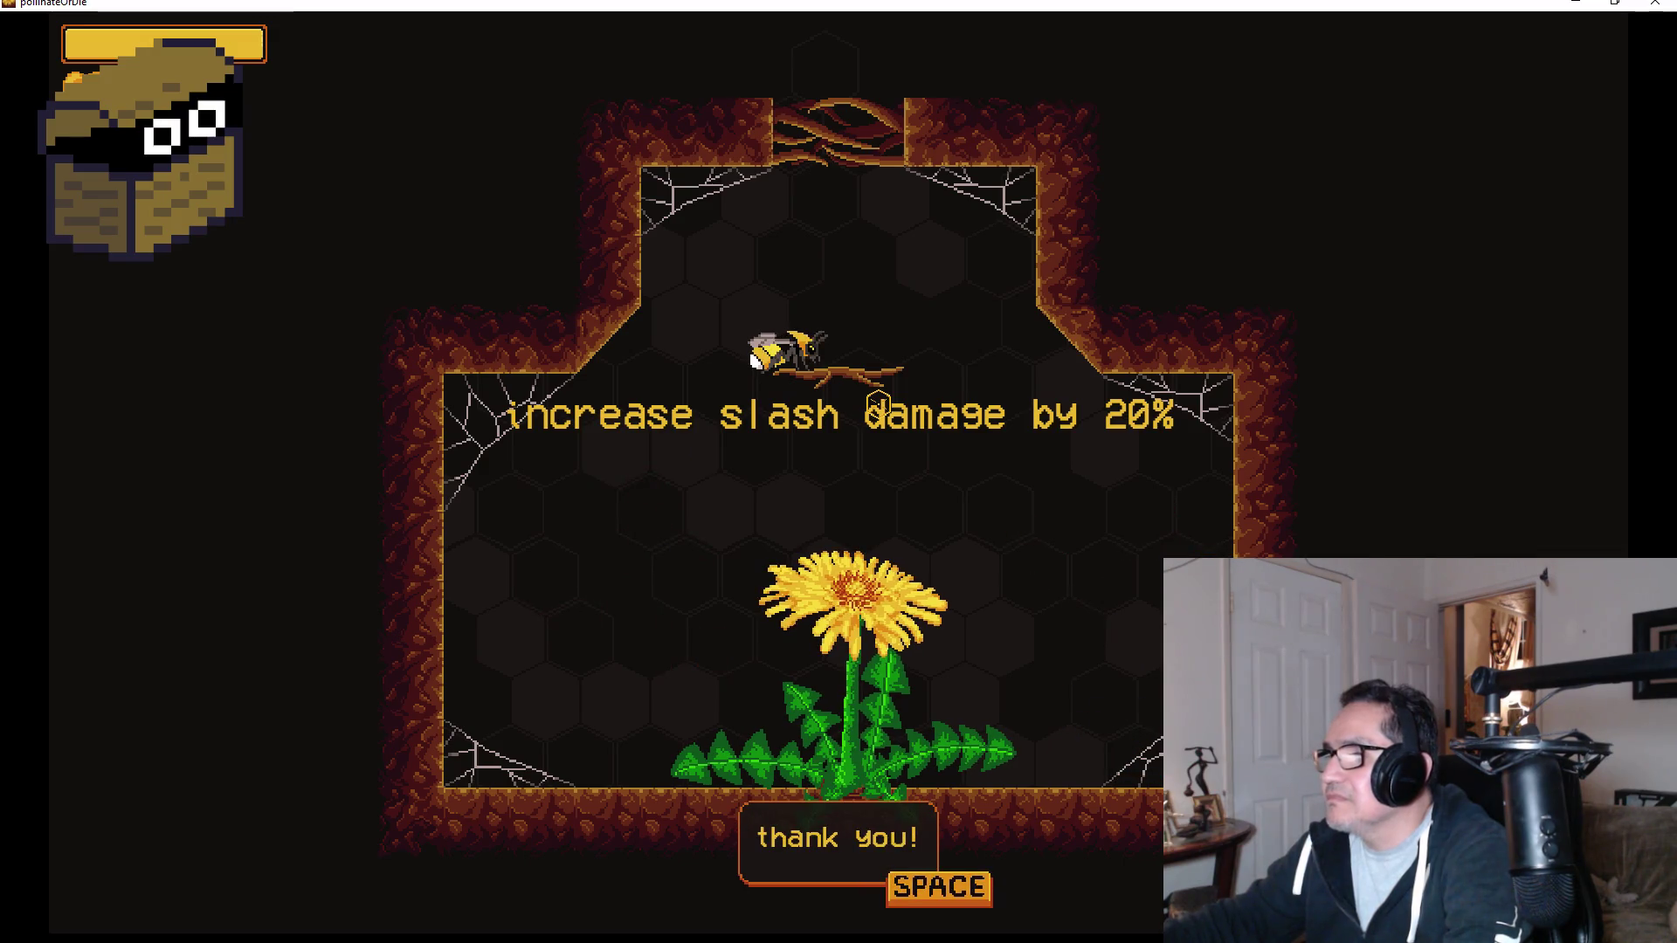
key("space")
Fly back across the room to the hive and open the vendor bee's upgrade tree.
key("s")
key("d")
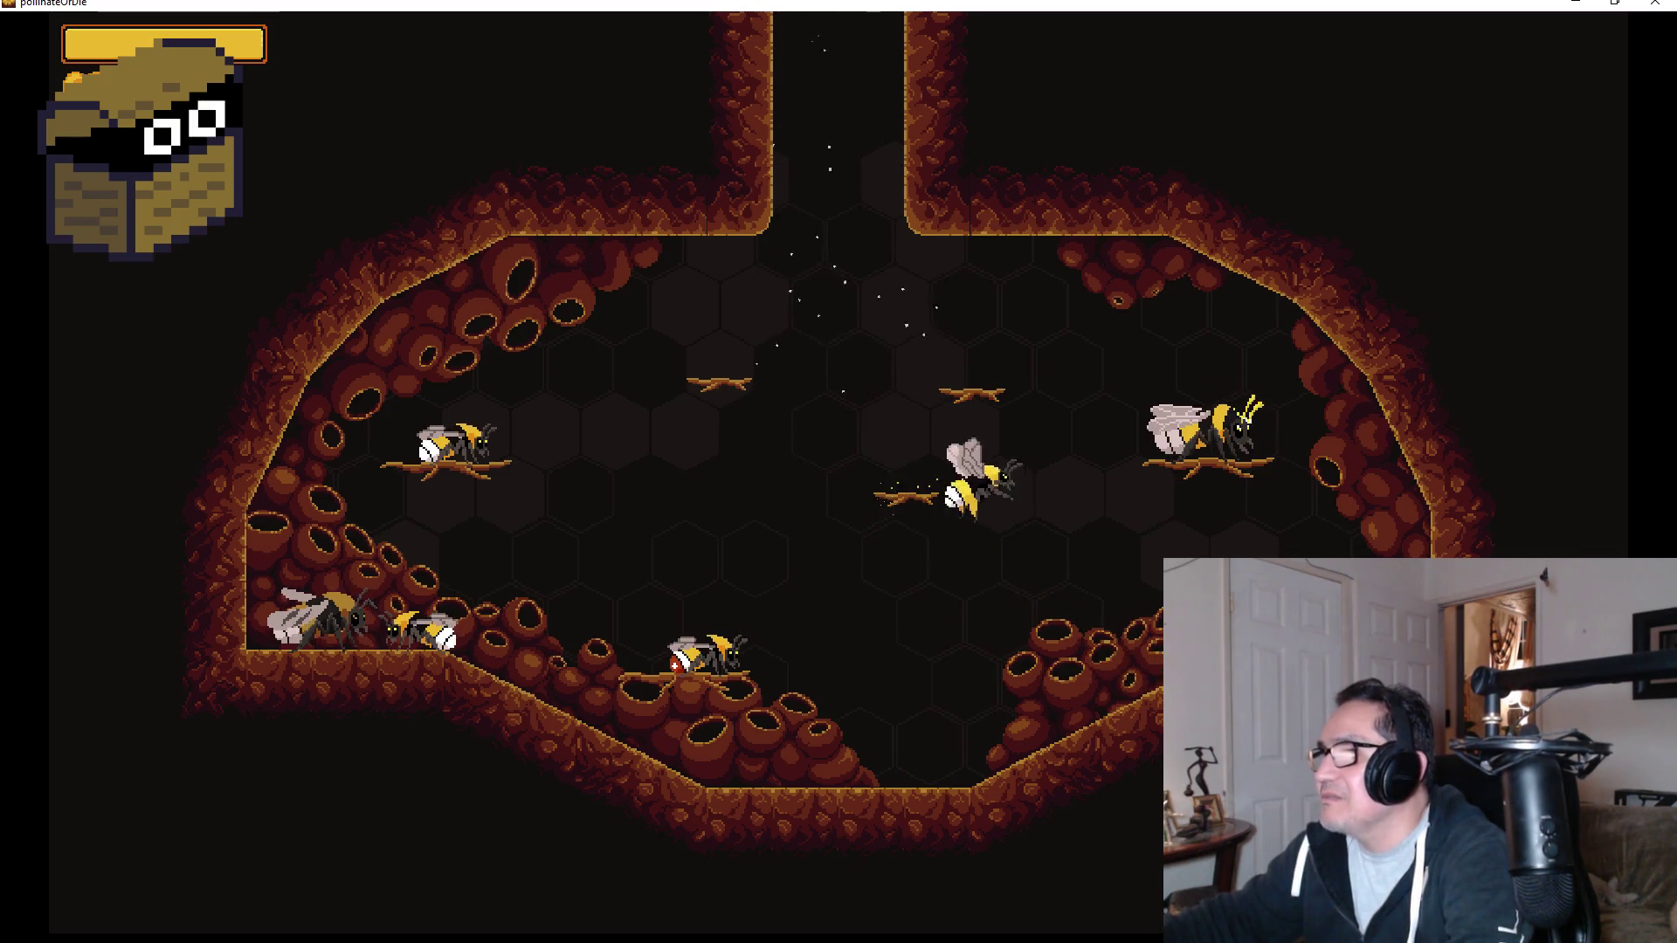
key("e")
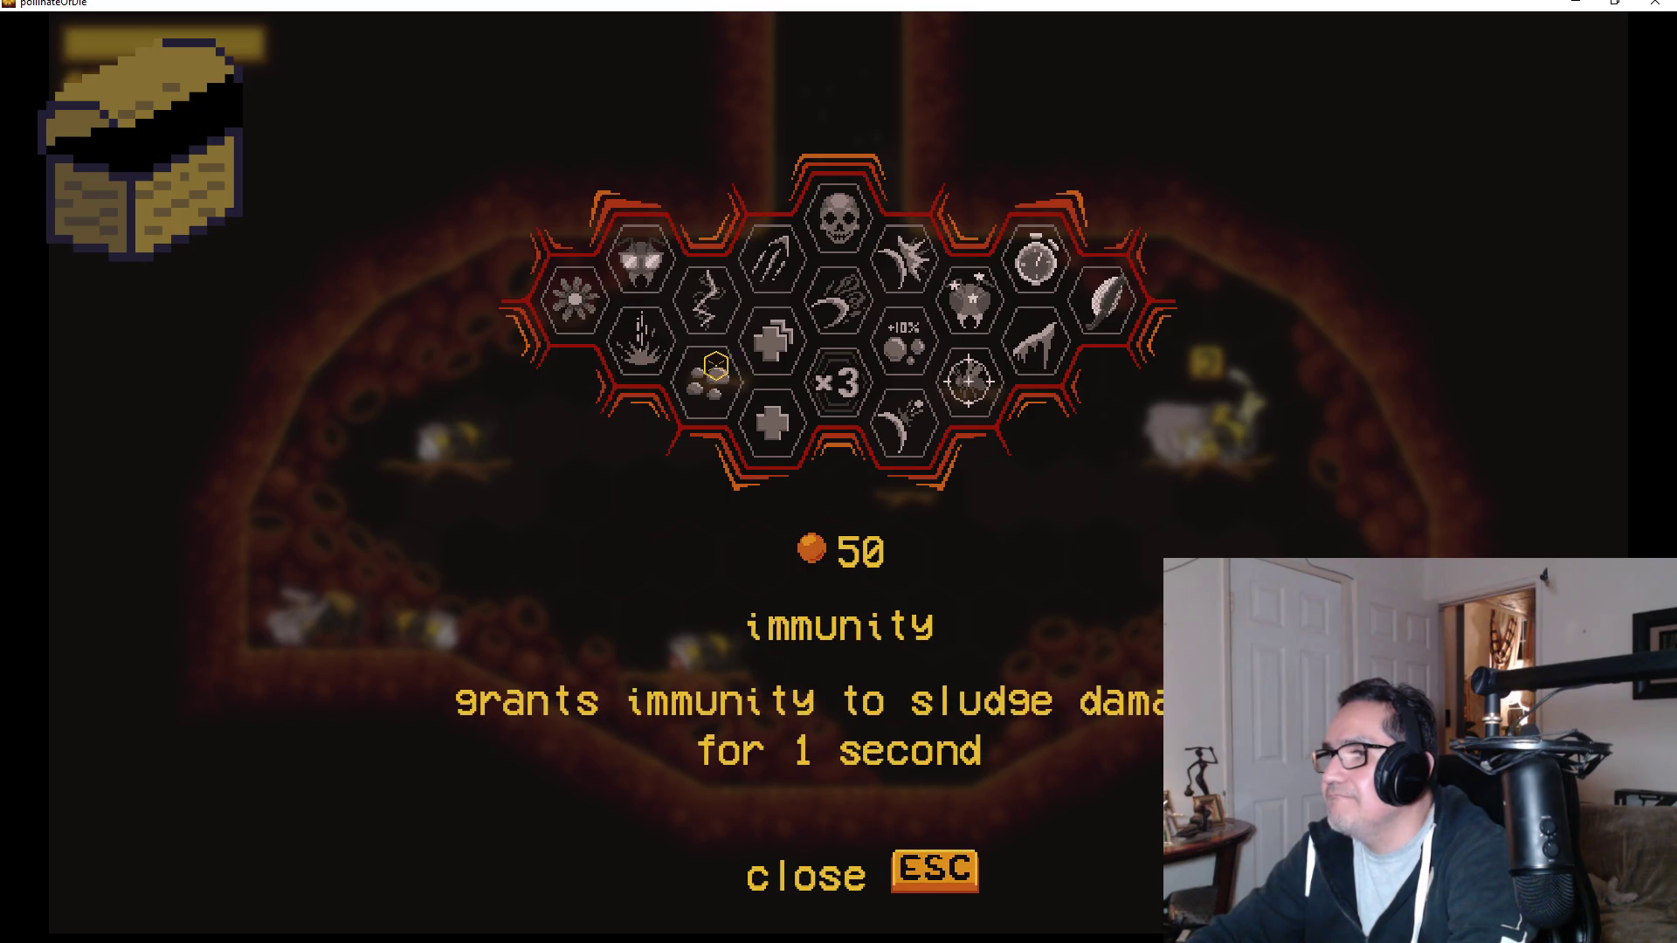
Buy the immunity upgrade, fly up out of the hive for a run, and choose rebirth after dying.
left_click(726, 367)
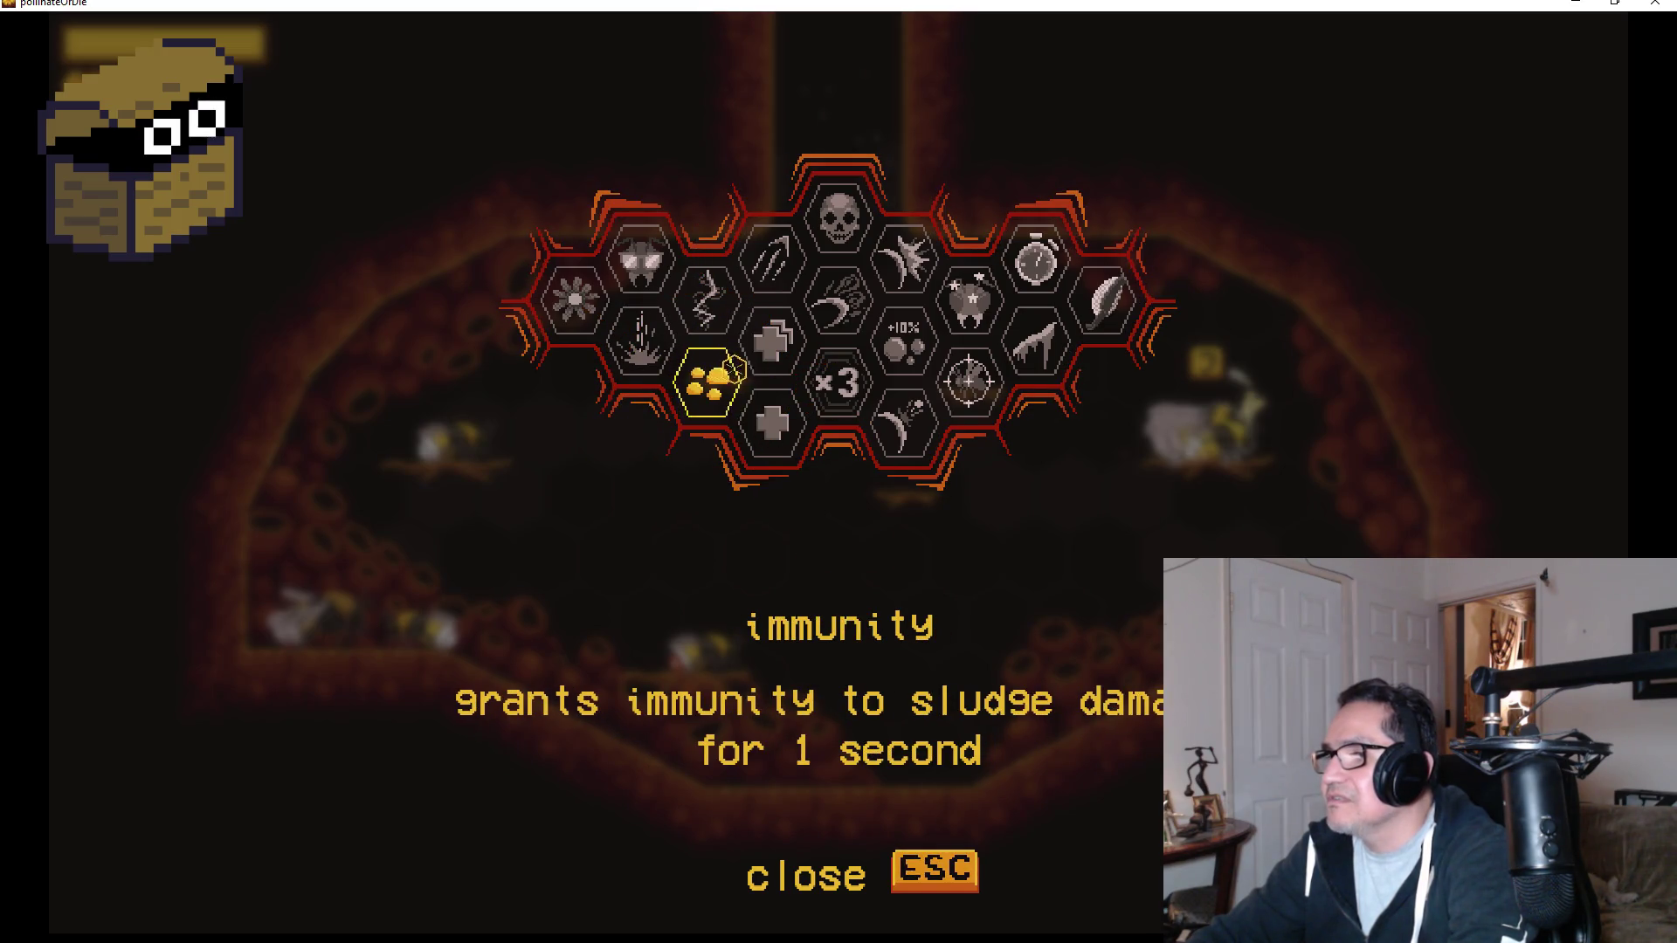
key("Escape")
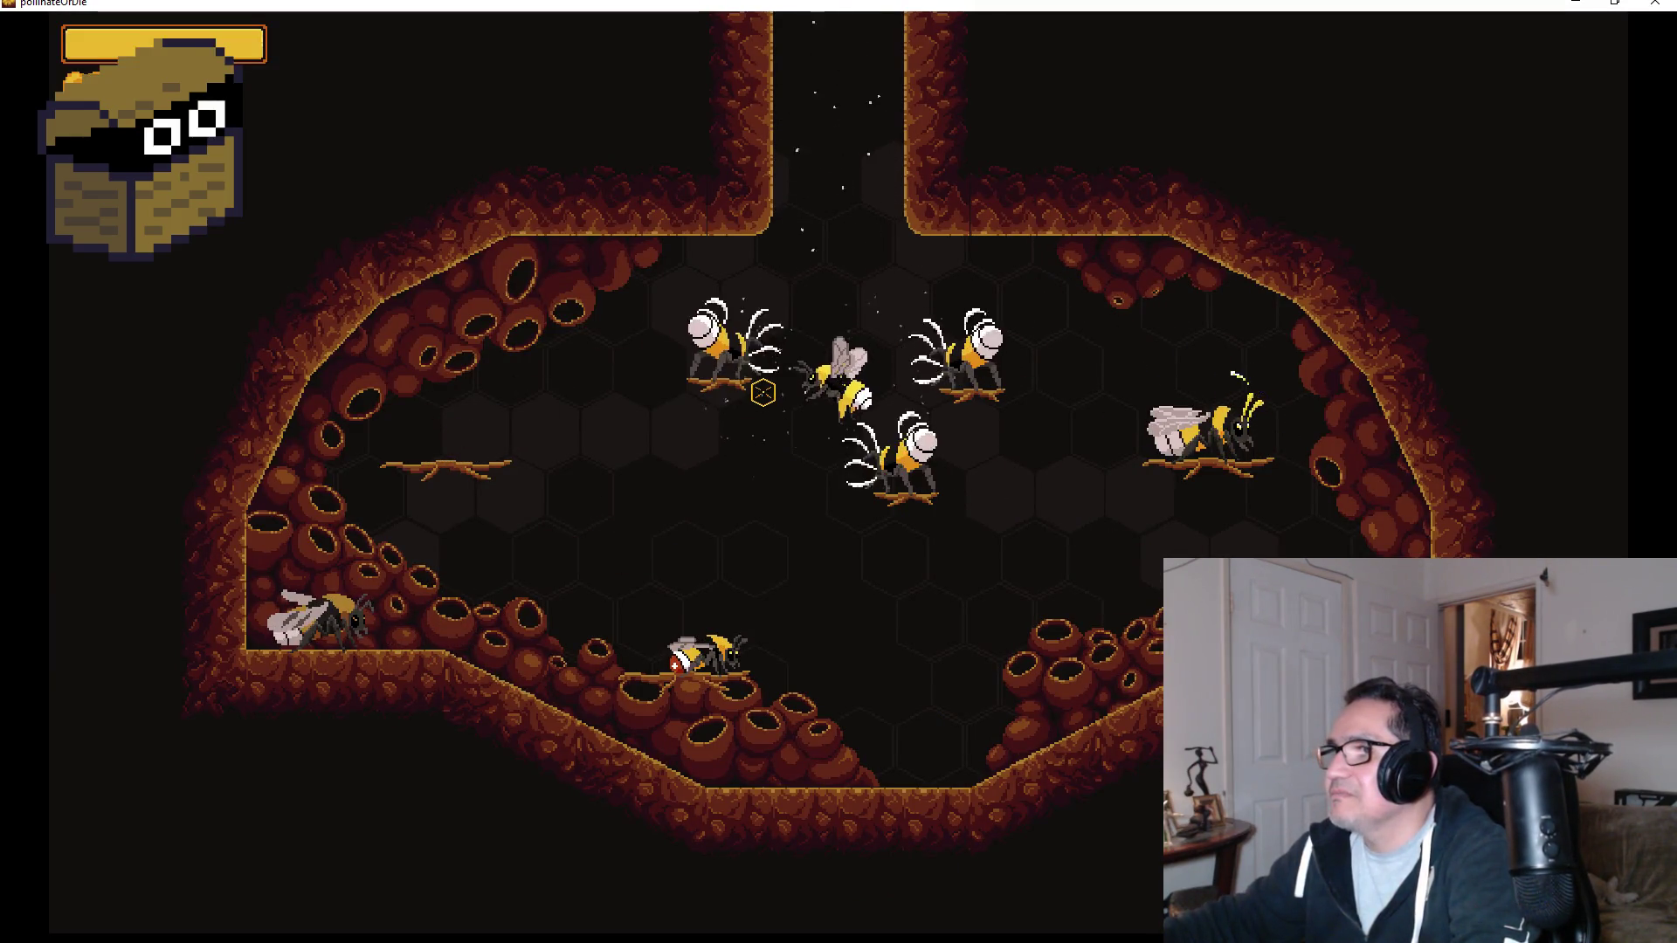
key("w")
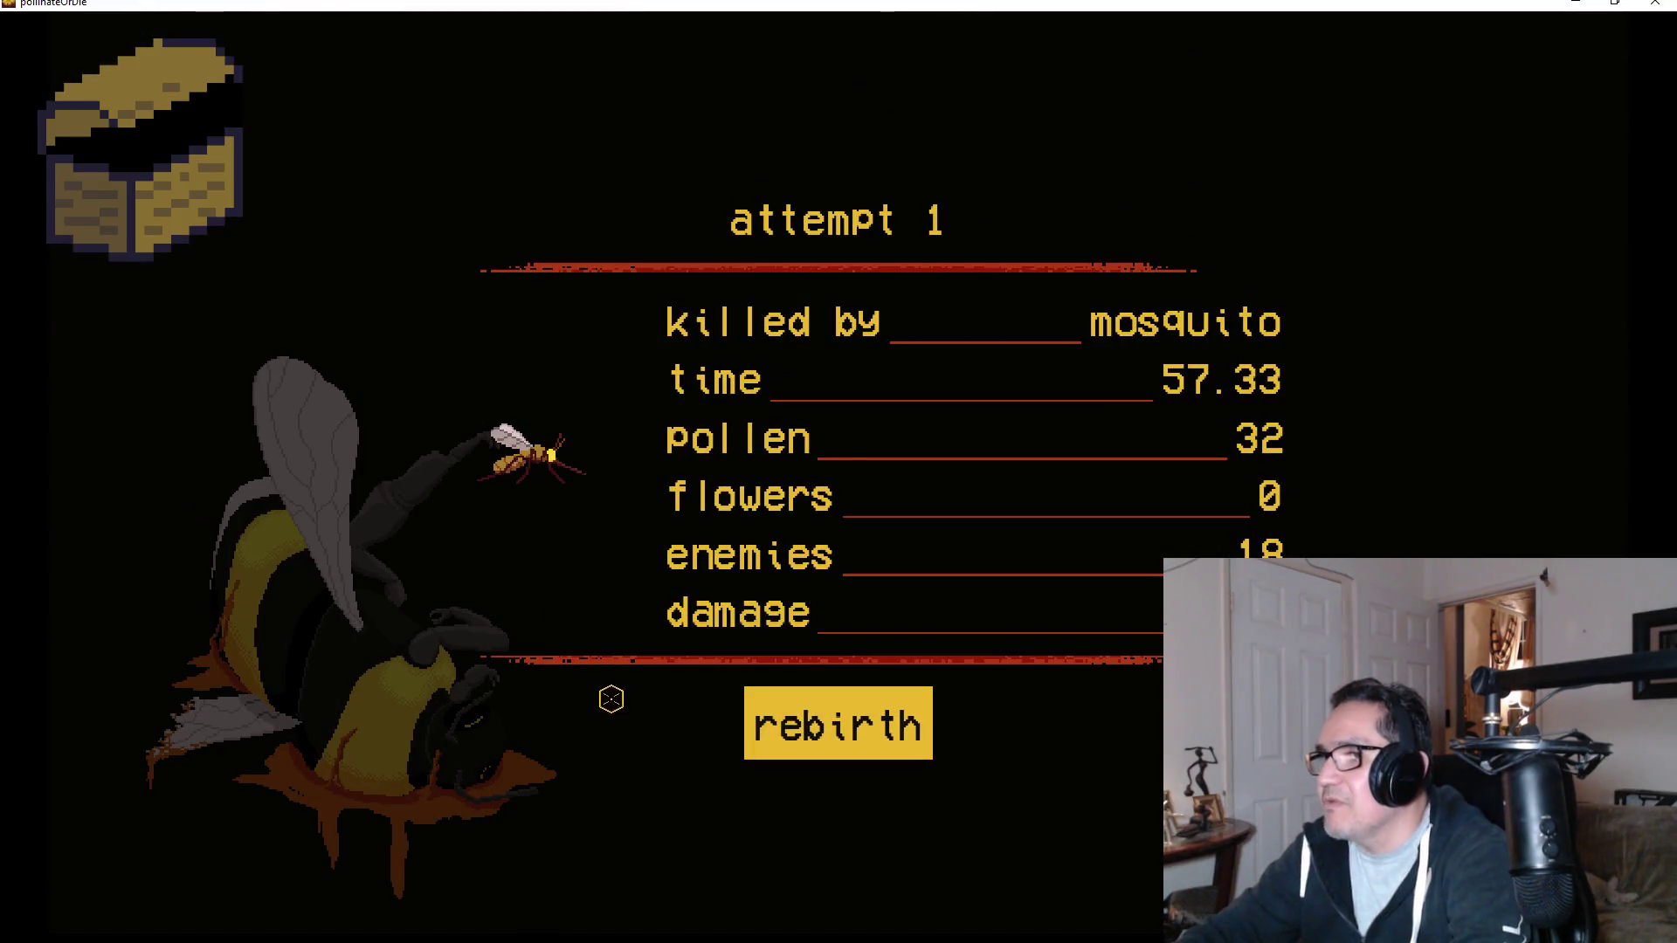
left_click(747, 718)
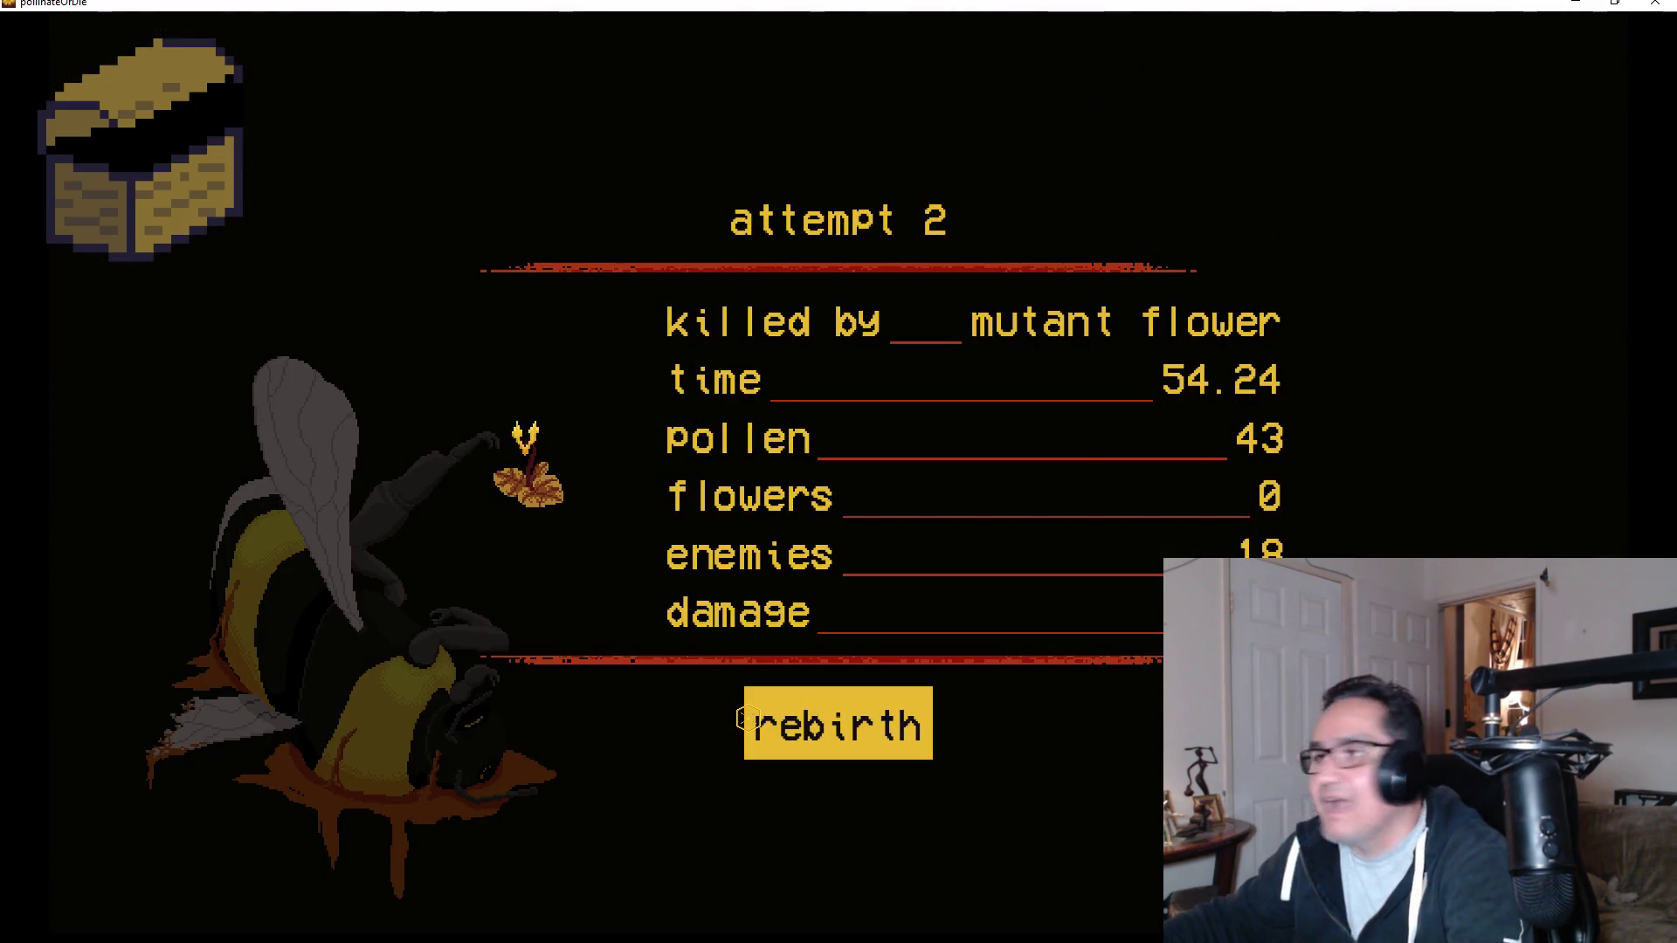
Choose rebirth on the attempt 2 death screen to return to the hive.
left_click(859, 693)
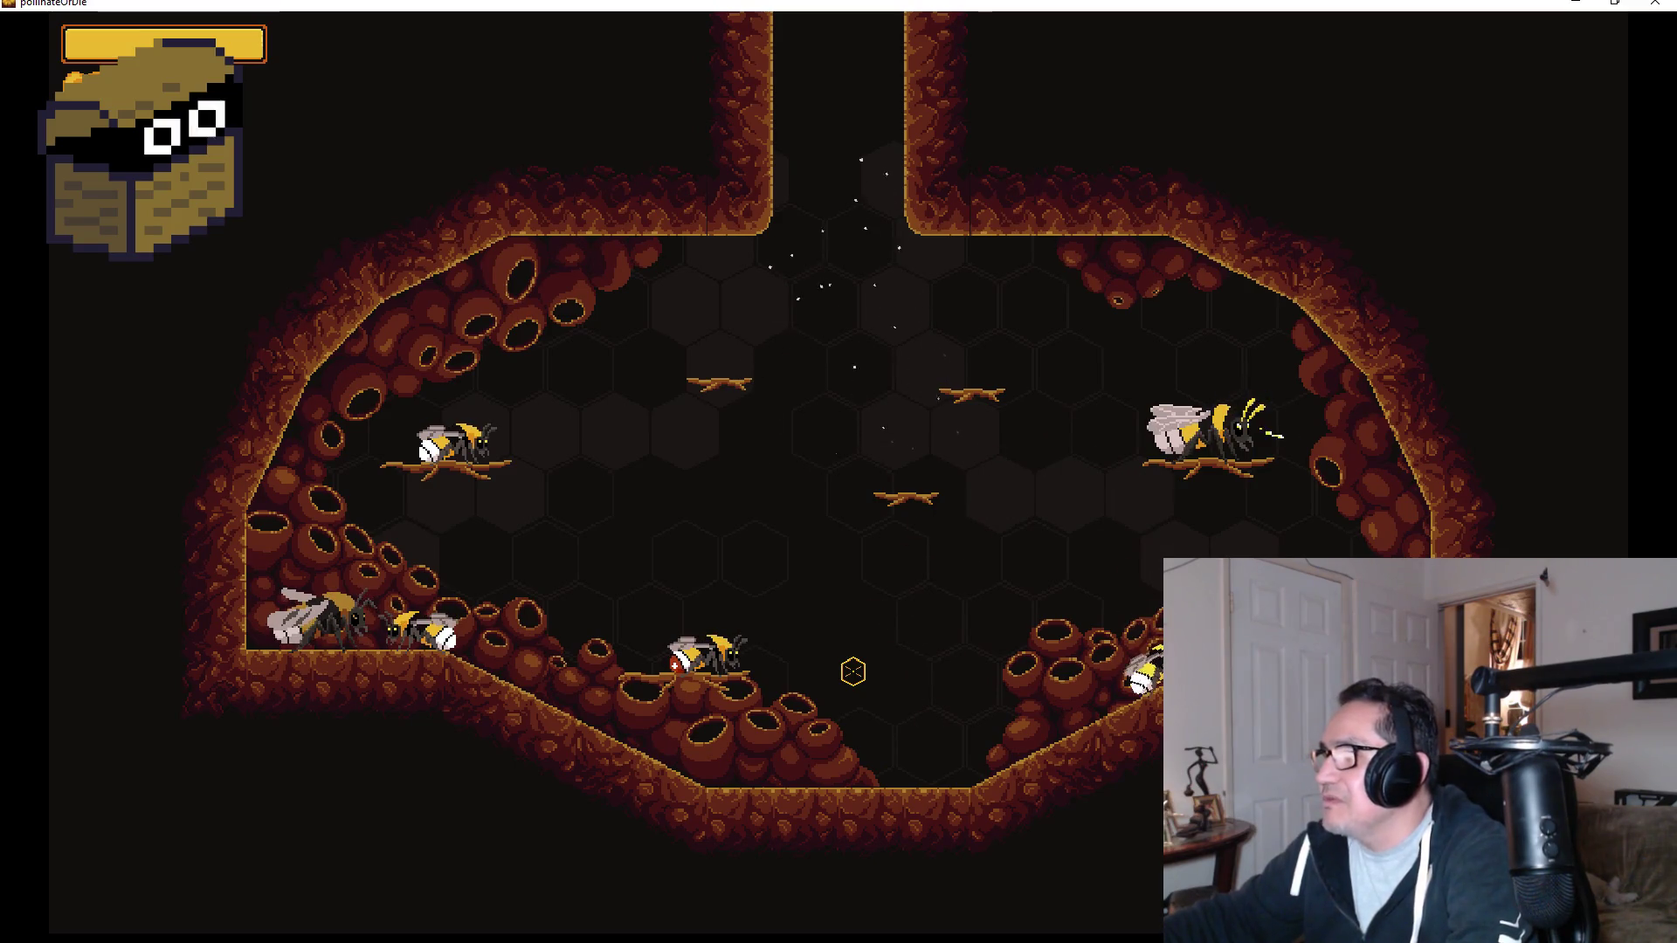
At the queen, buy the upgrade beside immunity plus the combobar upgrade, then leave the shop.
key("e")
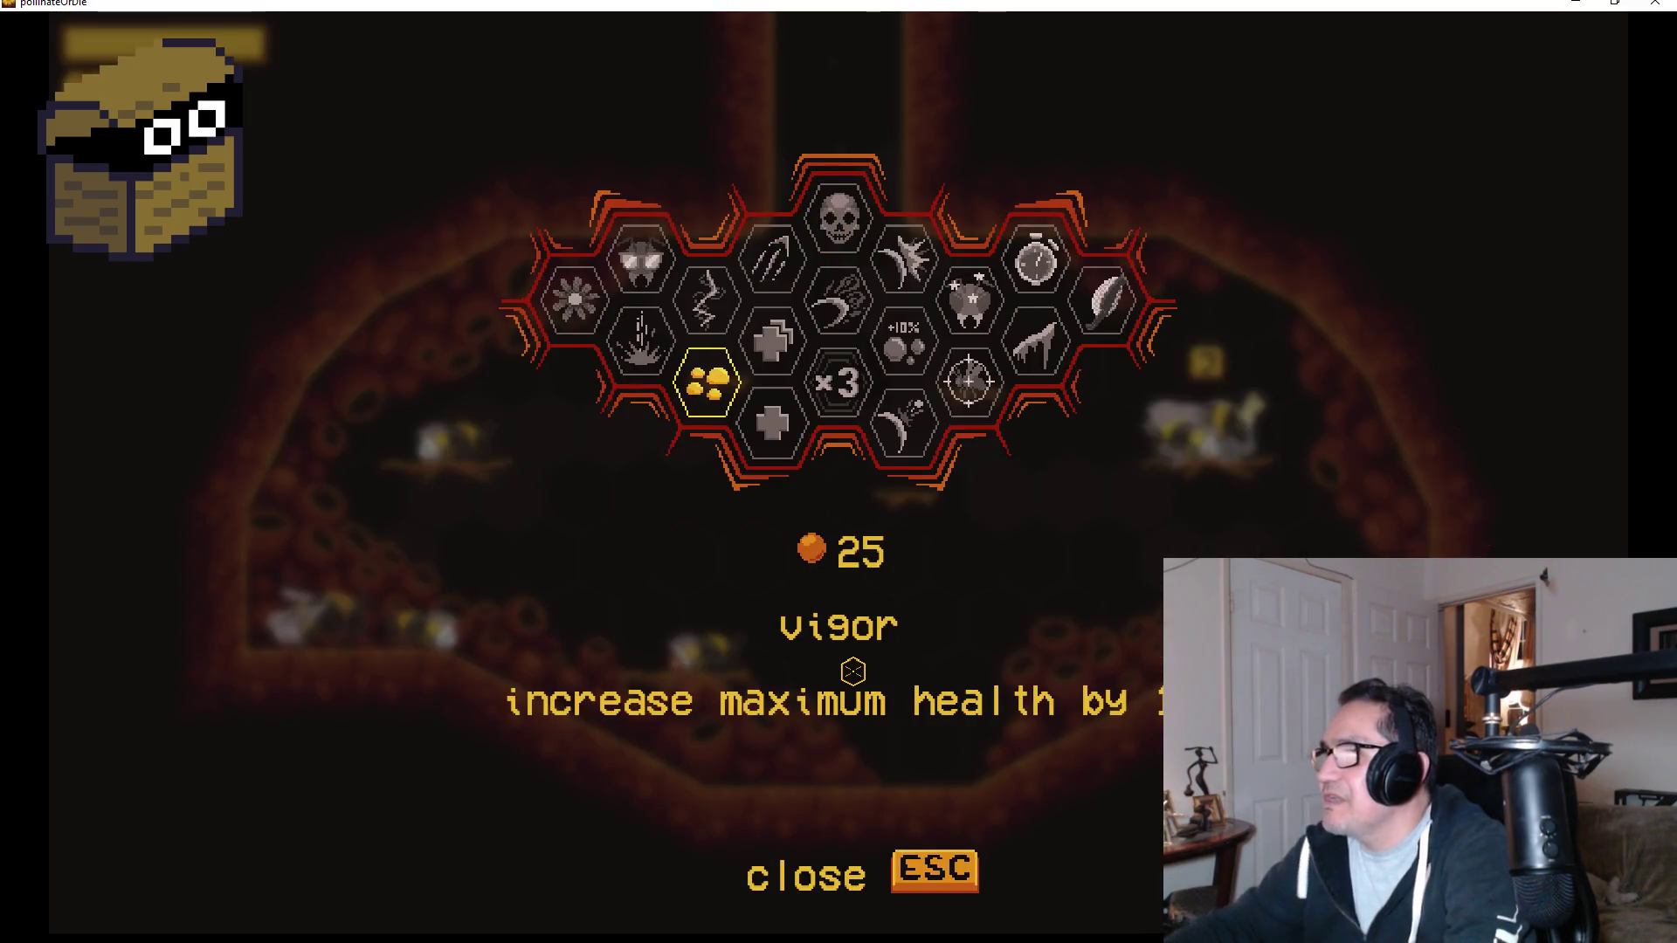
left_click(792, 425)
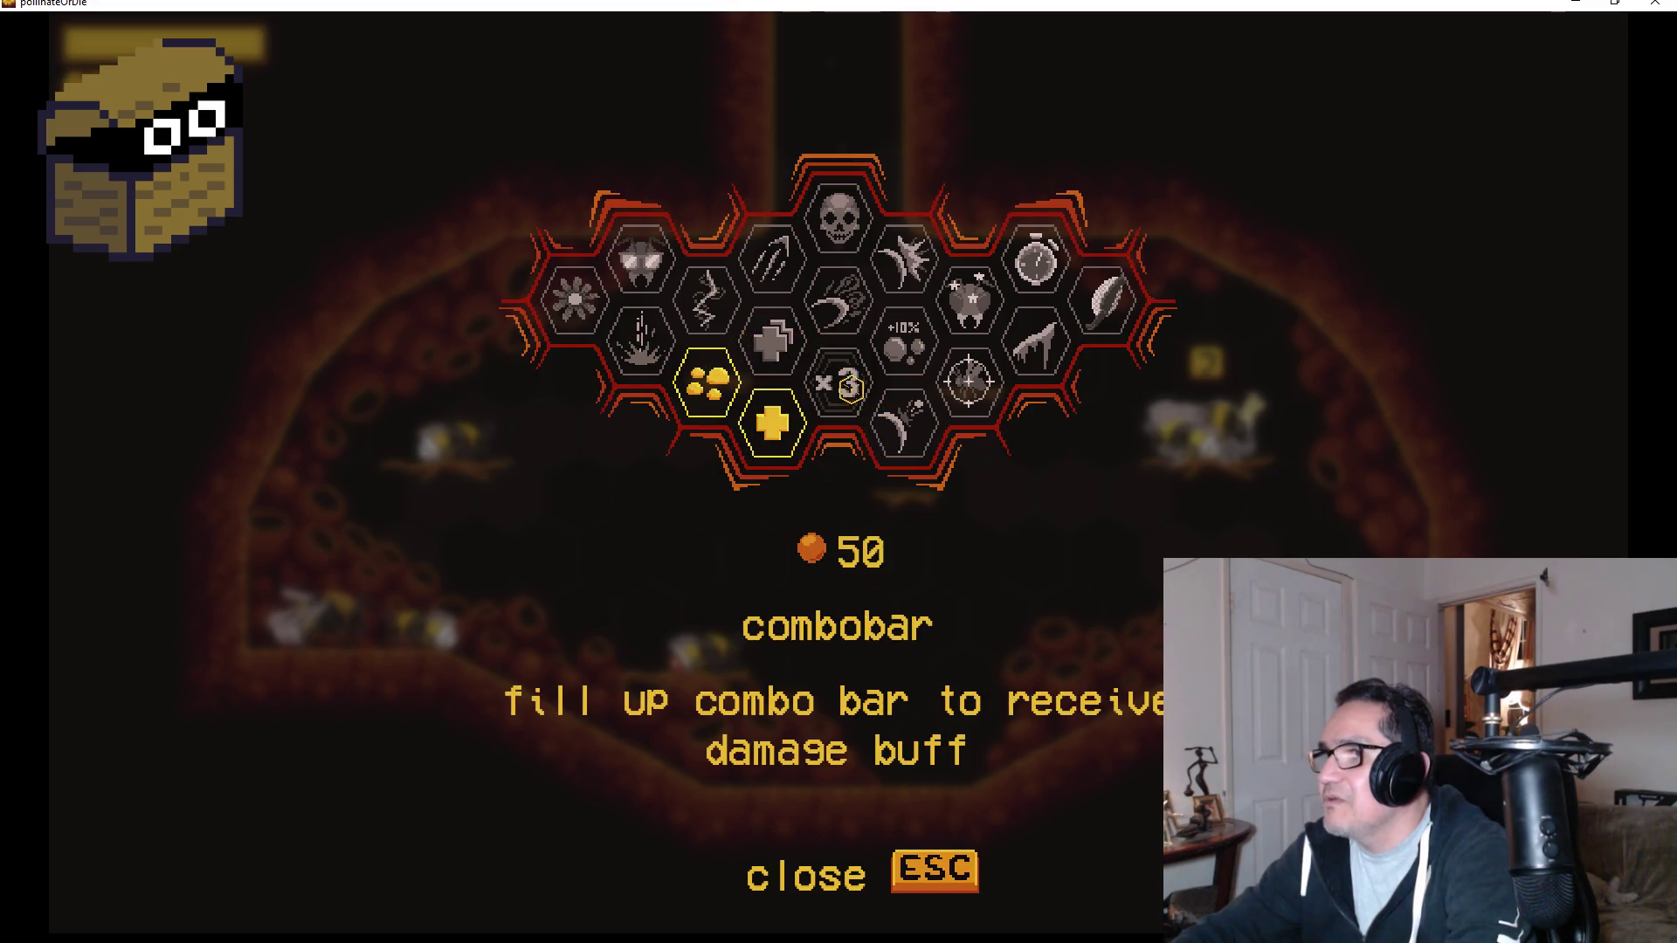
left_click(849, 385)
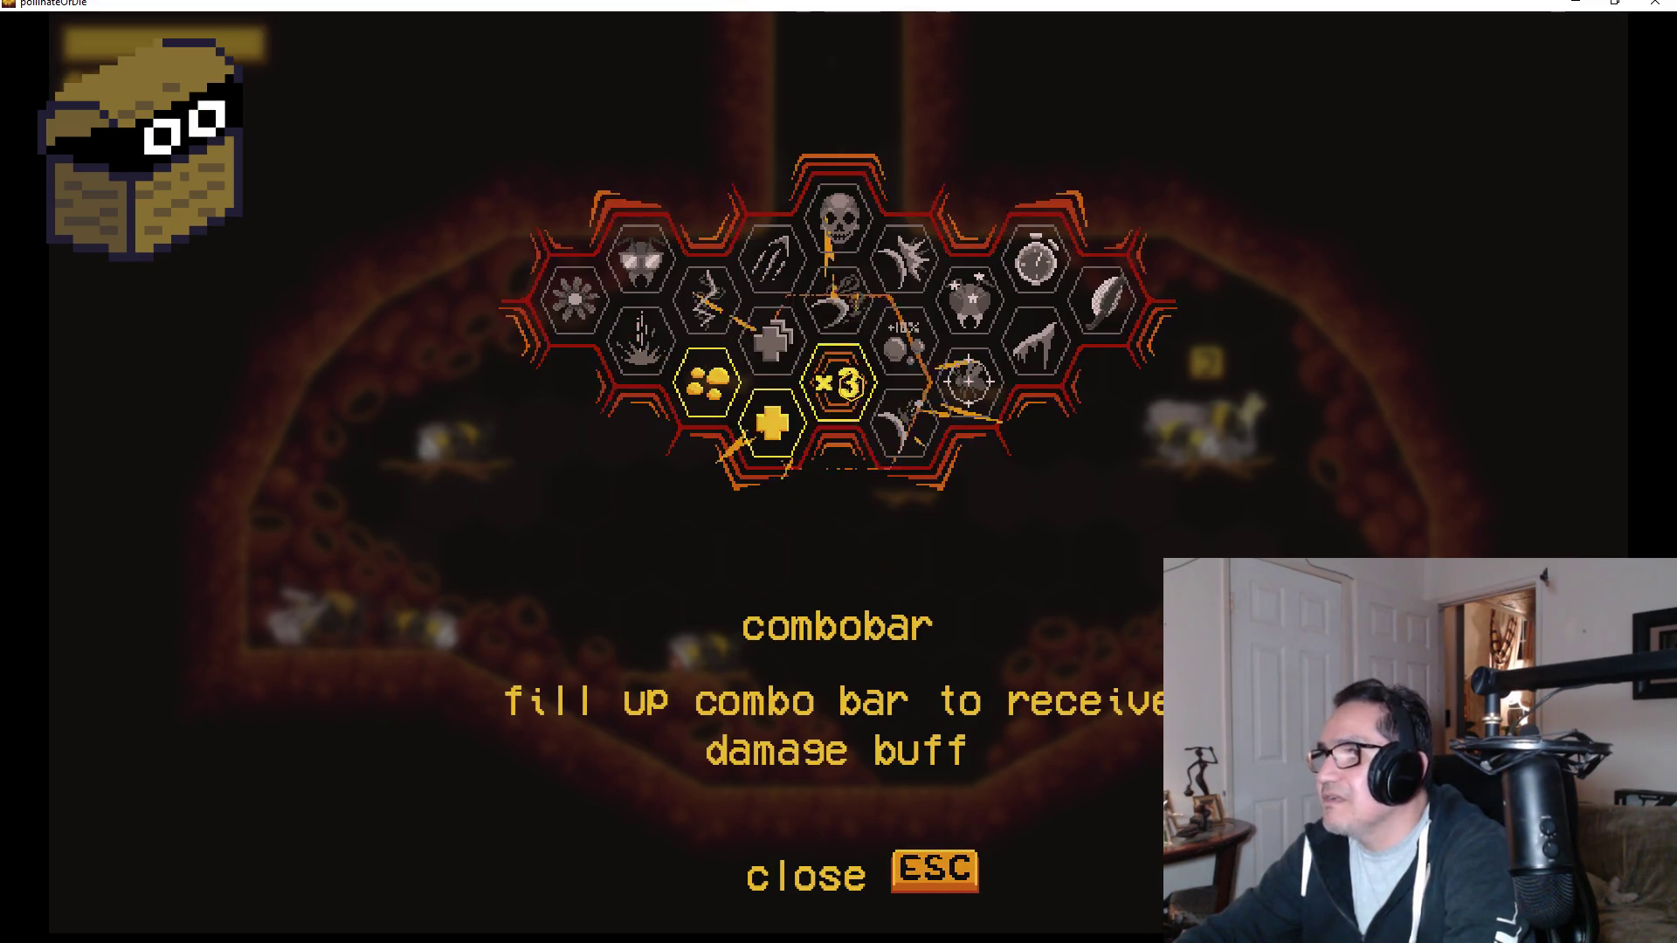
key("Escape")
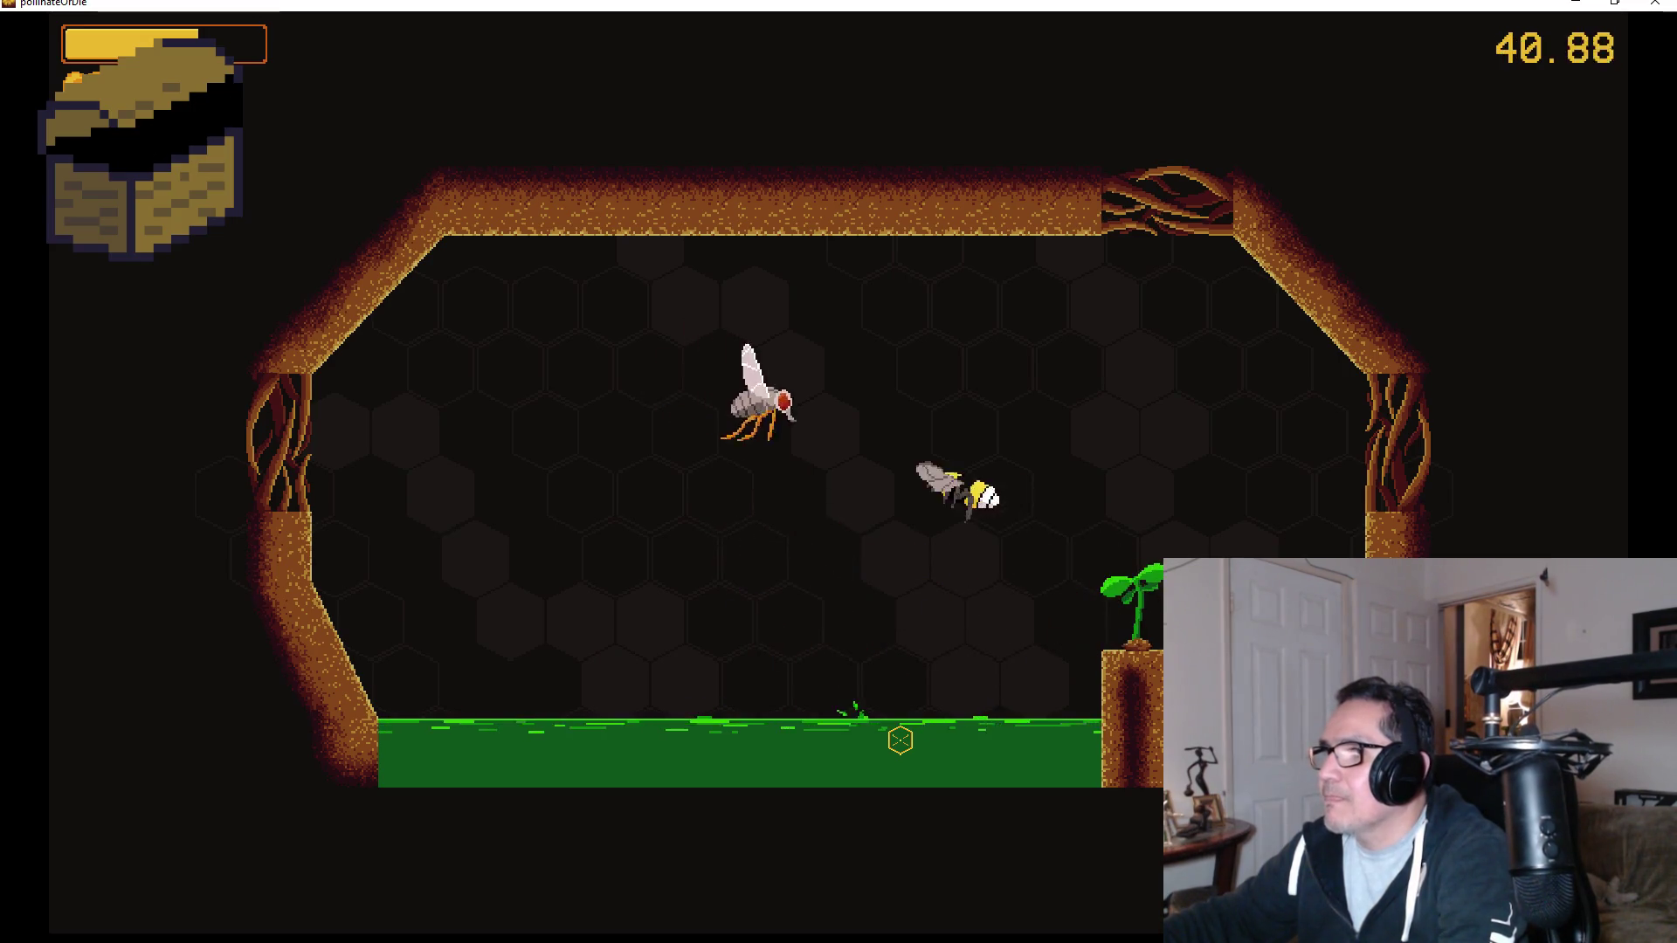
Slash mosquitoes and bugs around the sludge room until the third run ends, then choose rebirth.
left_click(900, 740)
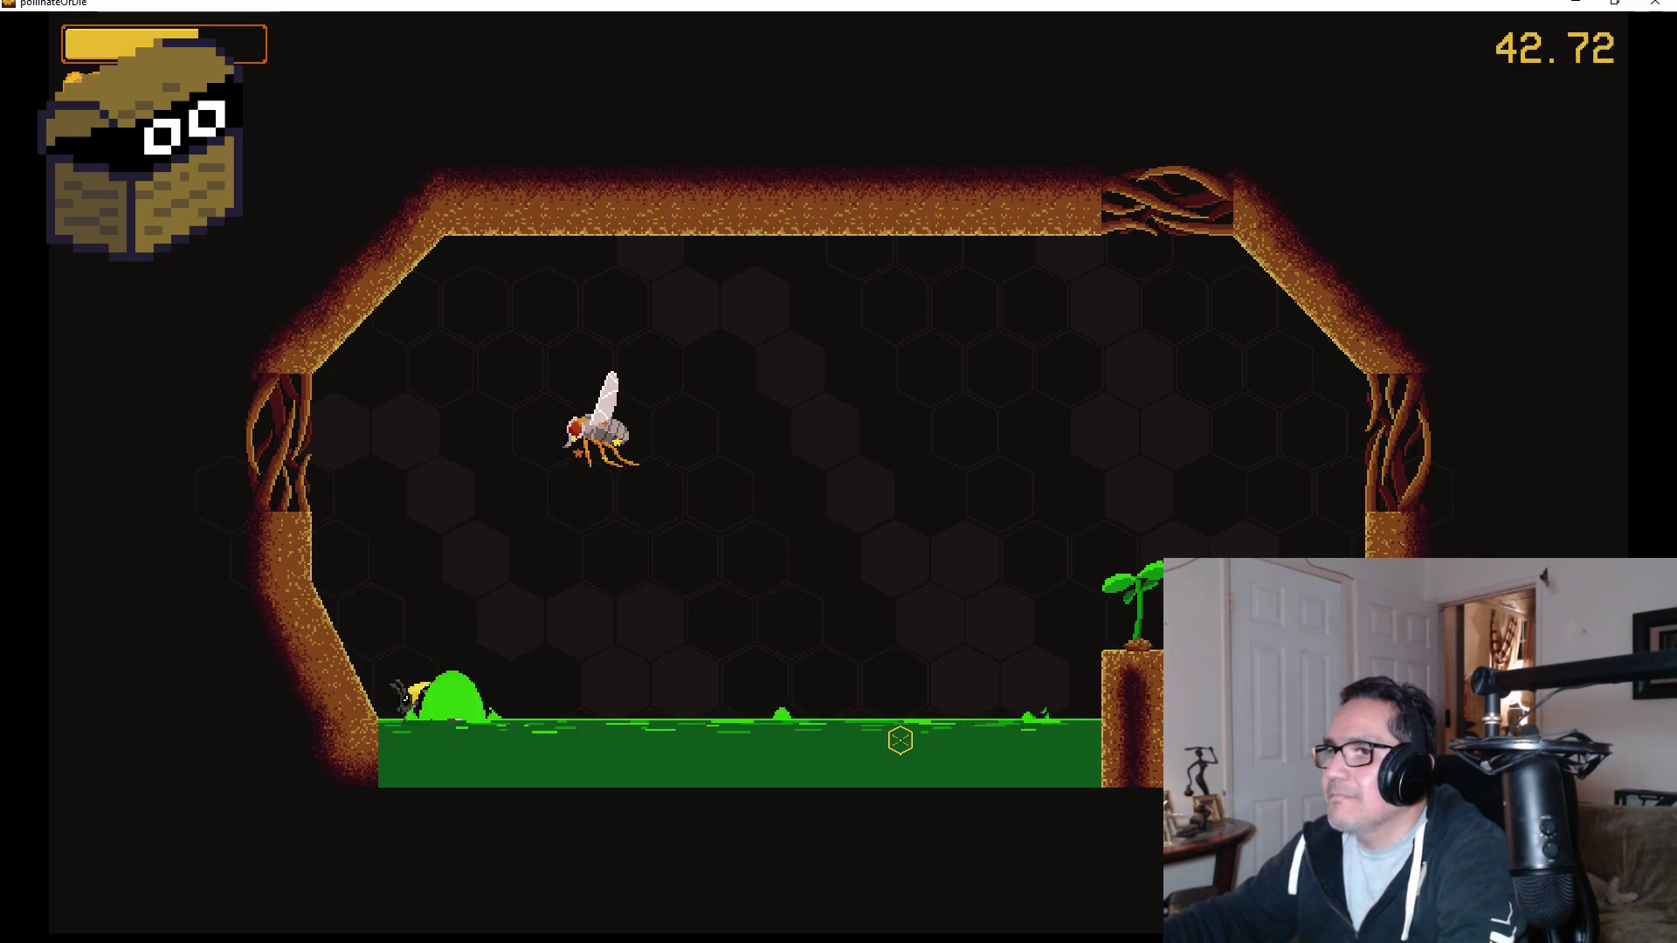
left_click(901, 739)
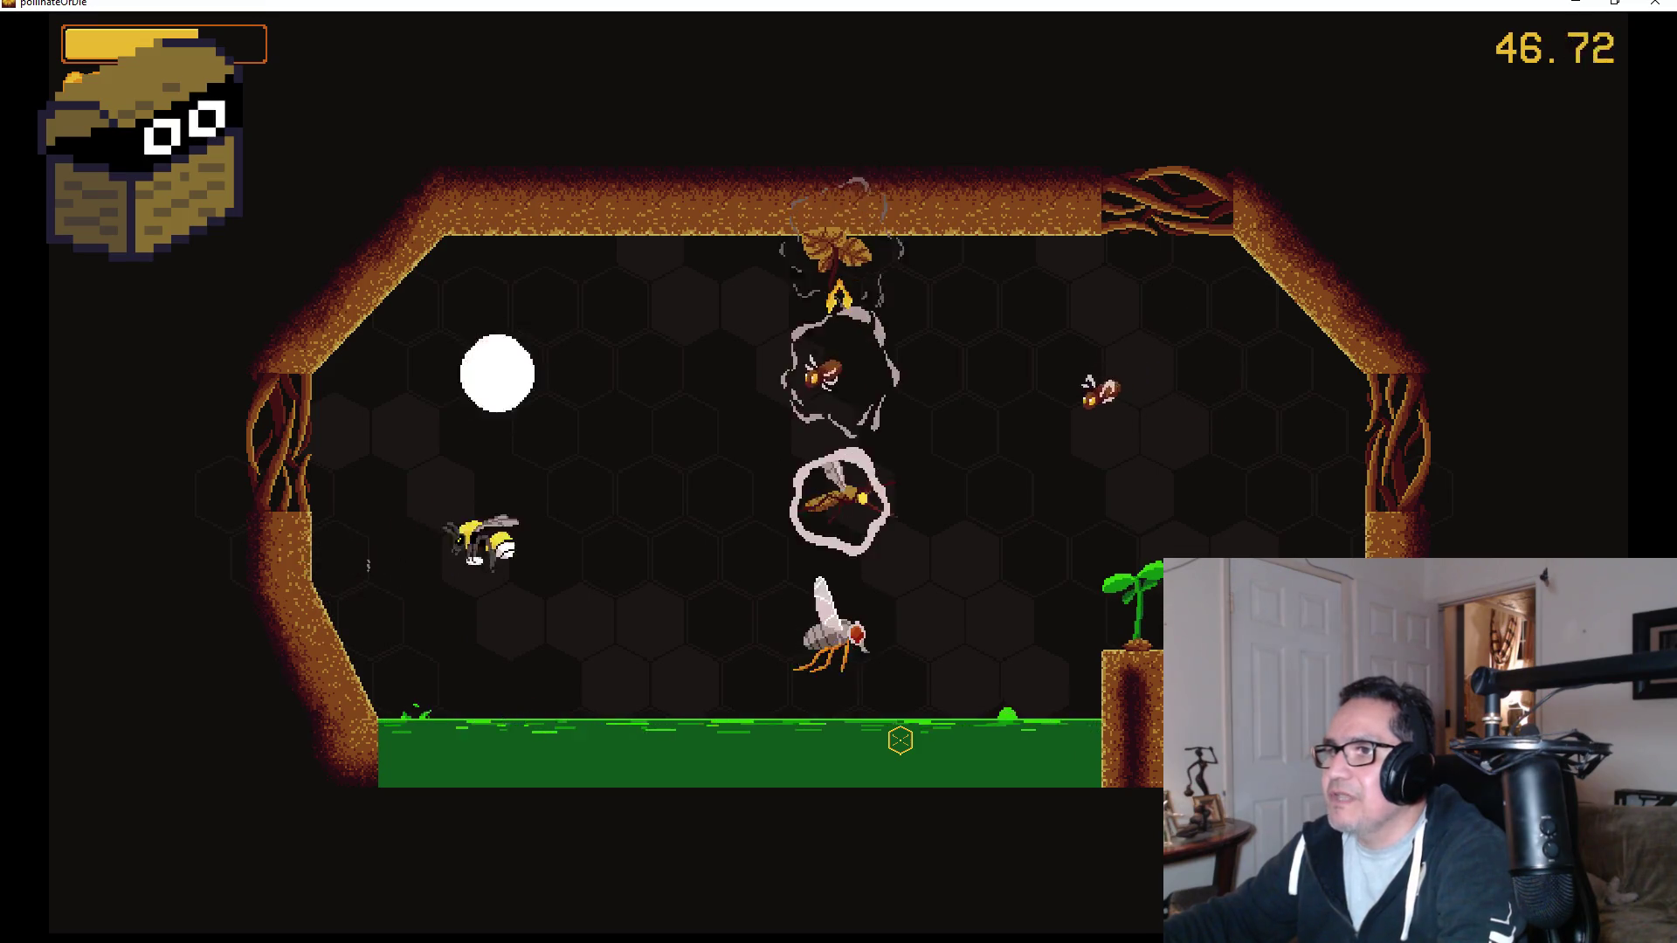
left_click(901, 740)
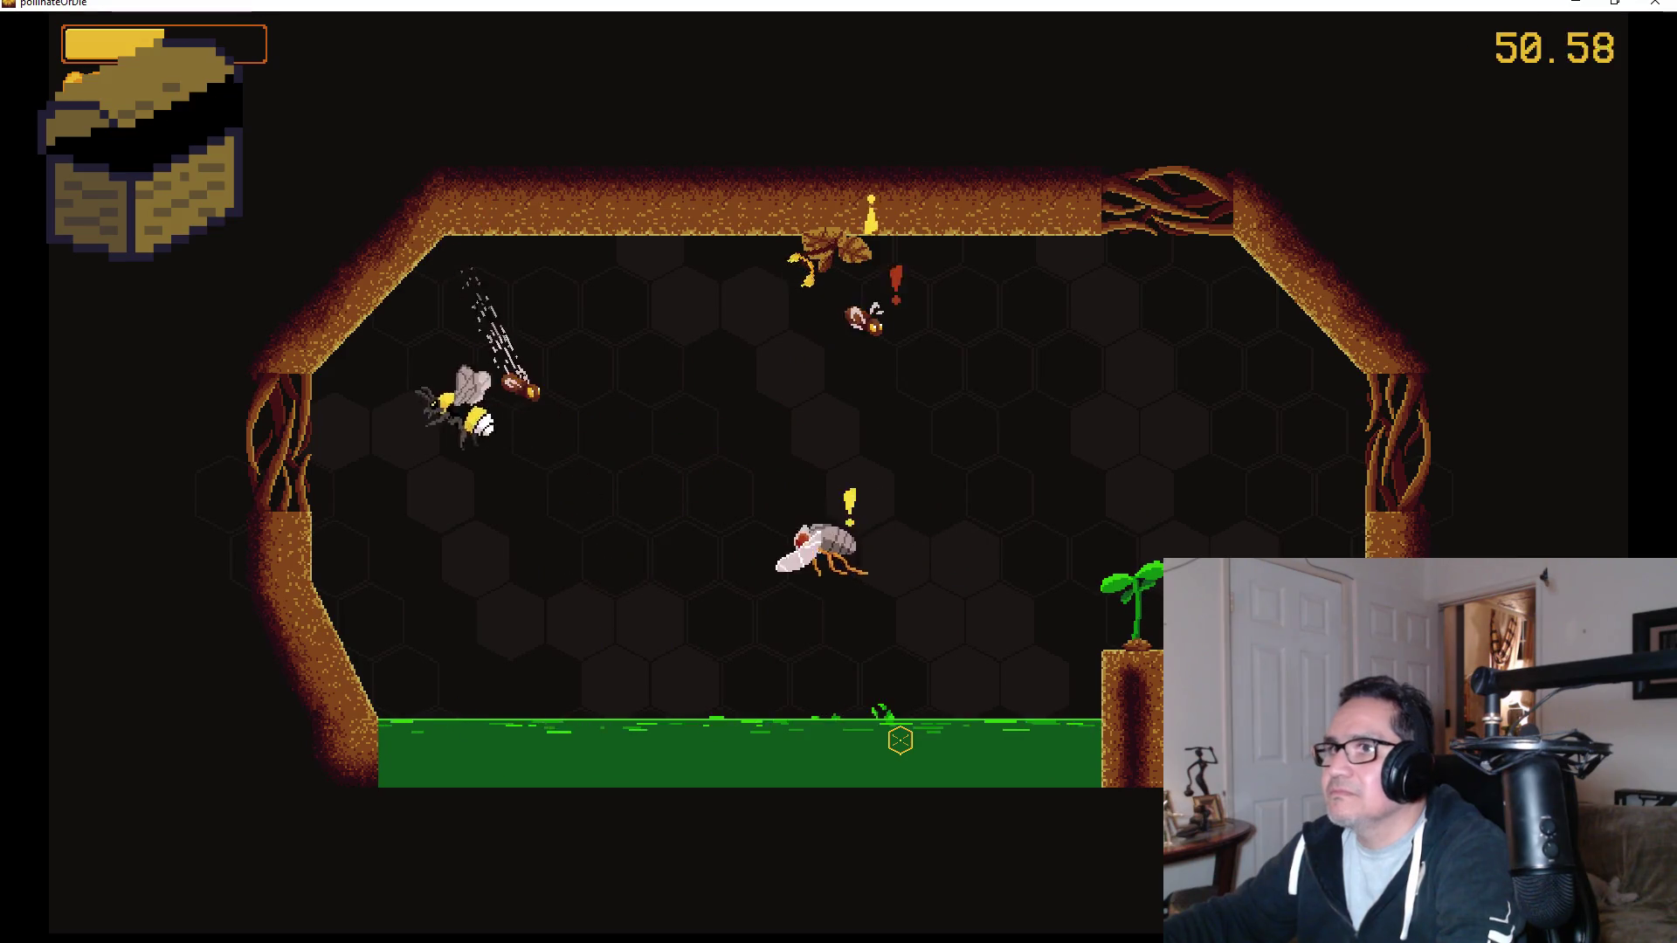
left_click(900, 740)
left_click(900, 740)
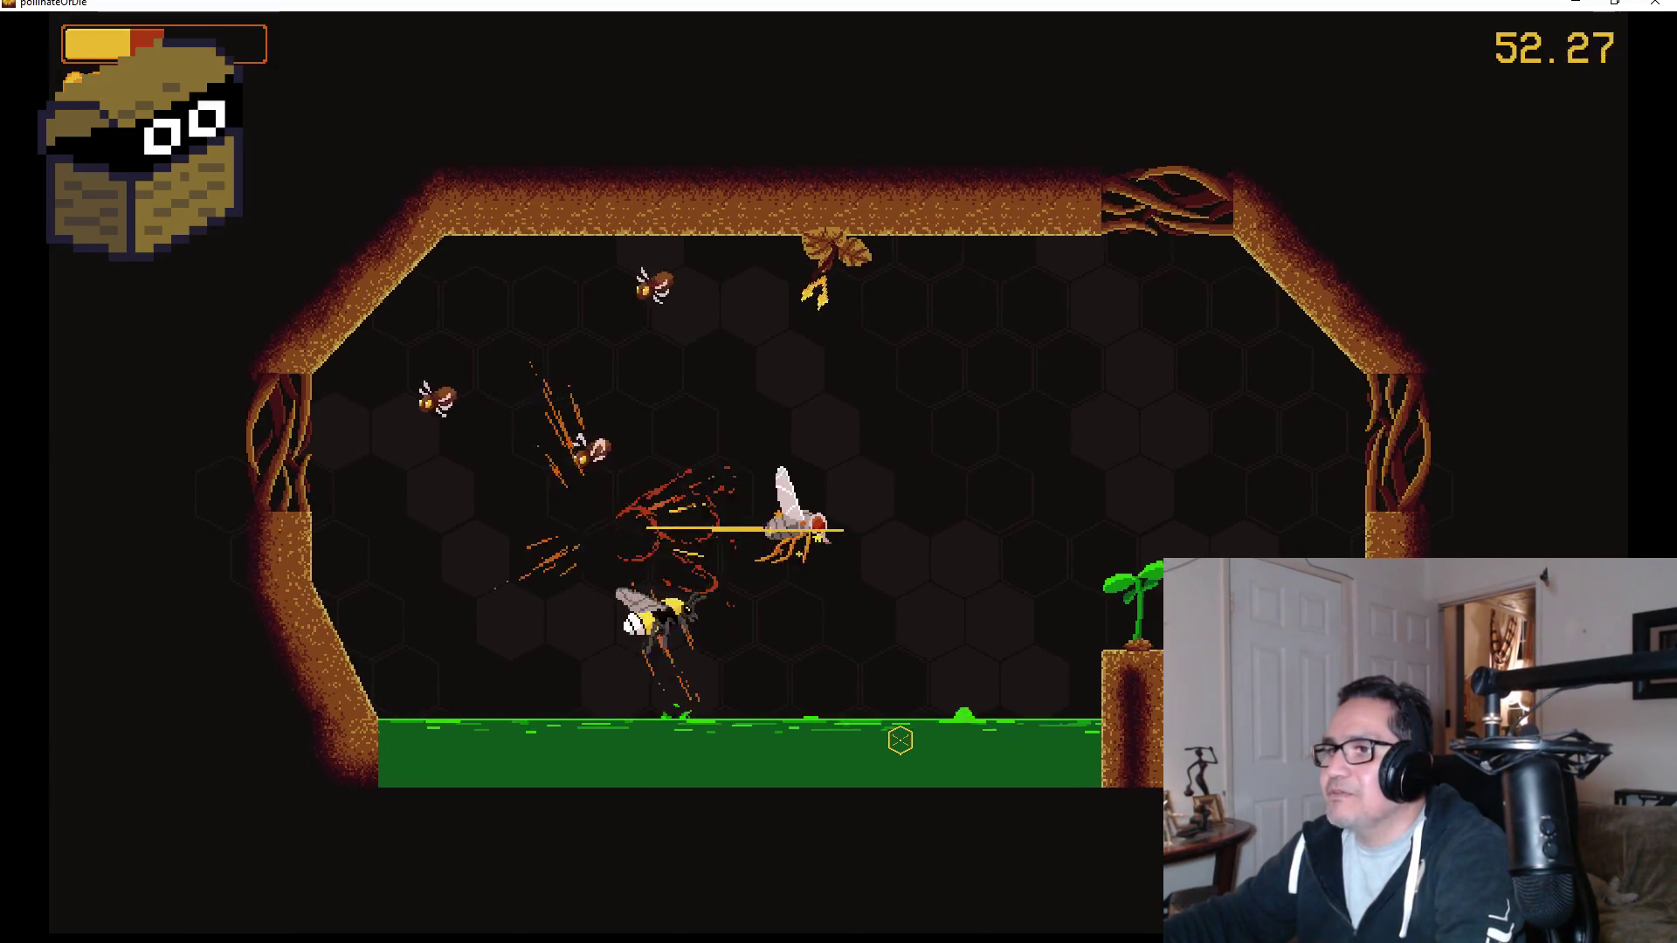
key("d")
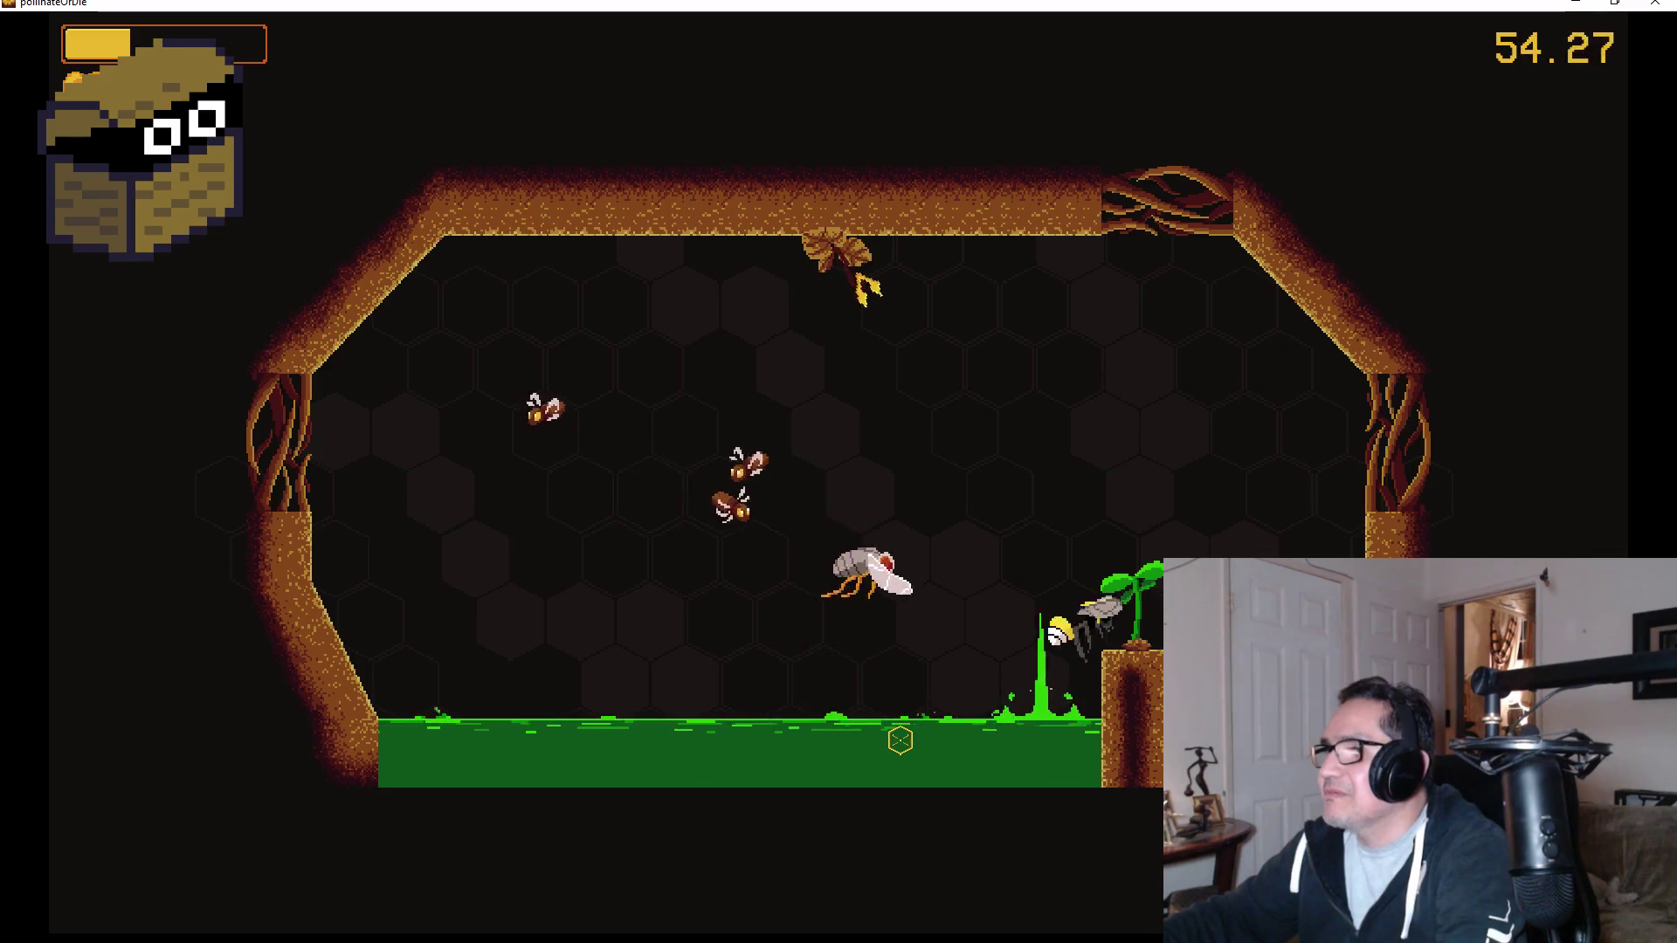
left_click(901, 739)
left_click(900, 740)
left_click(901, 739)
key("a")
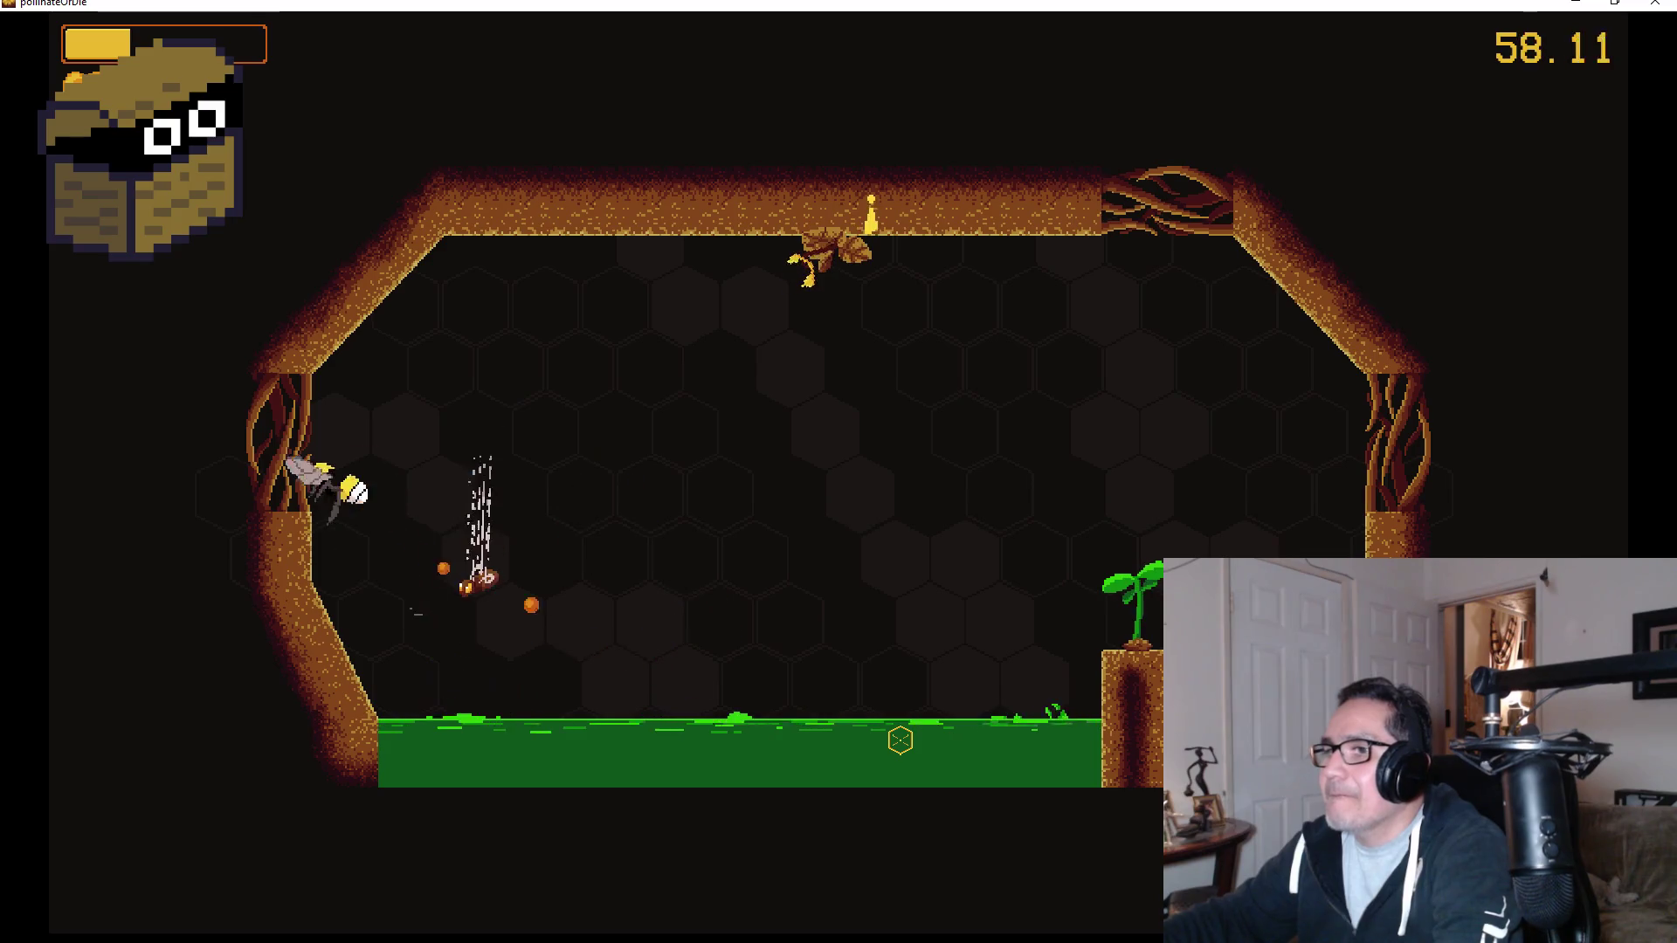
key("d")
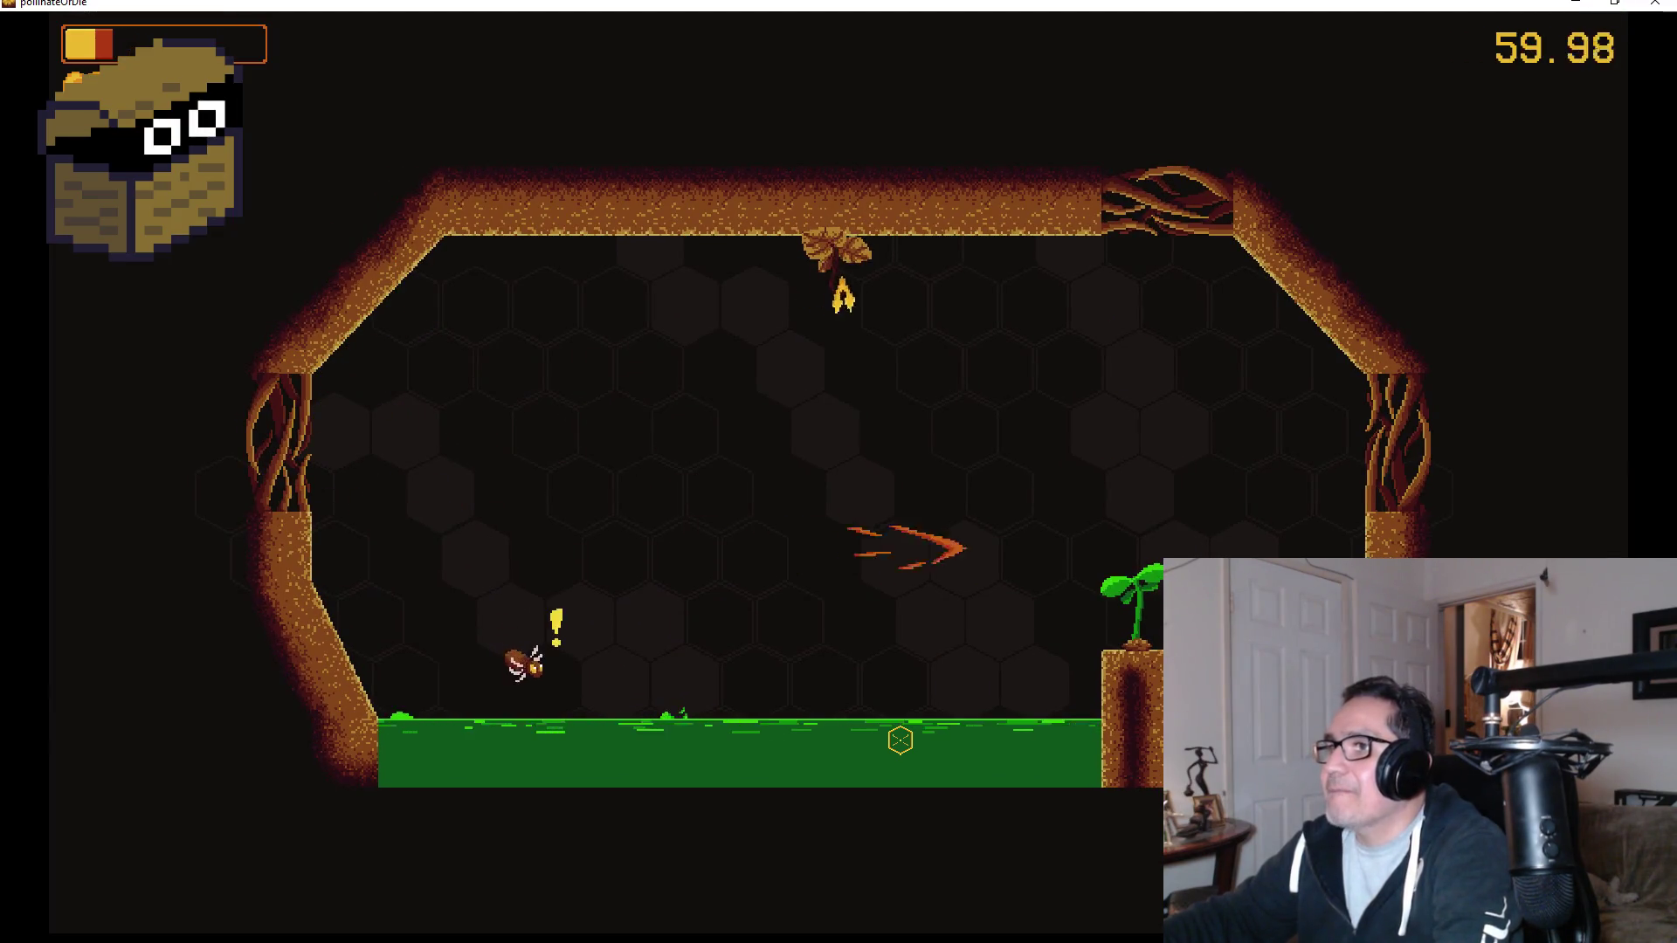
left_click(900, 739)
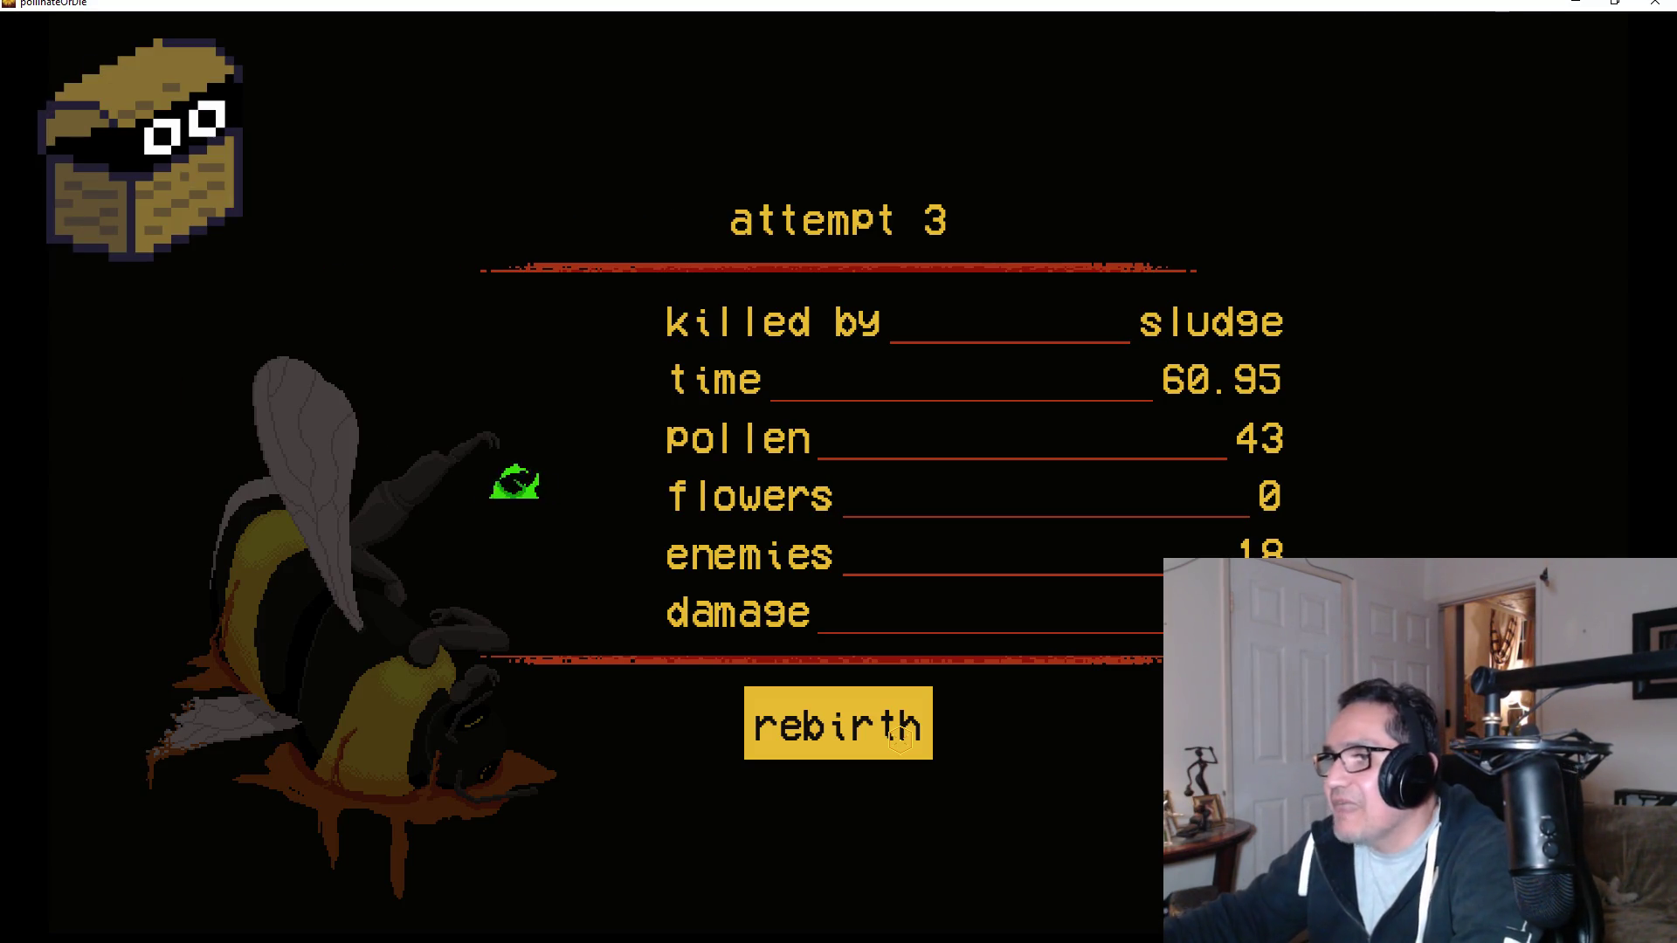
left_click(898, 725)
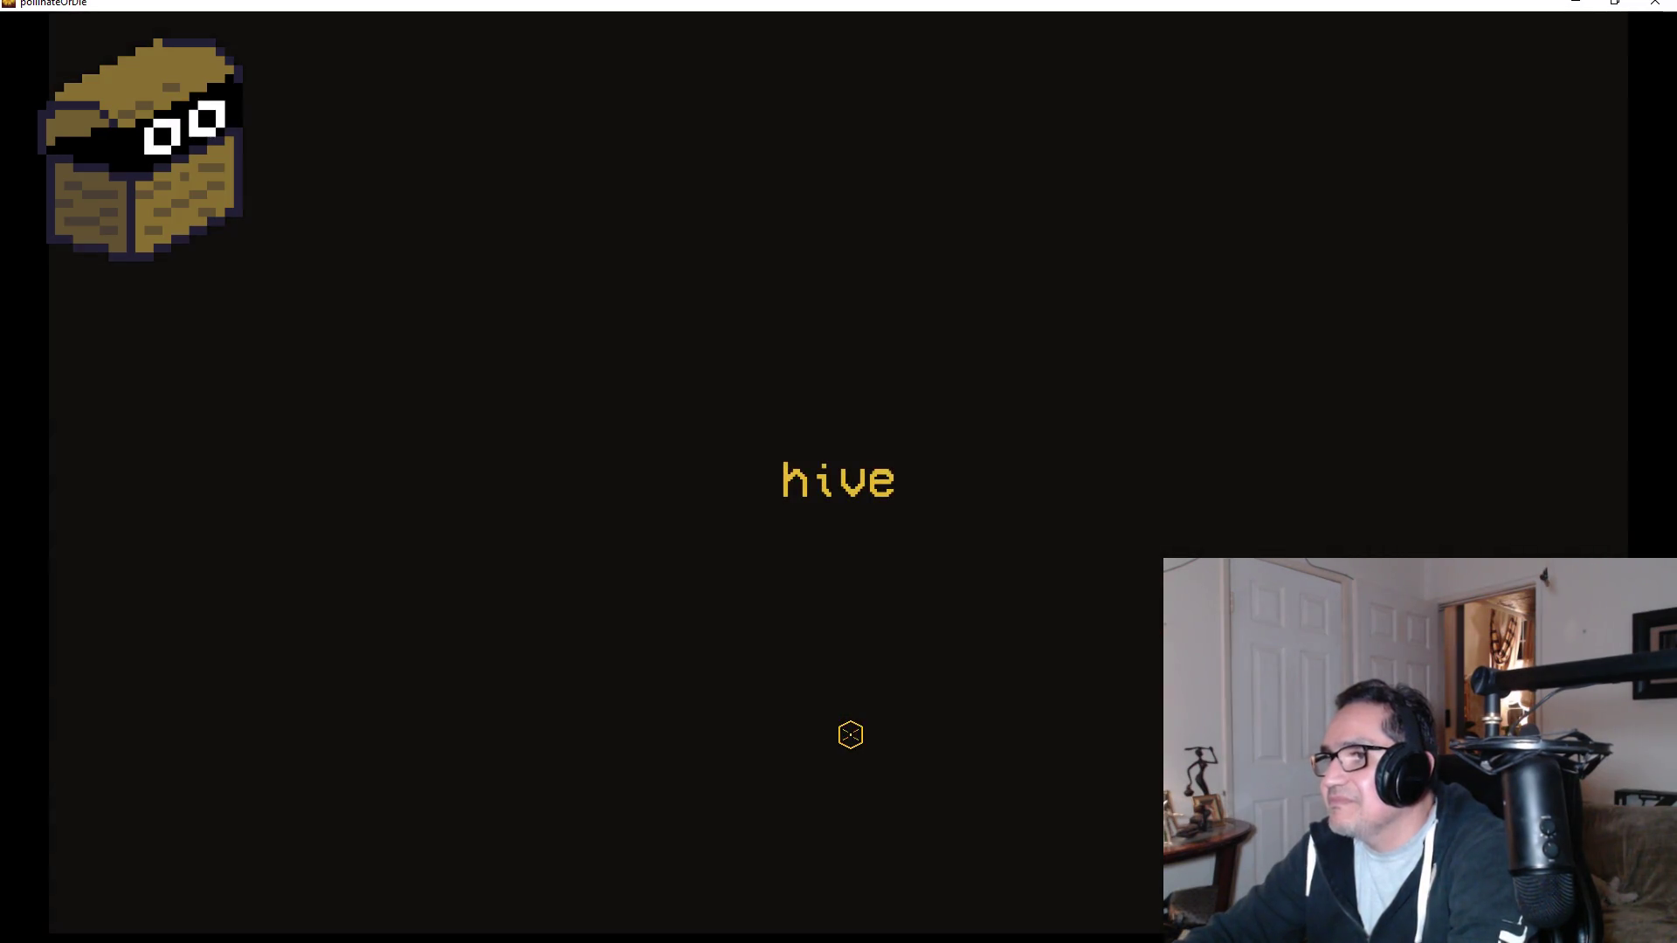
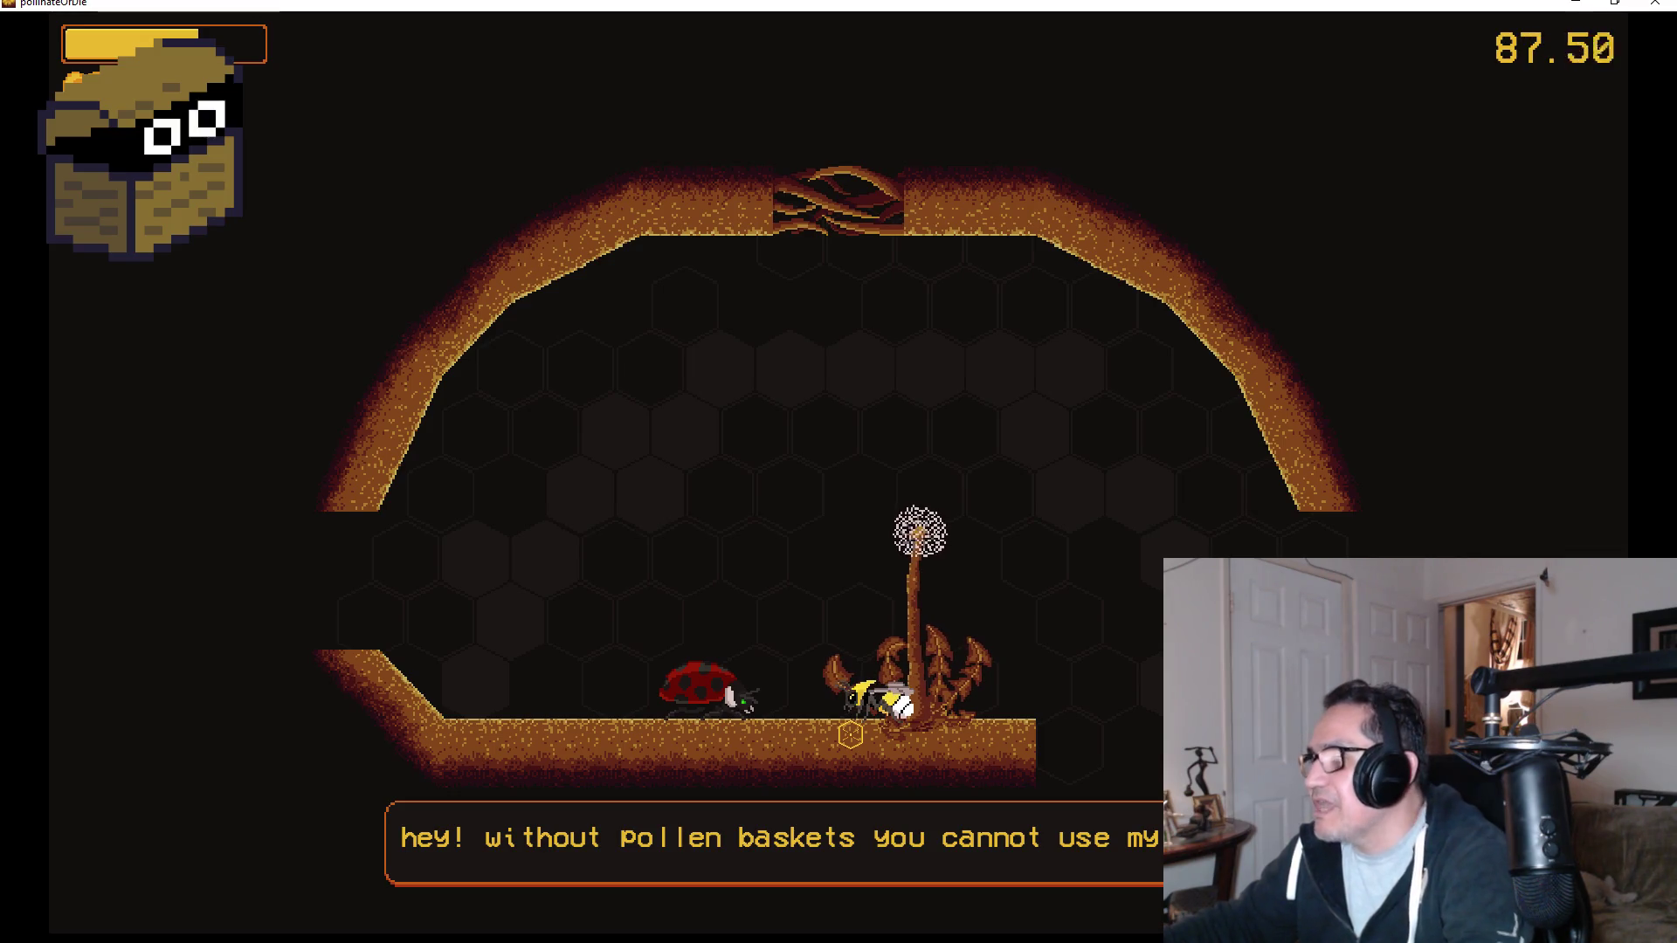
Dismiss the ladybug's dialogue and fly onto the dandelion head, then over to the right wall.
key("space")
key("Left")
key("Right")
key("space")
key("Right")
key("space")
Fly into the next room and around its vine pillars until the bee dies to toxic fumes.
key("Right")
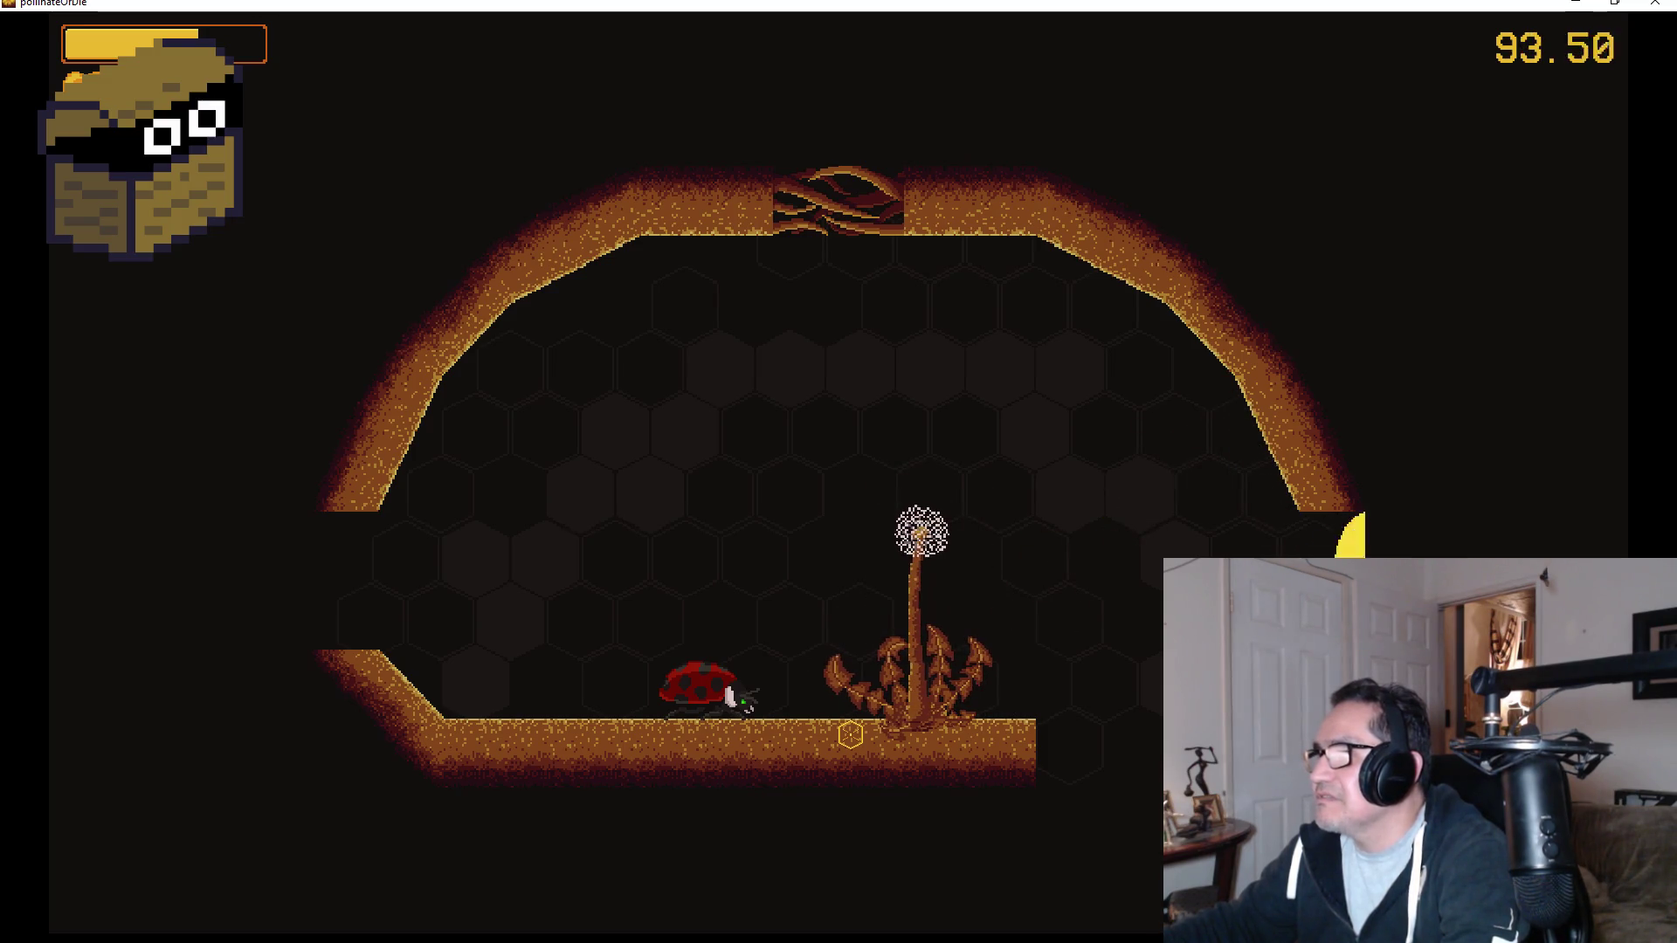
key("Right")
key("space")
key("Left")
key("space")
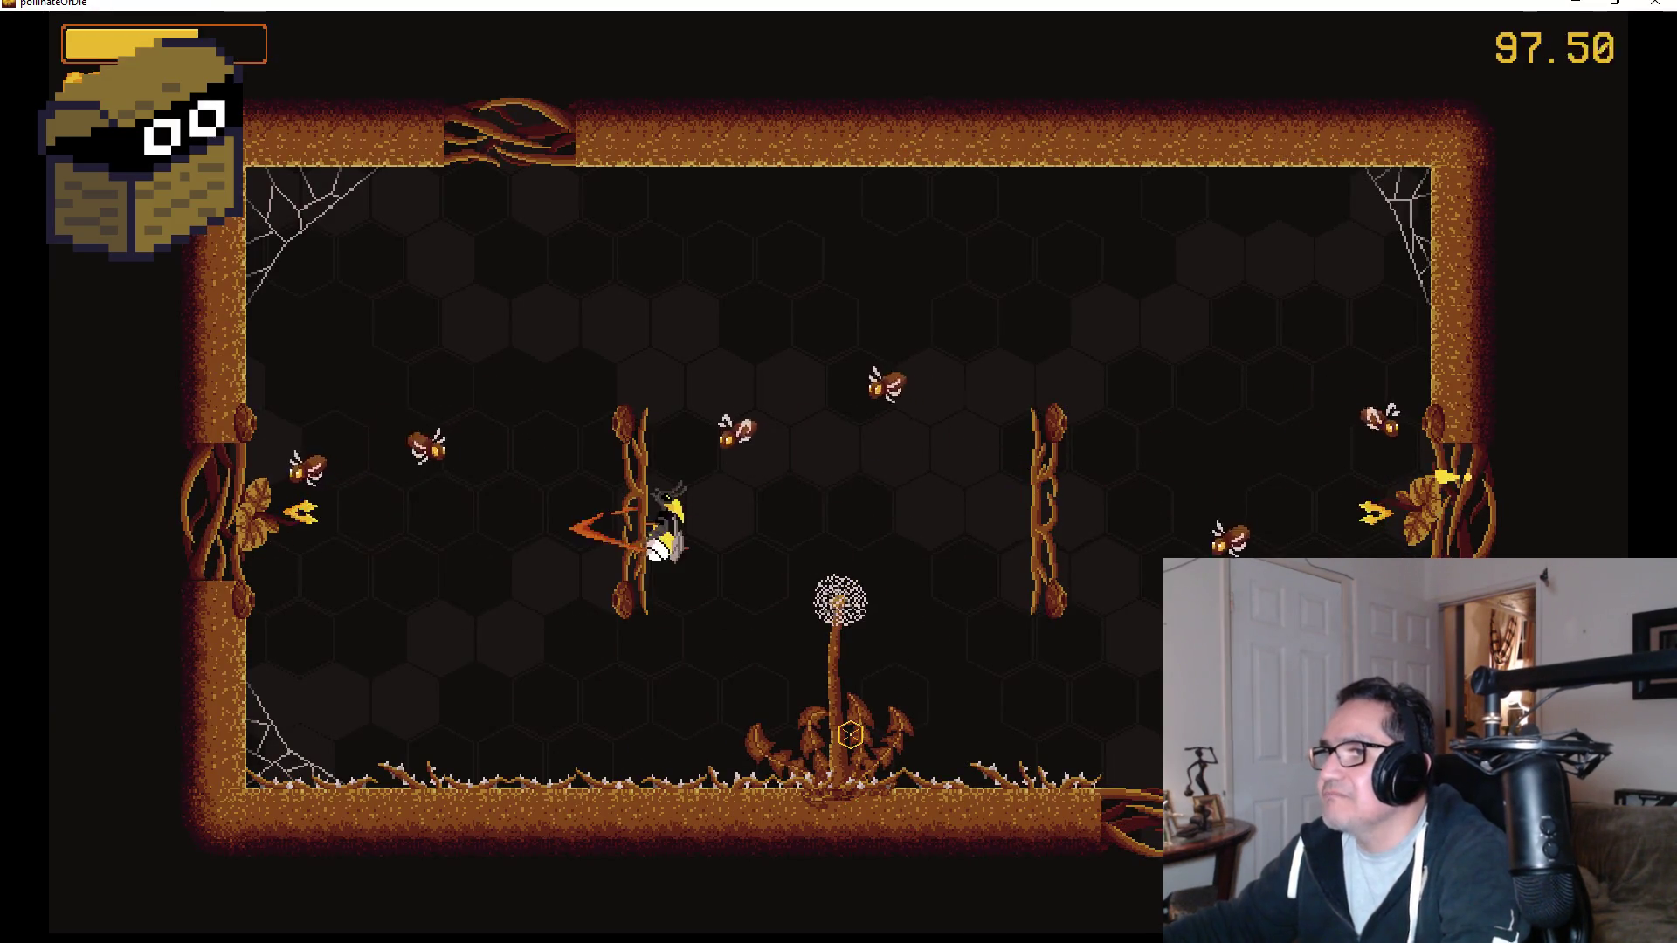
key("Right")
key("space")
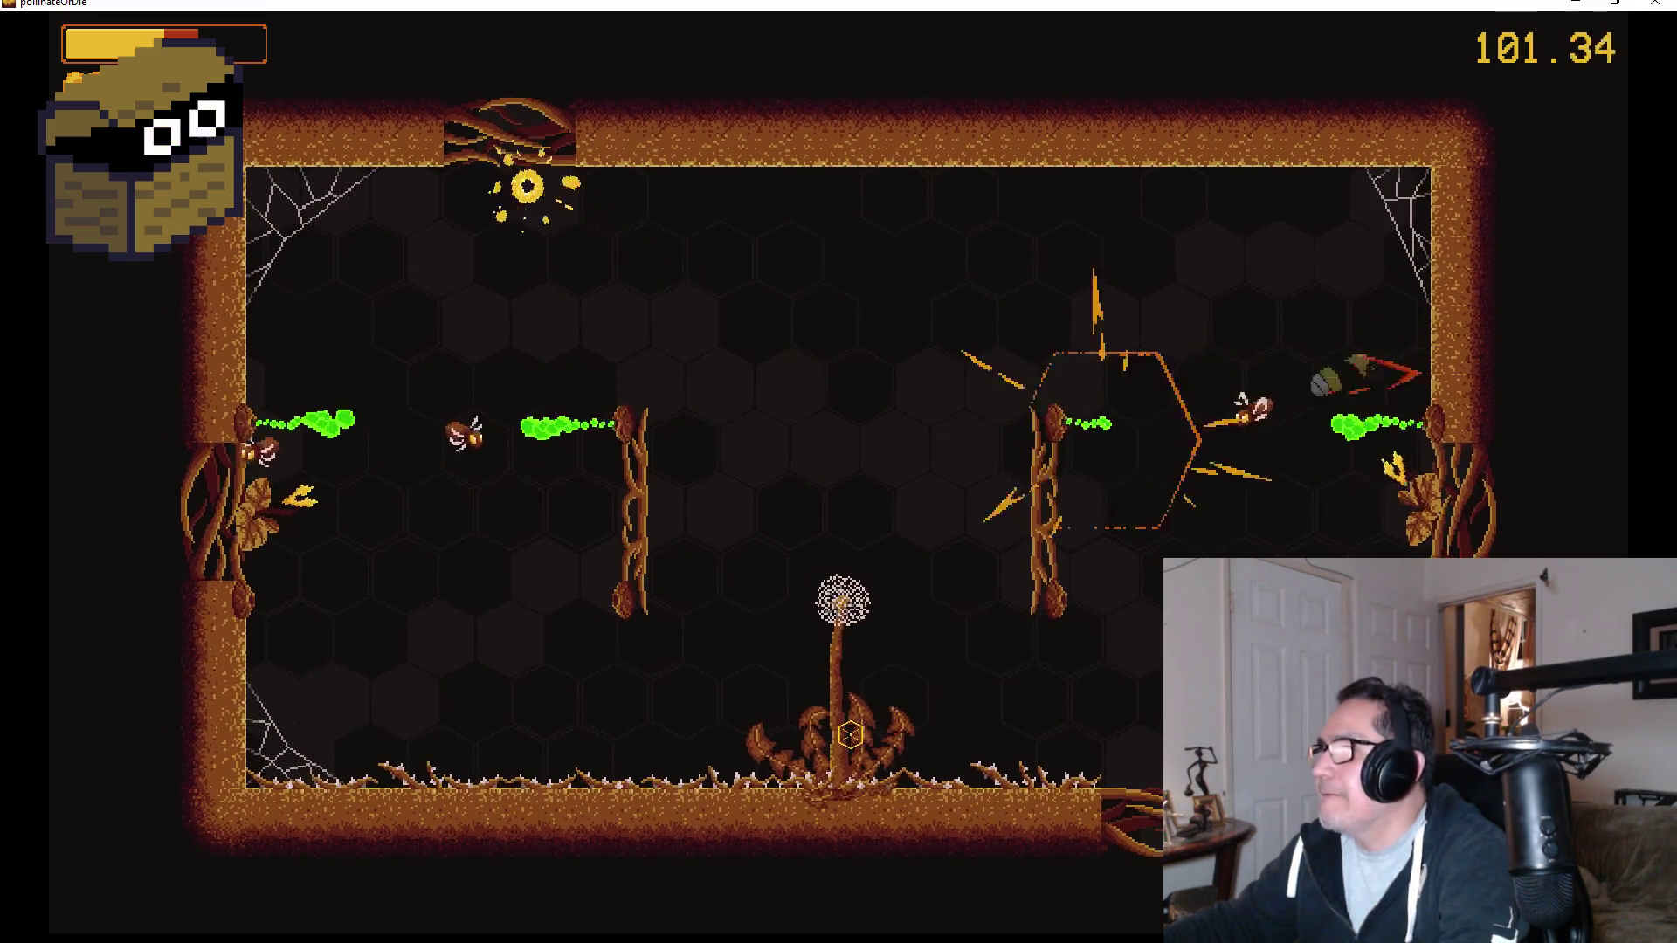
key("Left")
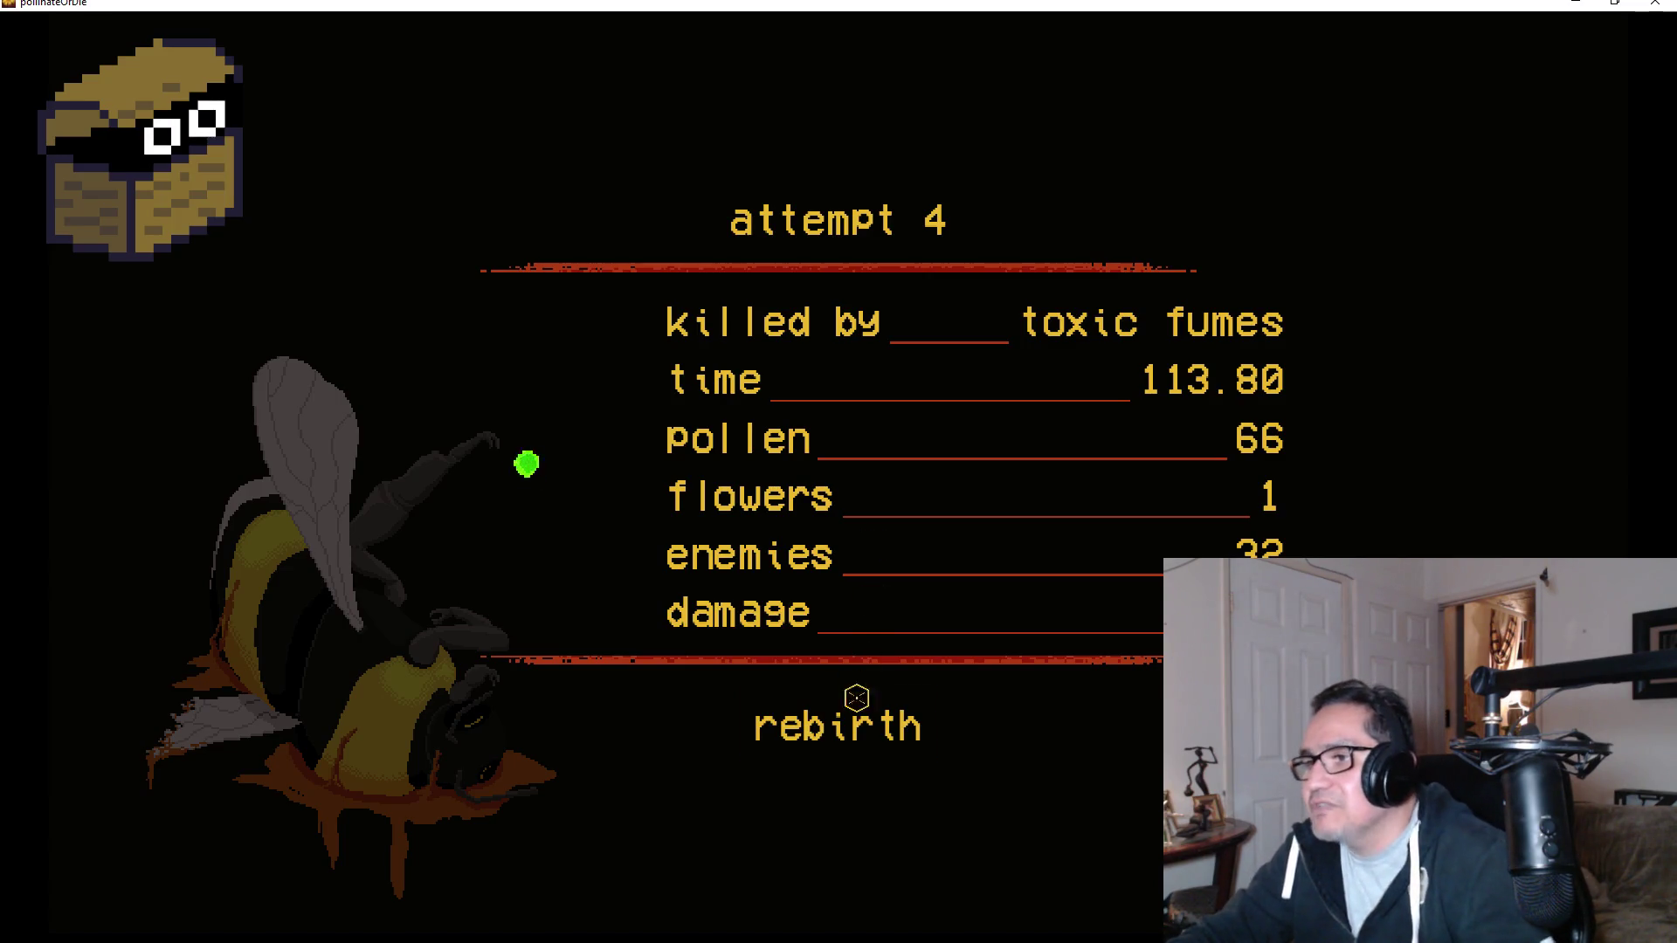
Rebirth after attempt 4, walk to the big bee, talk to it and bring up its upgrade tree.
left_click(852, 707)
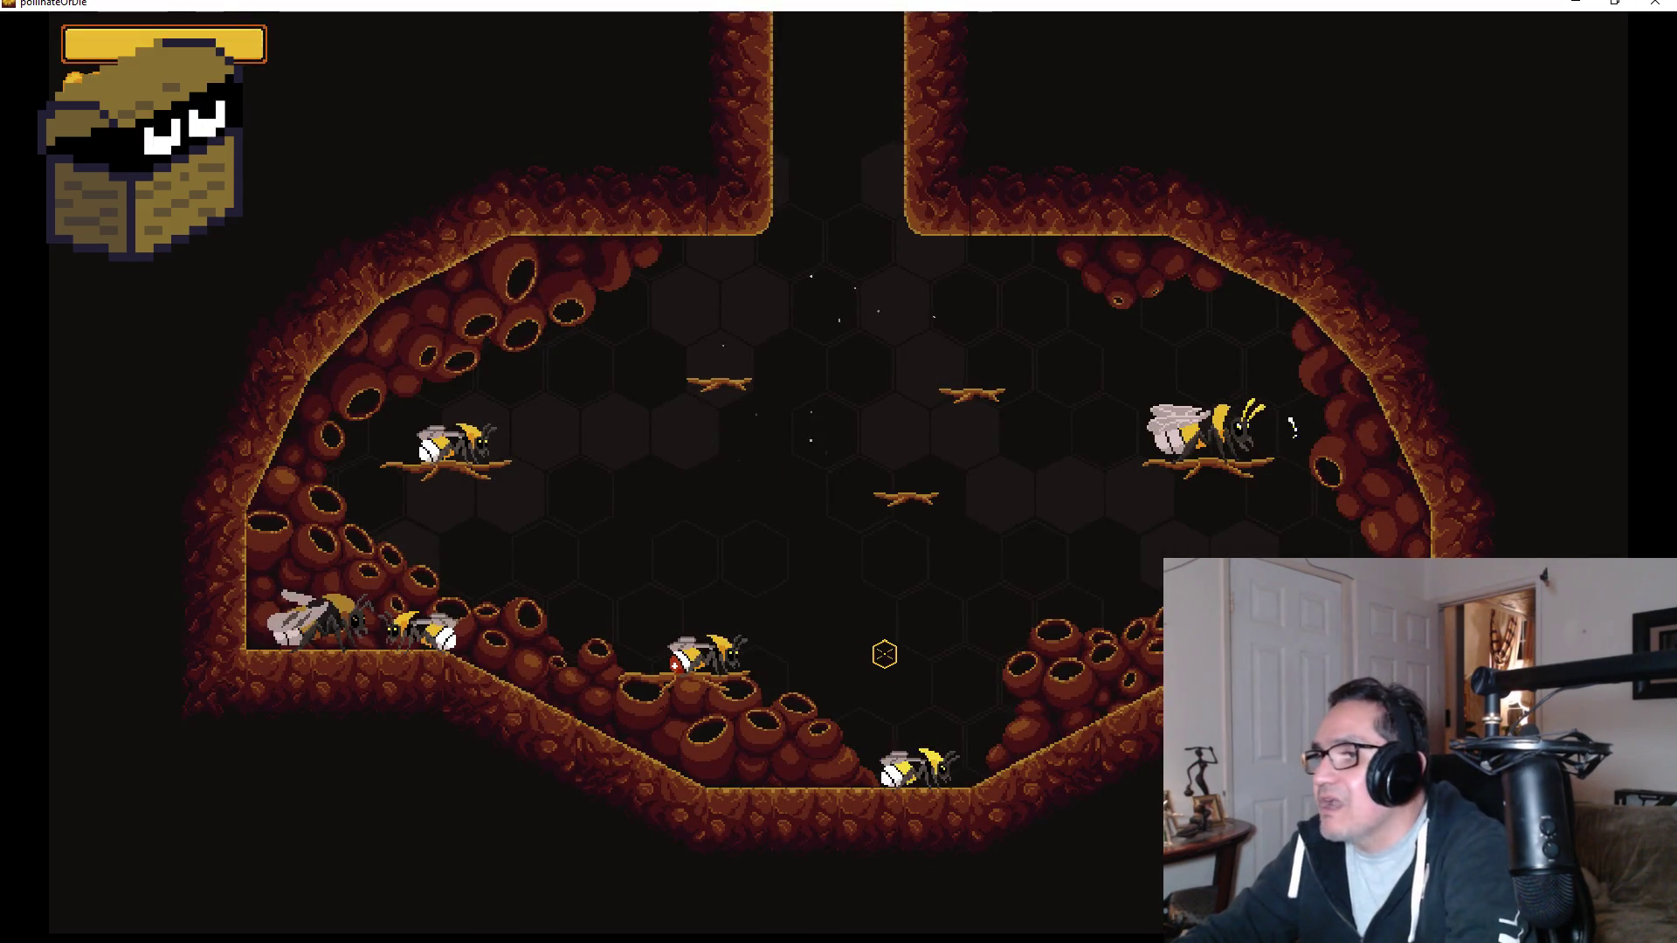
key("d")
key("w")
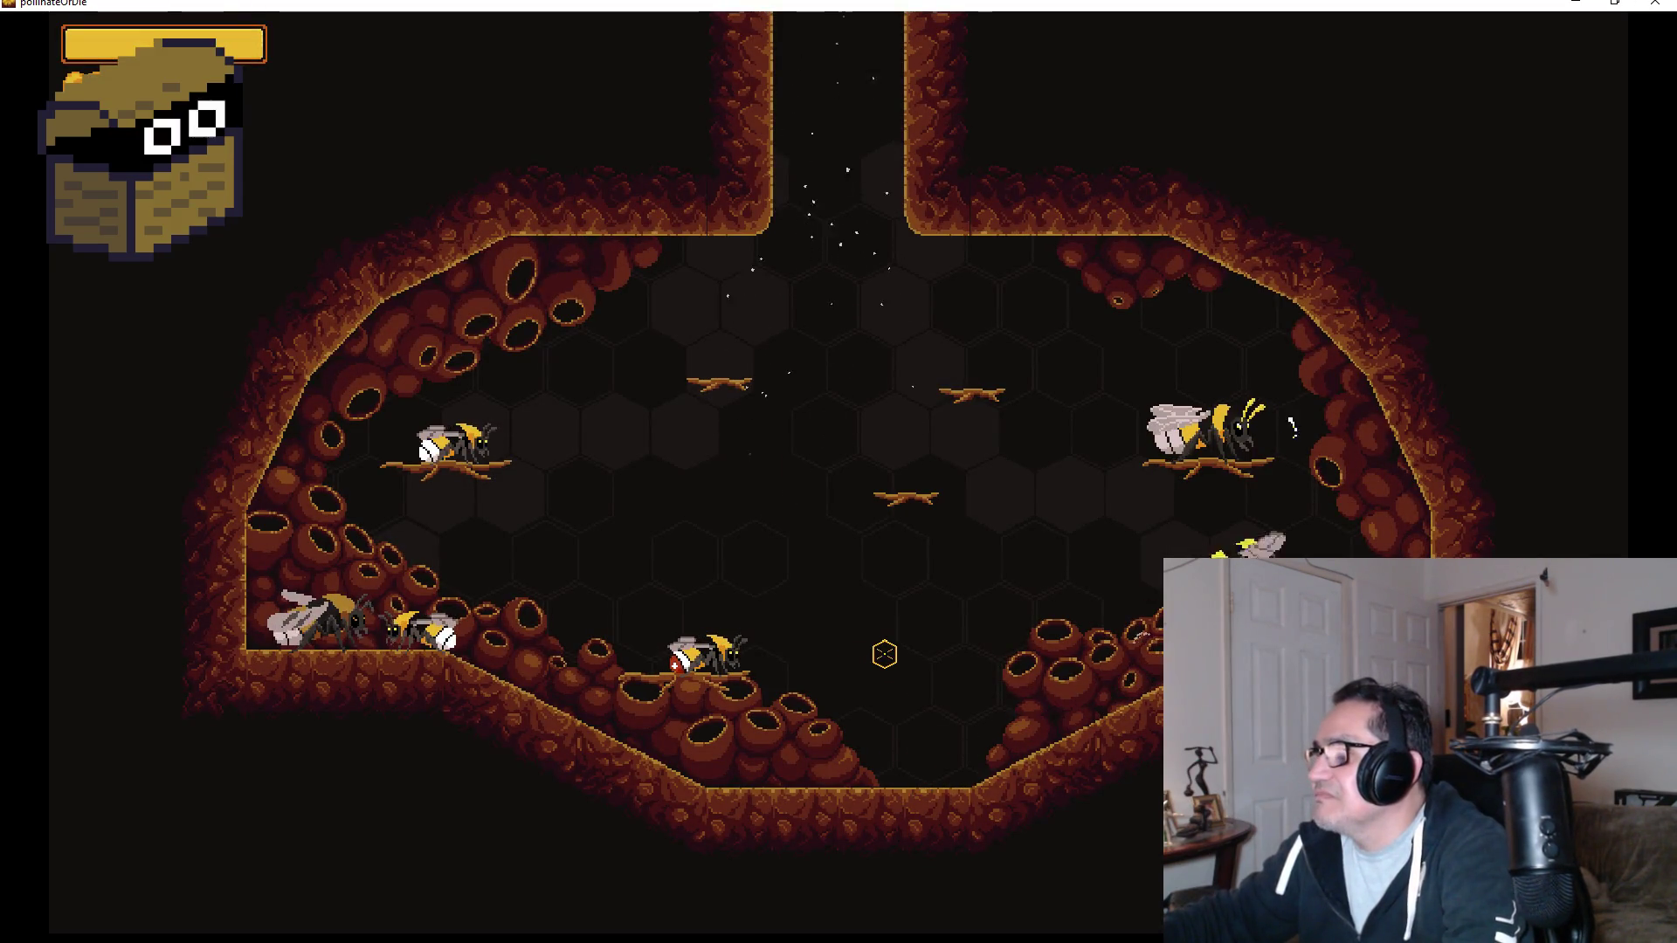
key("j")
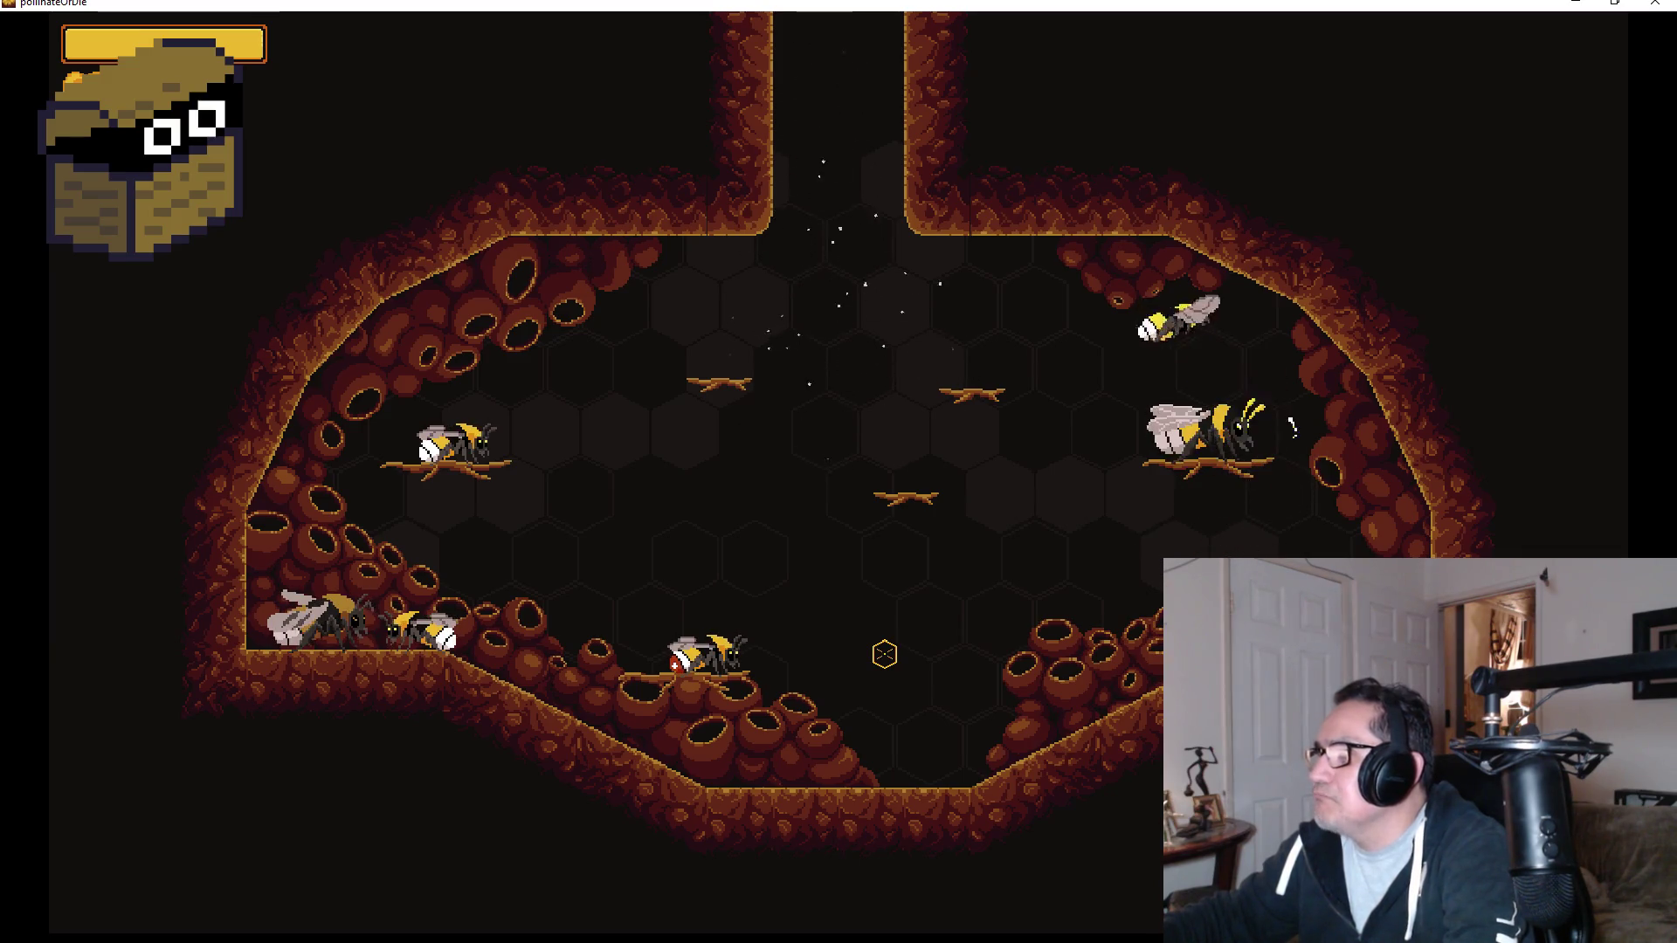
key("Tab")
mouse_move(803, 323)
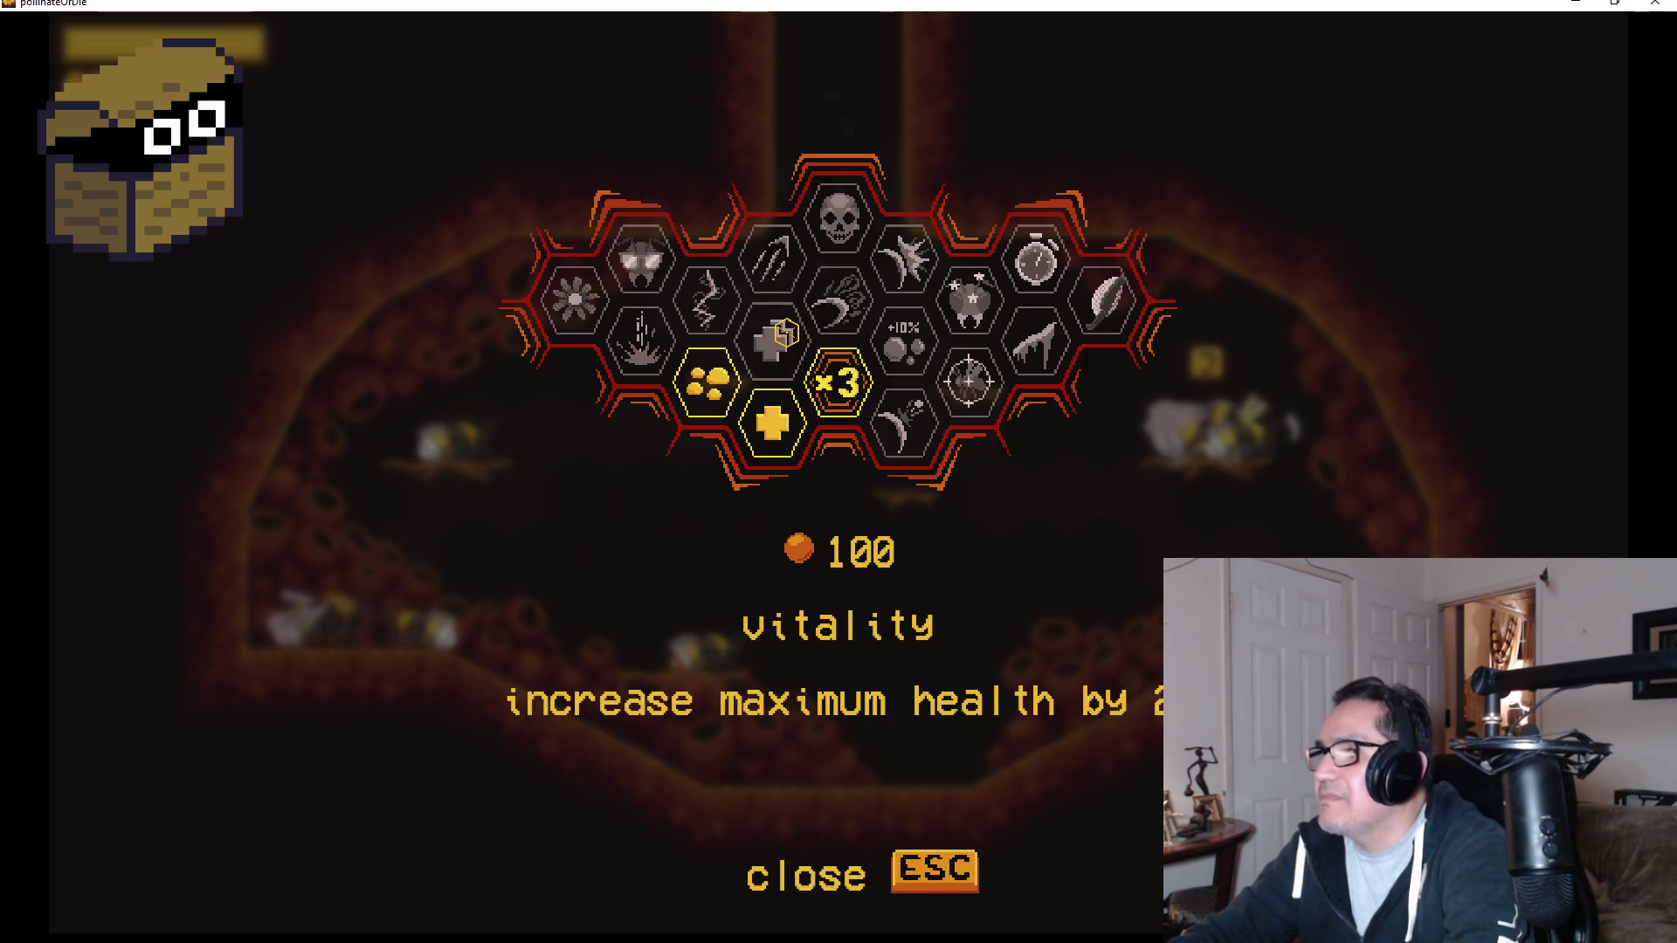
Buy the vitality upgrade for 100 pollen and leave the menu to start the desert run.
left_click(782, 331)
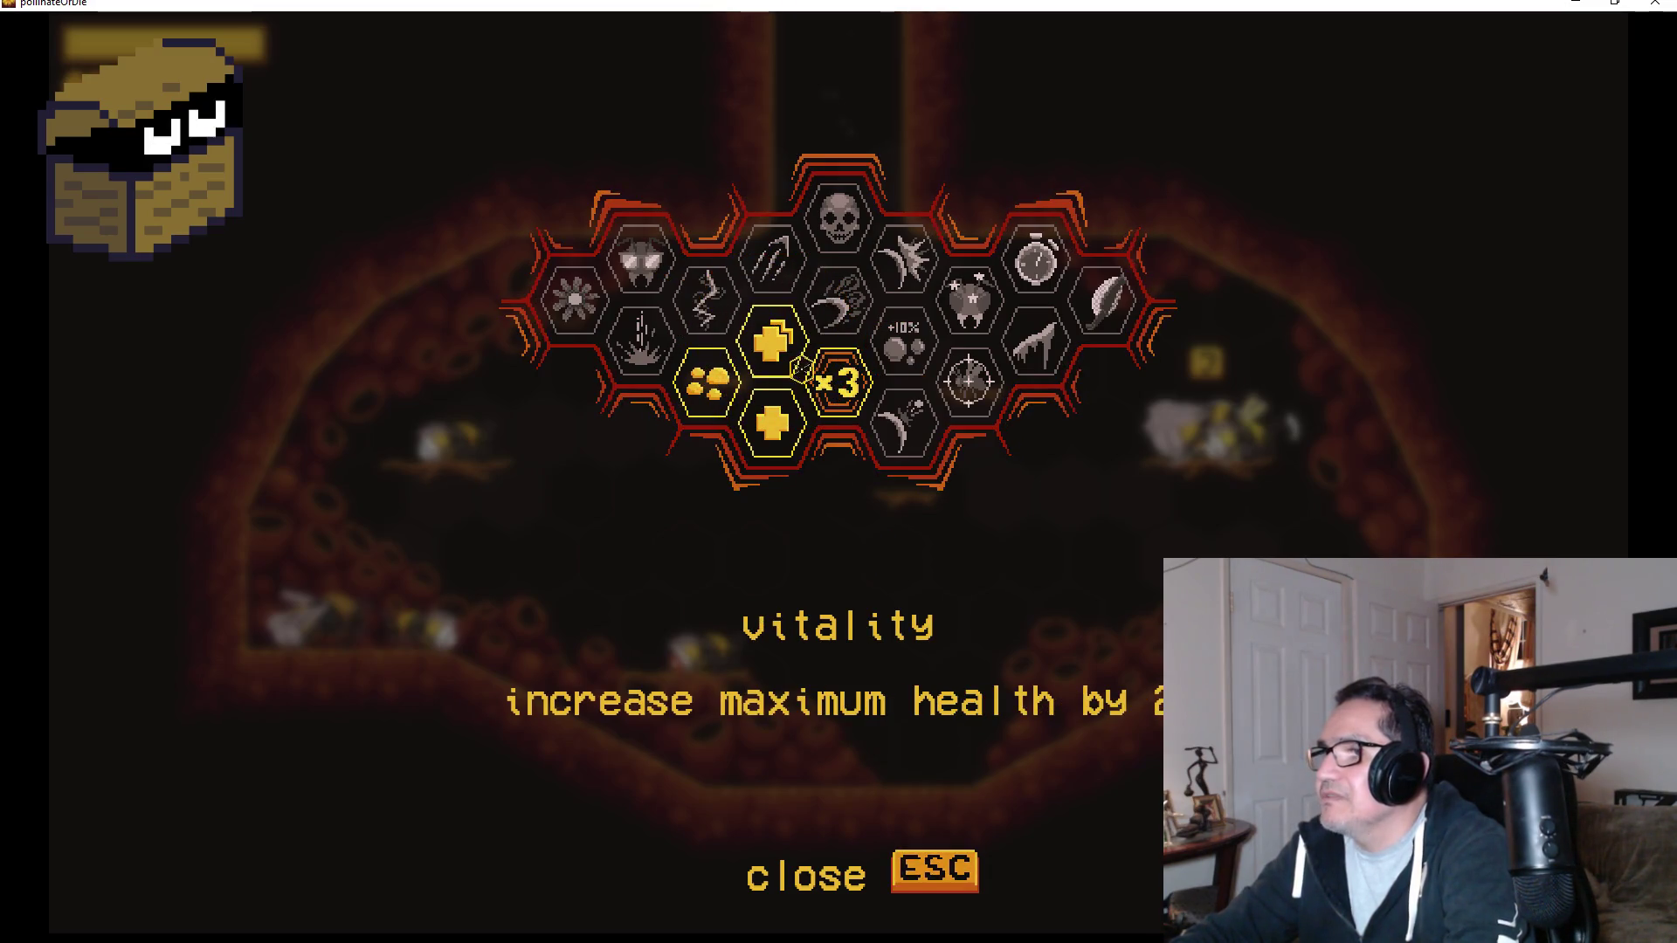
key("Escape")
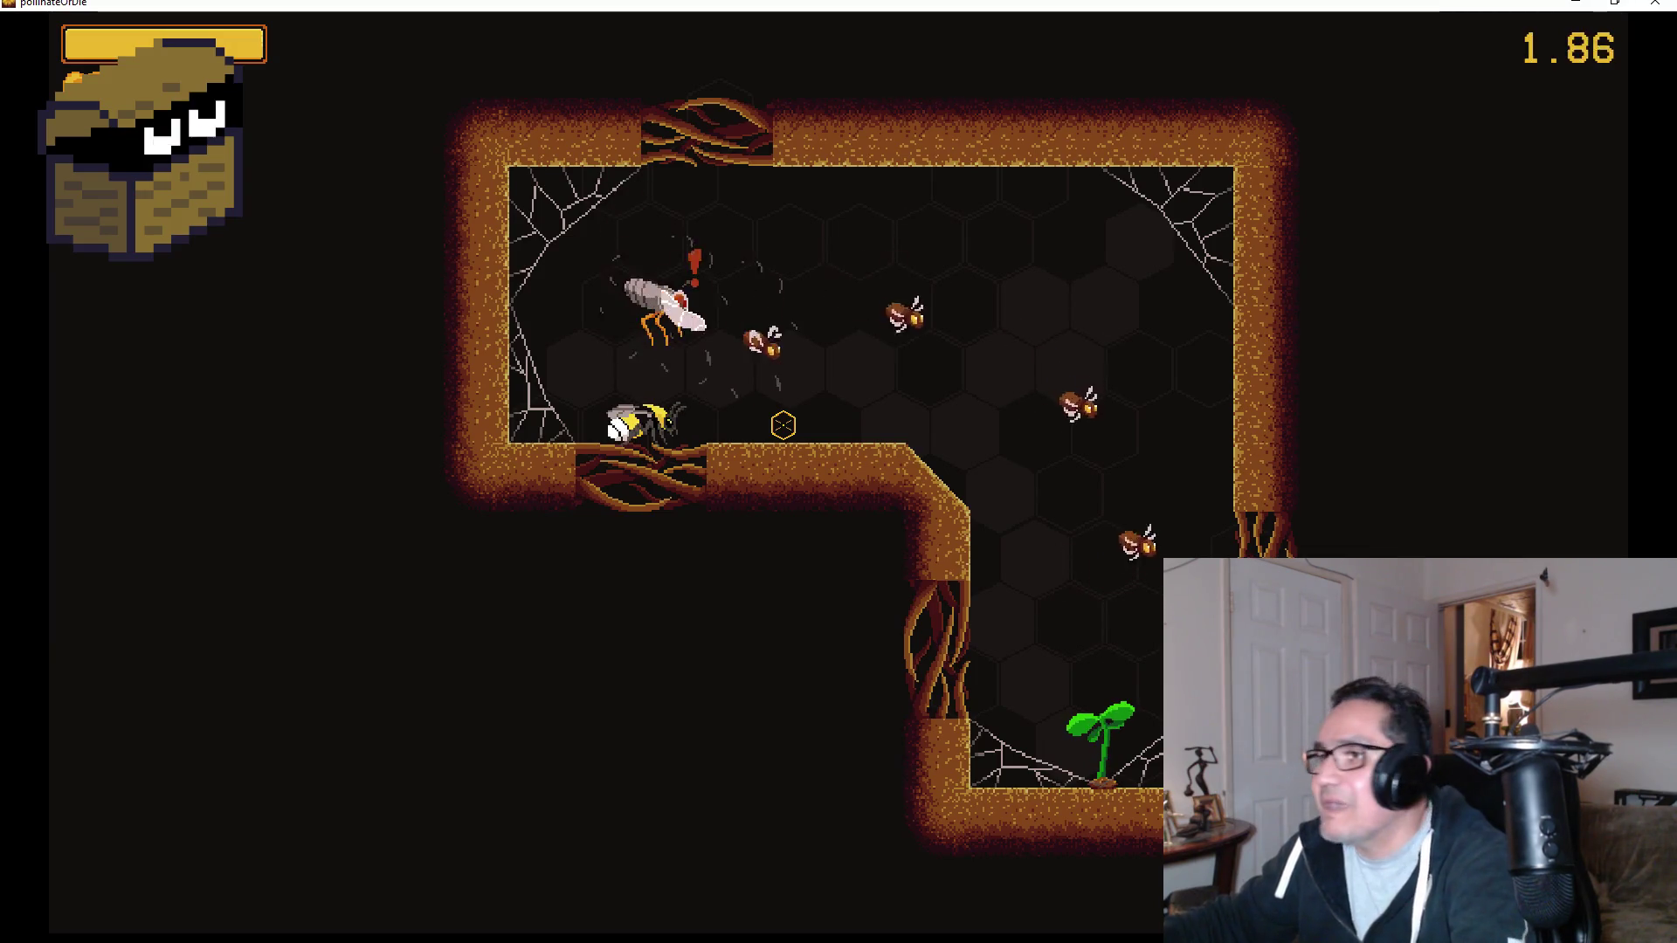
Fly up and slash the mosquitoes and the dragonfly, then drop into the shaft below.
key("w")
left_click(783, 425)
left_click(783, 425)
key("w")
left_click(783, 426)
key("w")
left_click(784, 425)
key("d")
Kill the webbed fly, the small flies and the big fly in the shaft.
key("w")
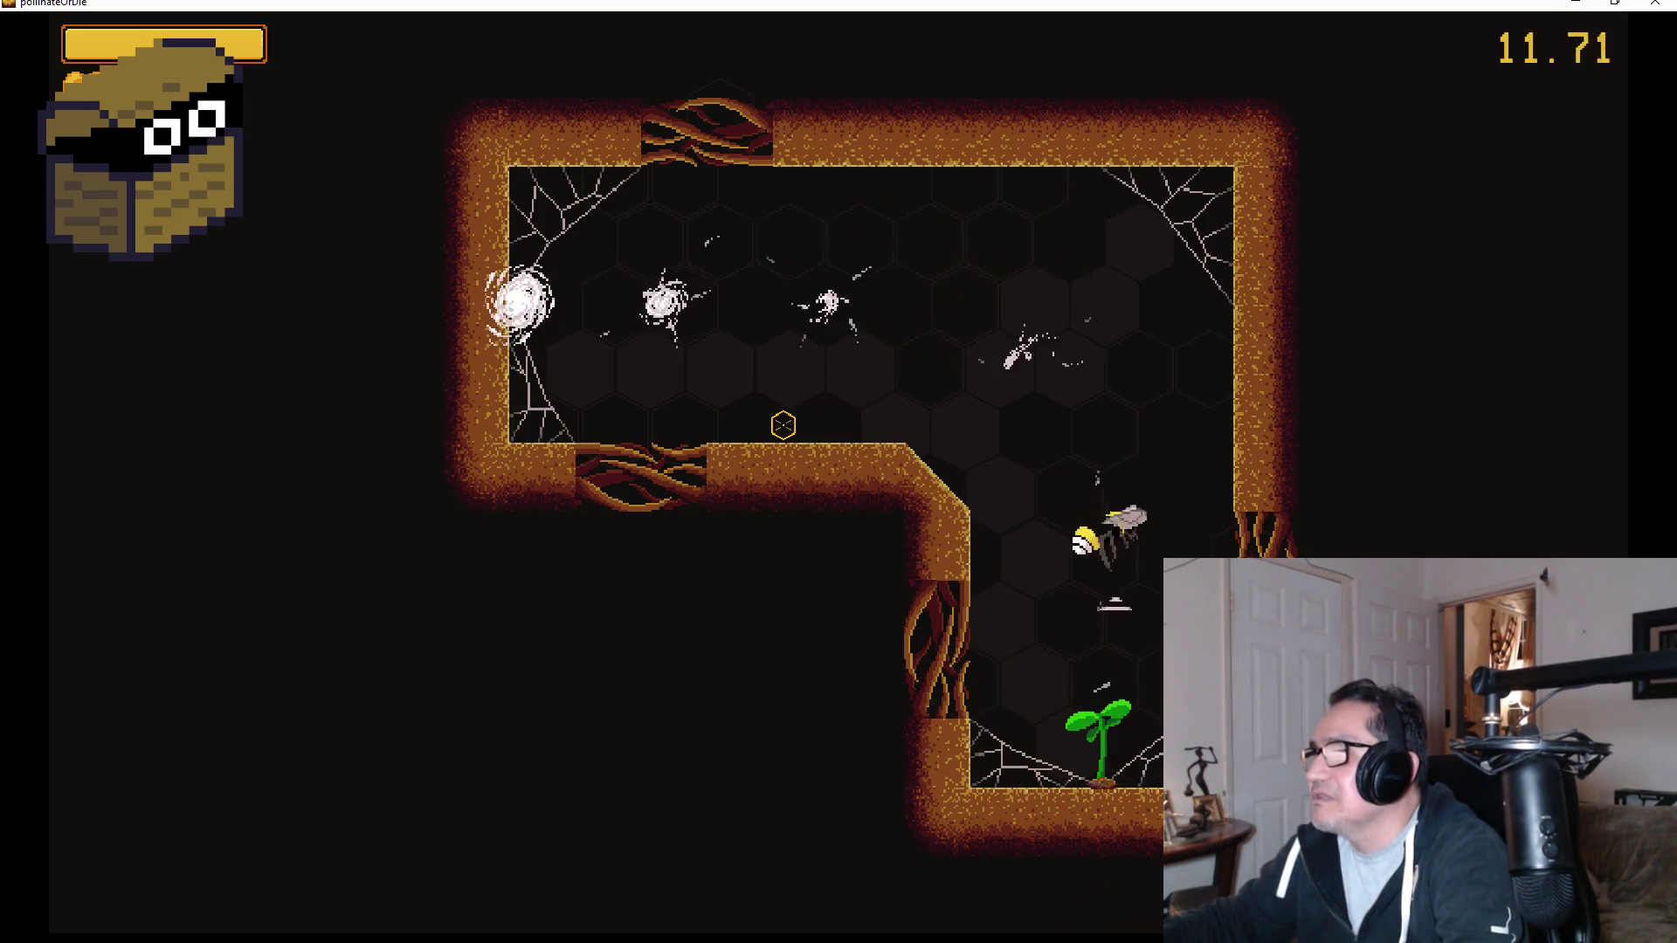
left_click(784, 425)
key("s")
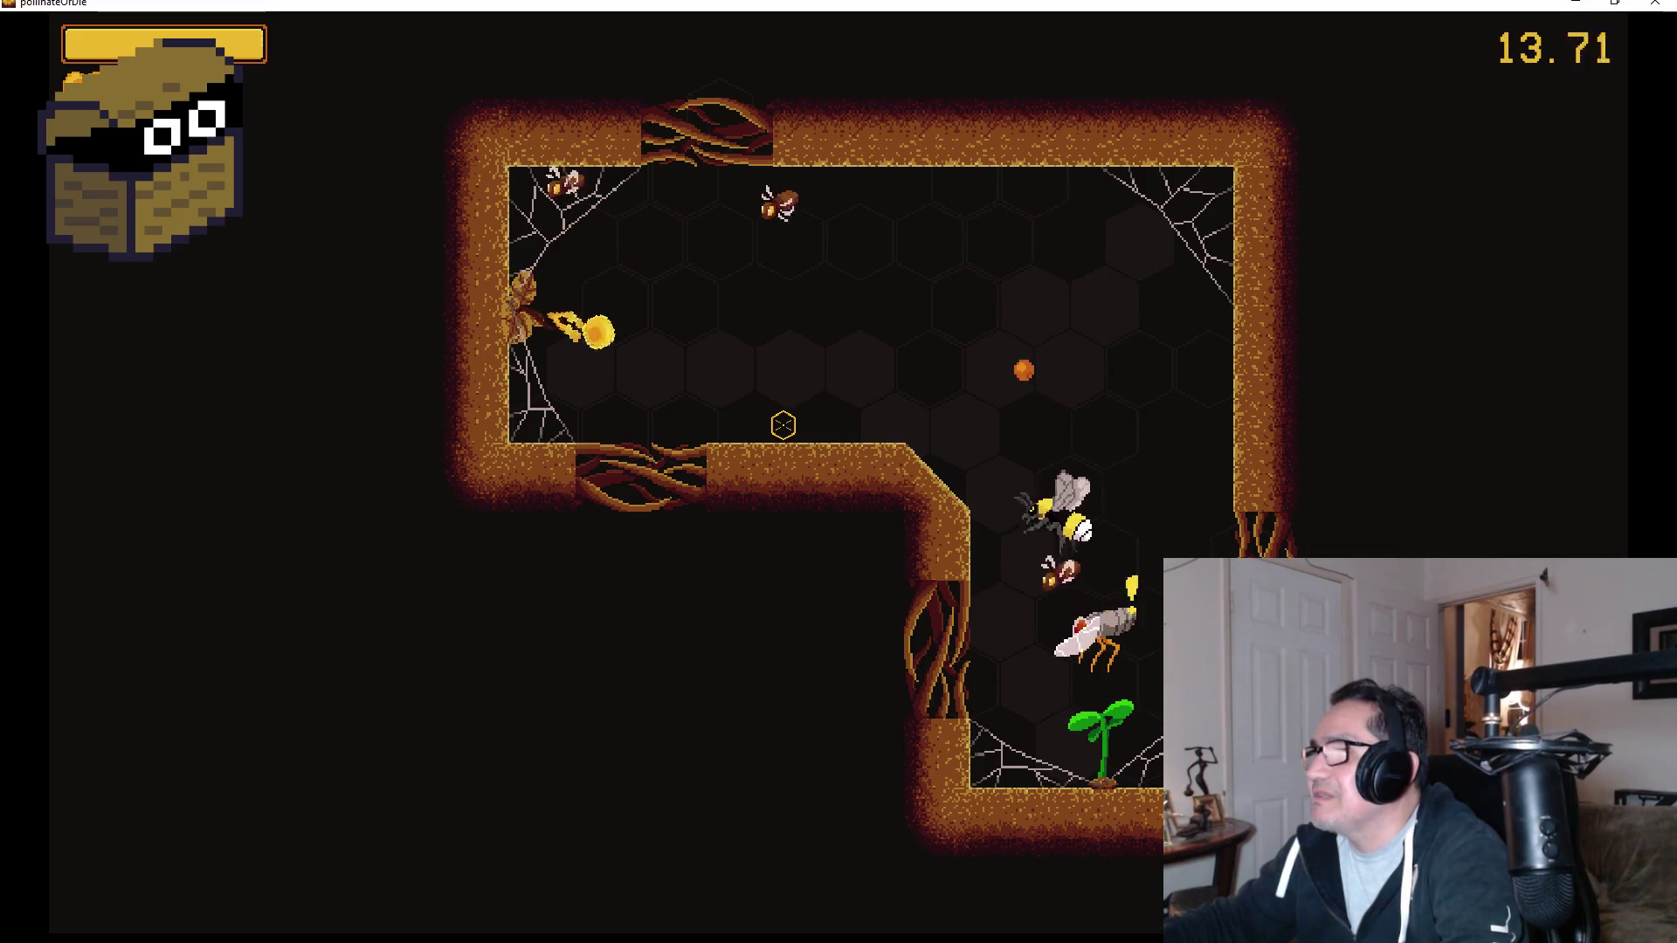
key("w")
left_click(784, 425)
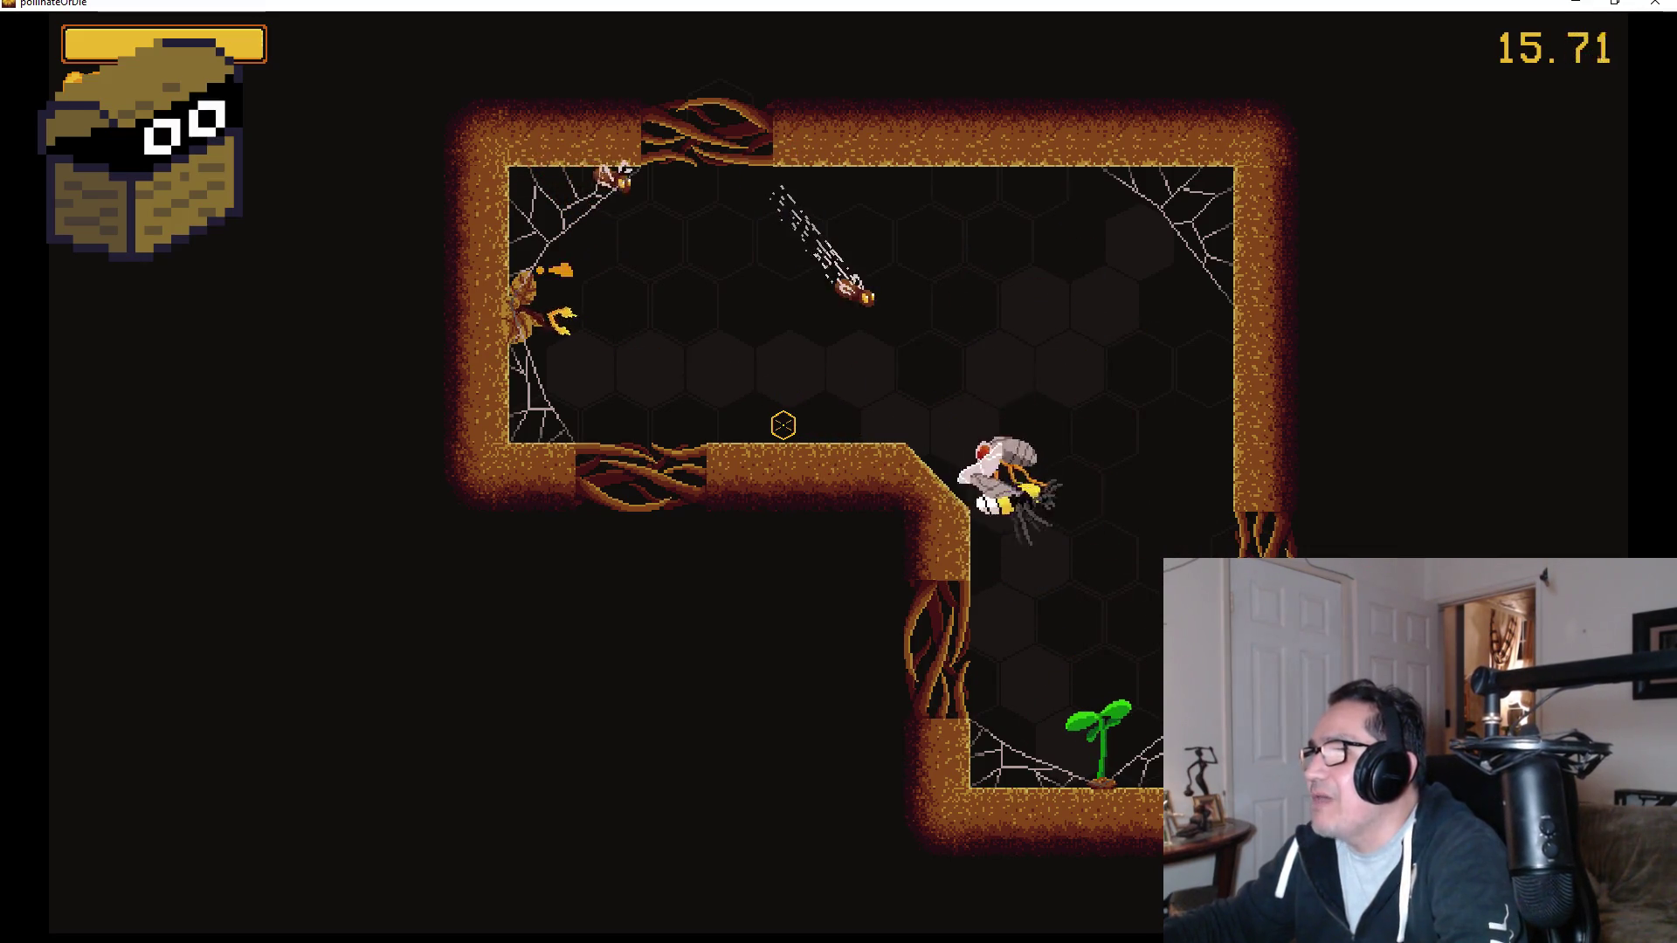
key("w")
left_click(784, 425)
left_click(784, 425)
left_click(784, 425)
Finish off the left-wall enemy, then fly down to the bloomed dandelion.
key("a")
left_click(784, 425)
left_click(784, 425)
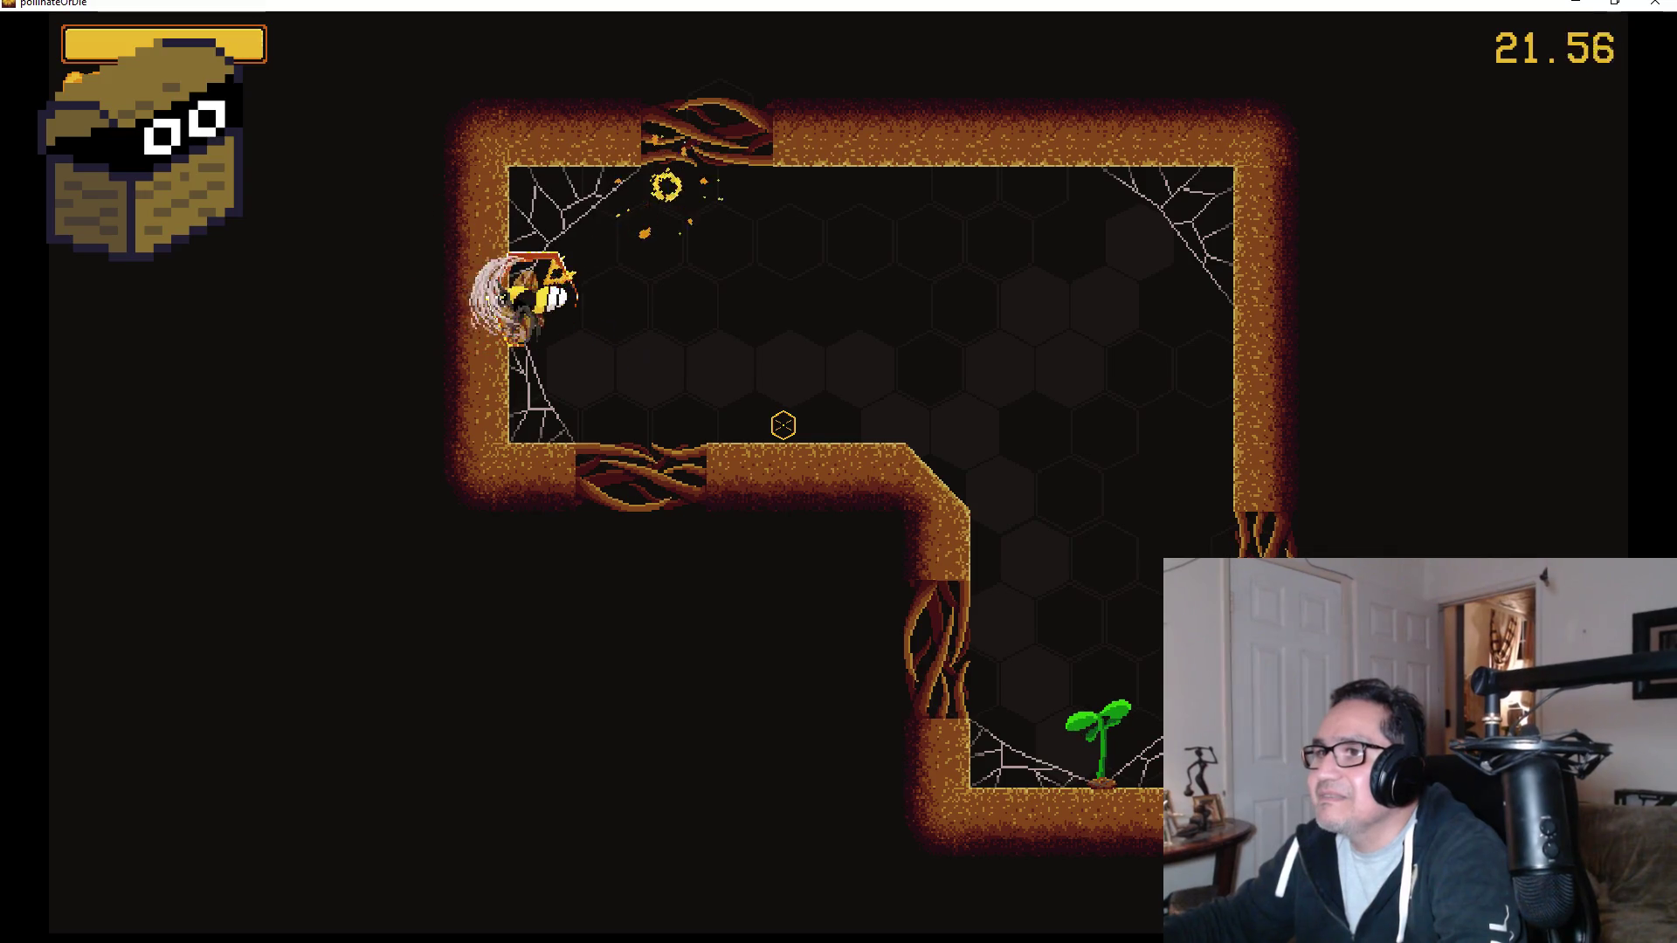
left_click(784, 425)
key("d")
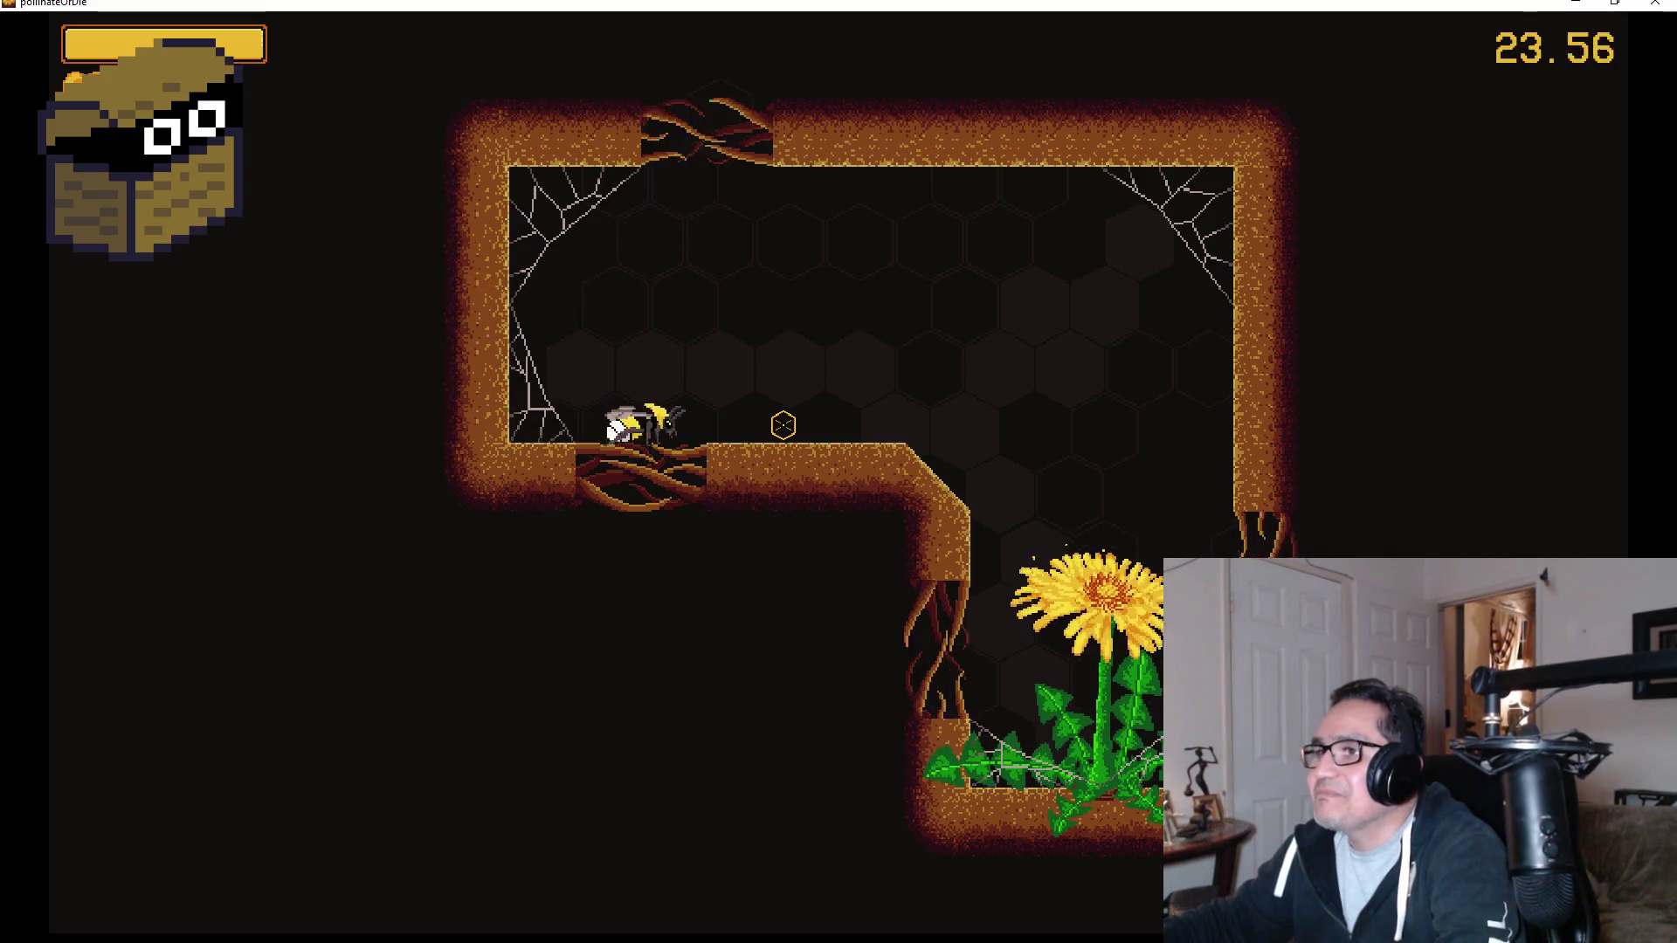
key("s")
left_click(783, 426)
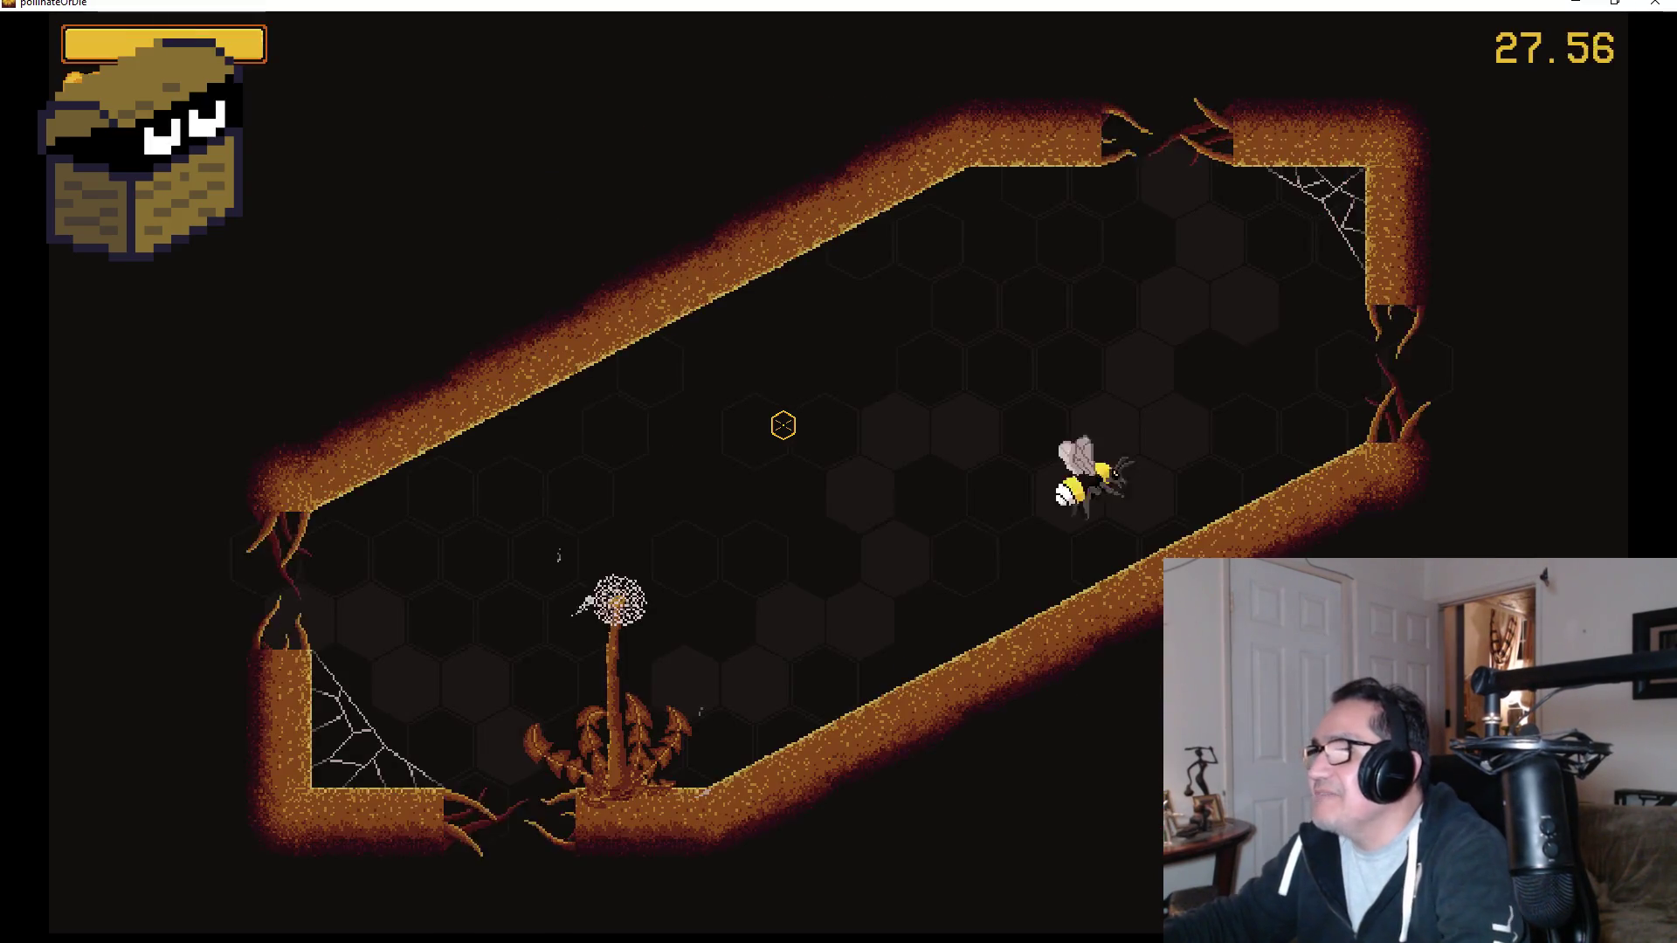
Dash across the room and kill the mosquitoes near the dandelion and lower wall.
left_click(784, 426)
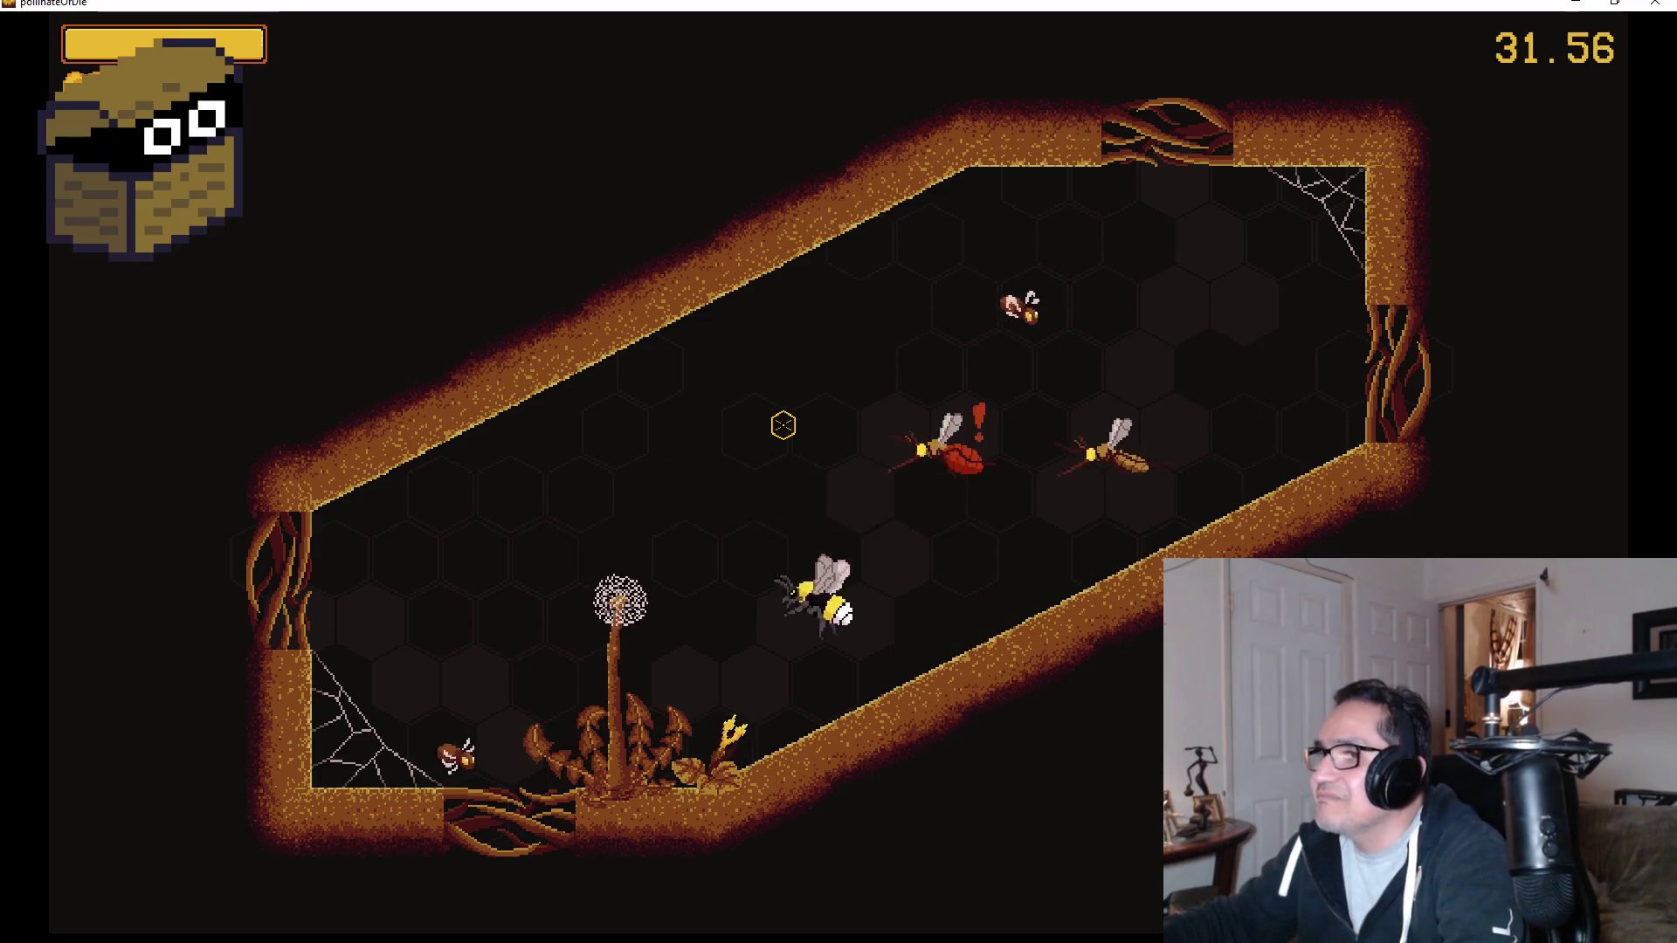
left_click(783, 425)
left_click(783, 425)
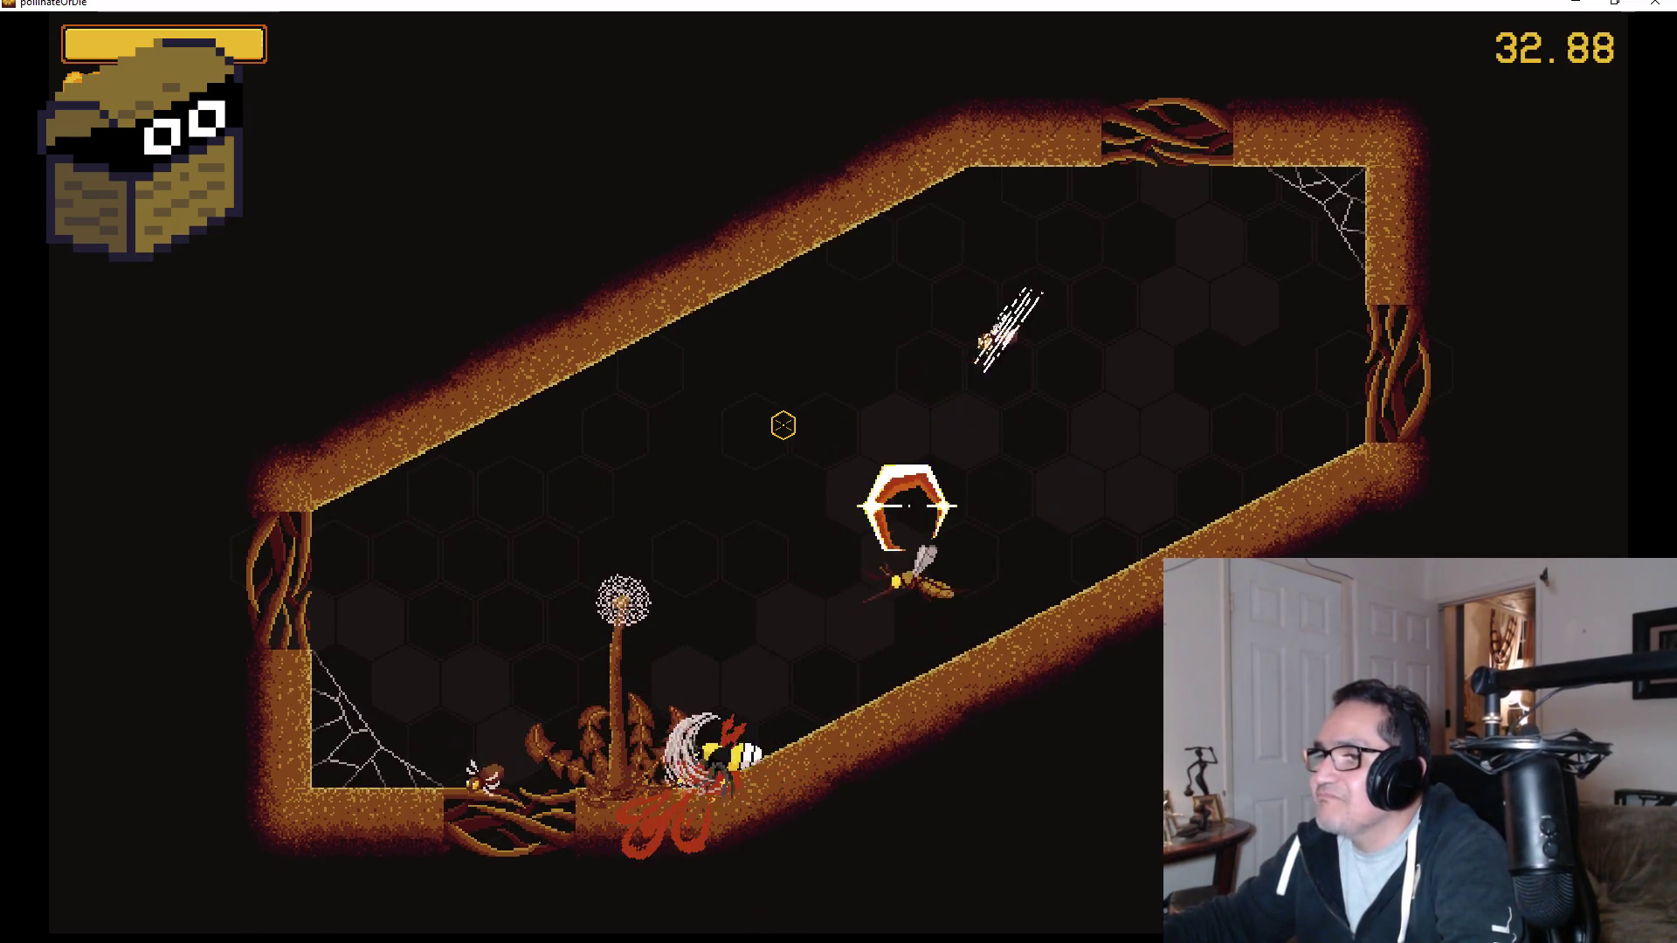
left_click(784, 425)
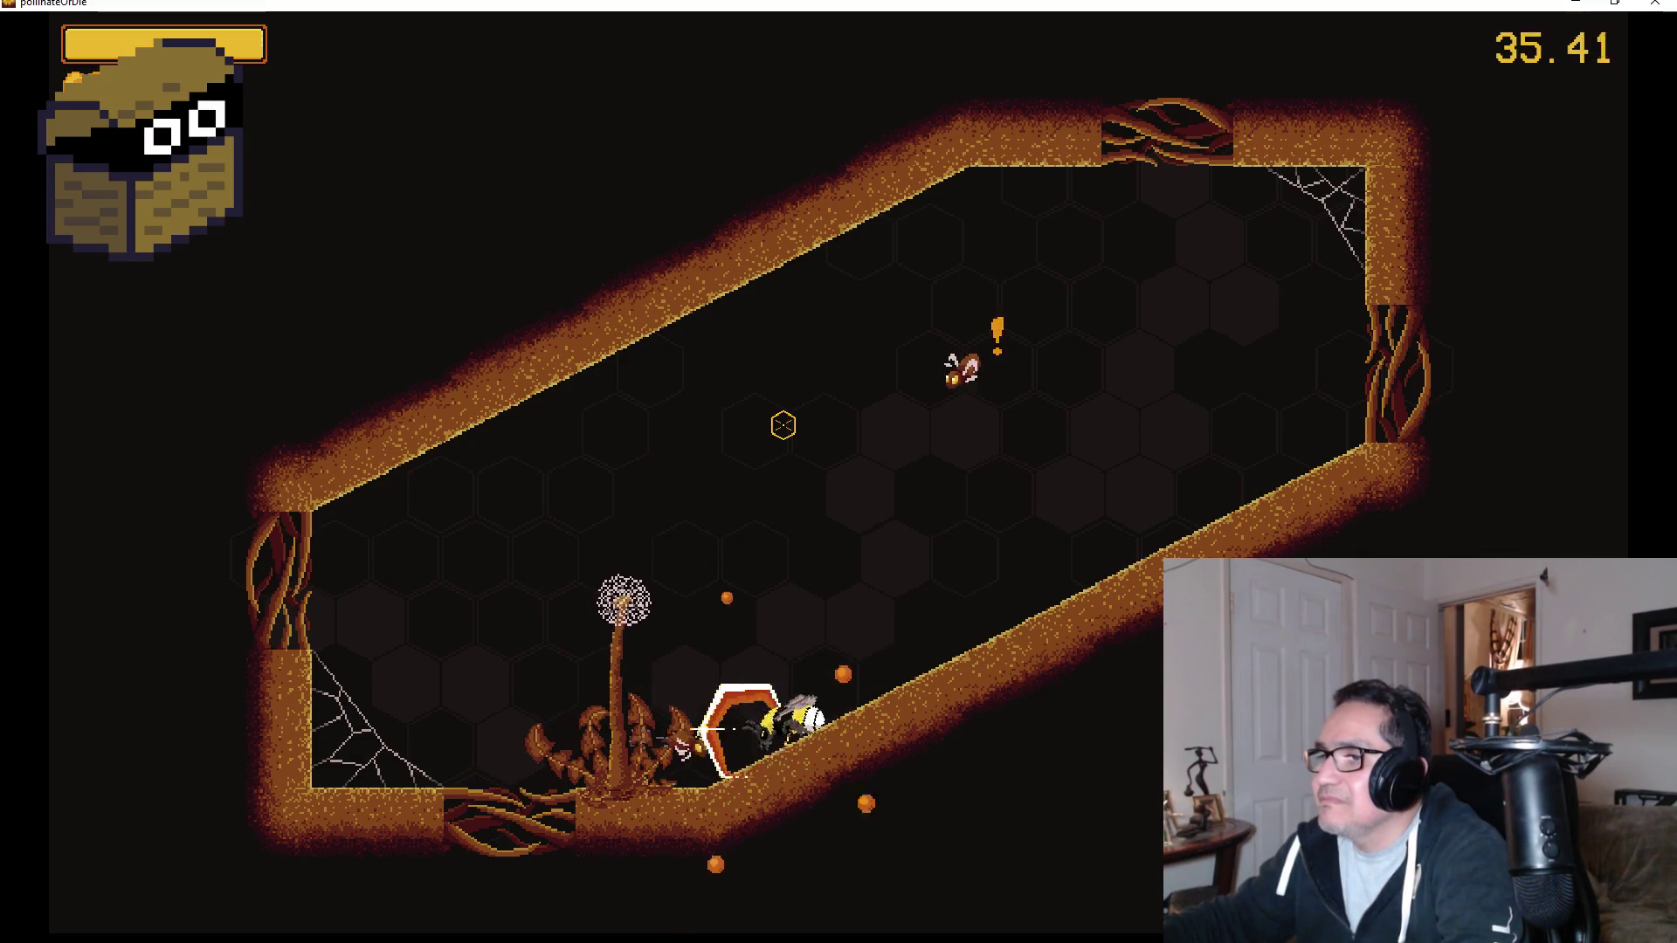
left_click(783, 425)
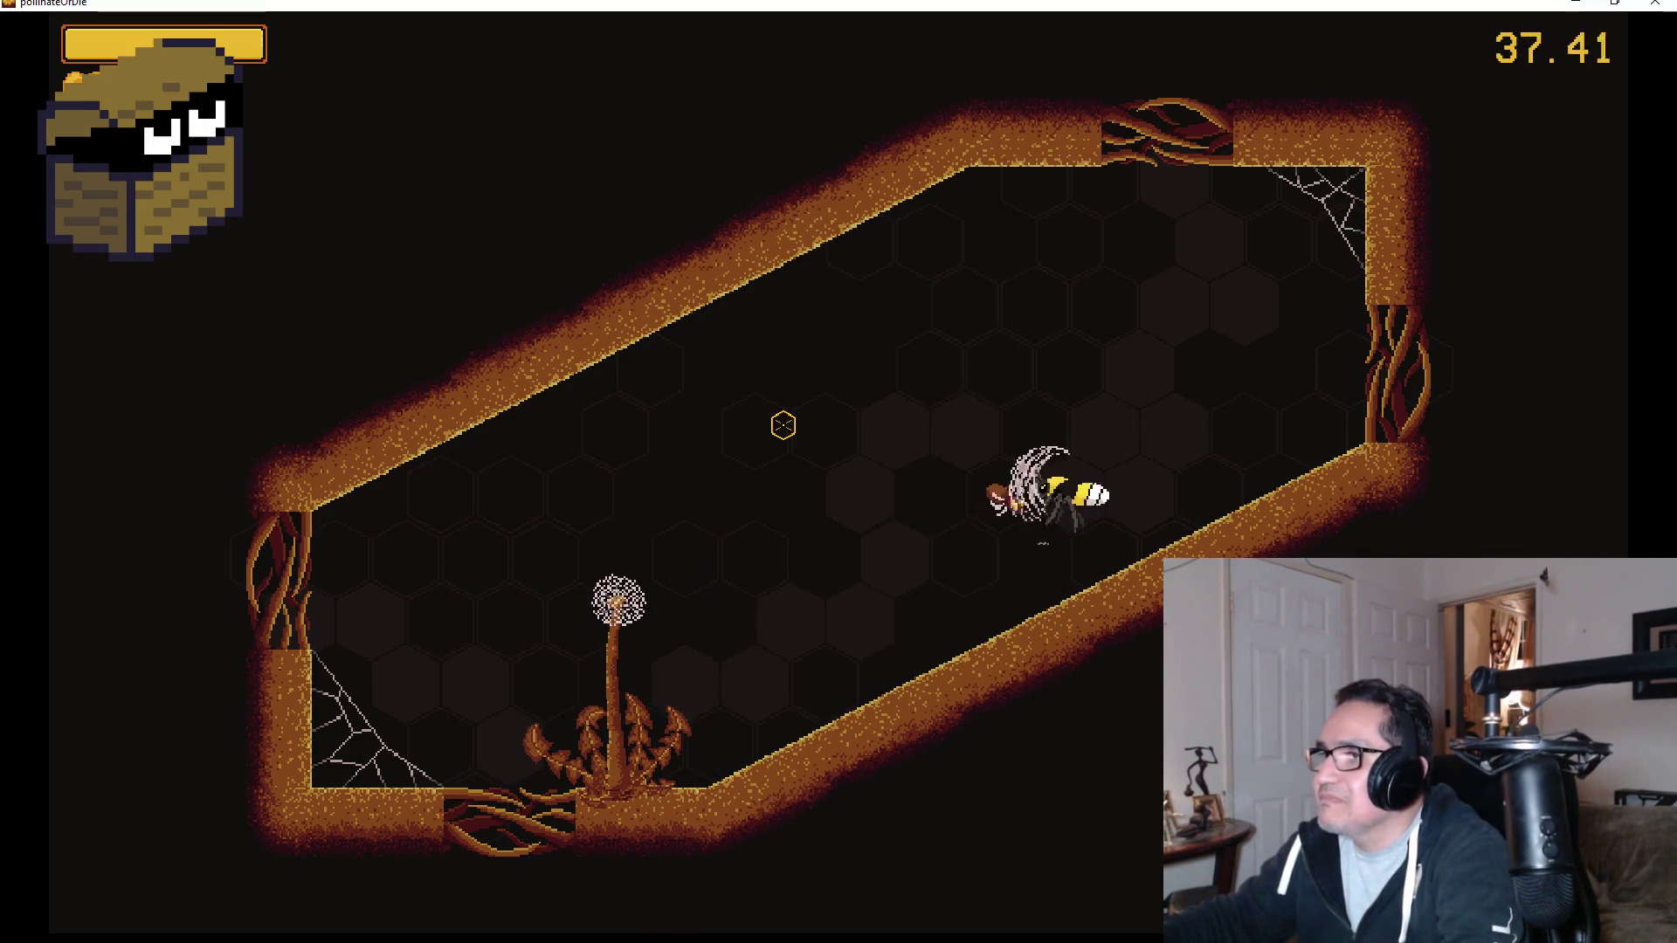
left_click(783, 425)
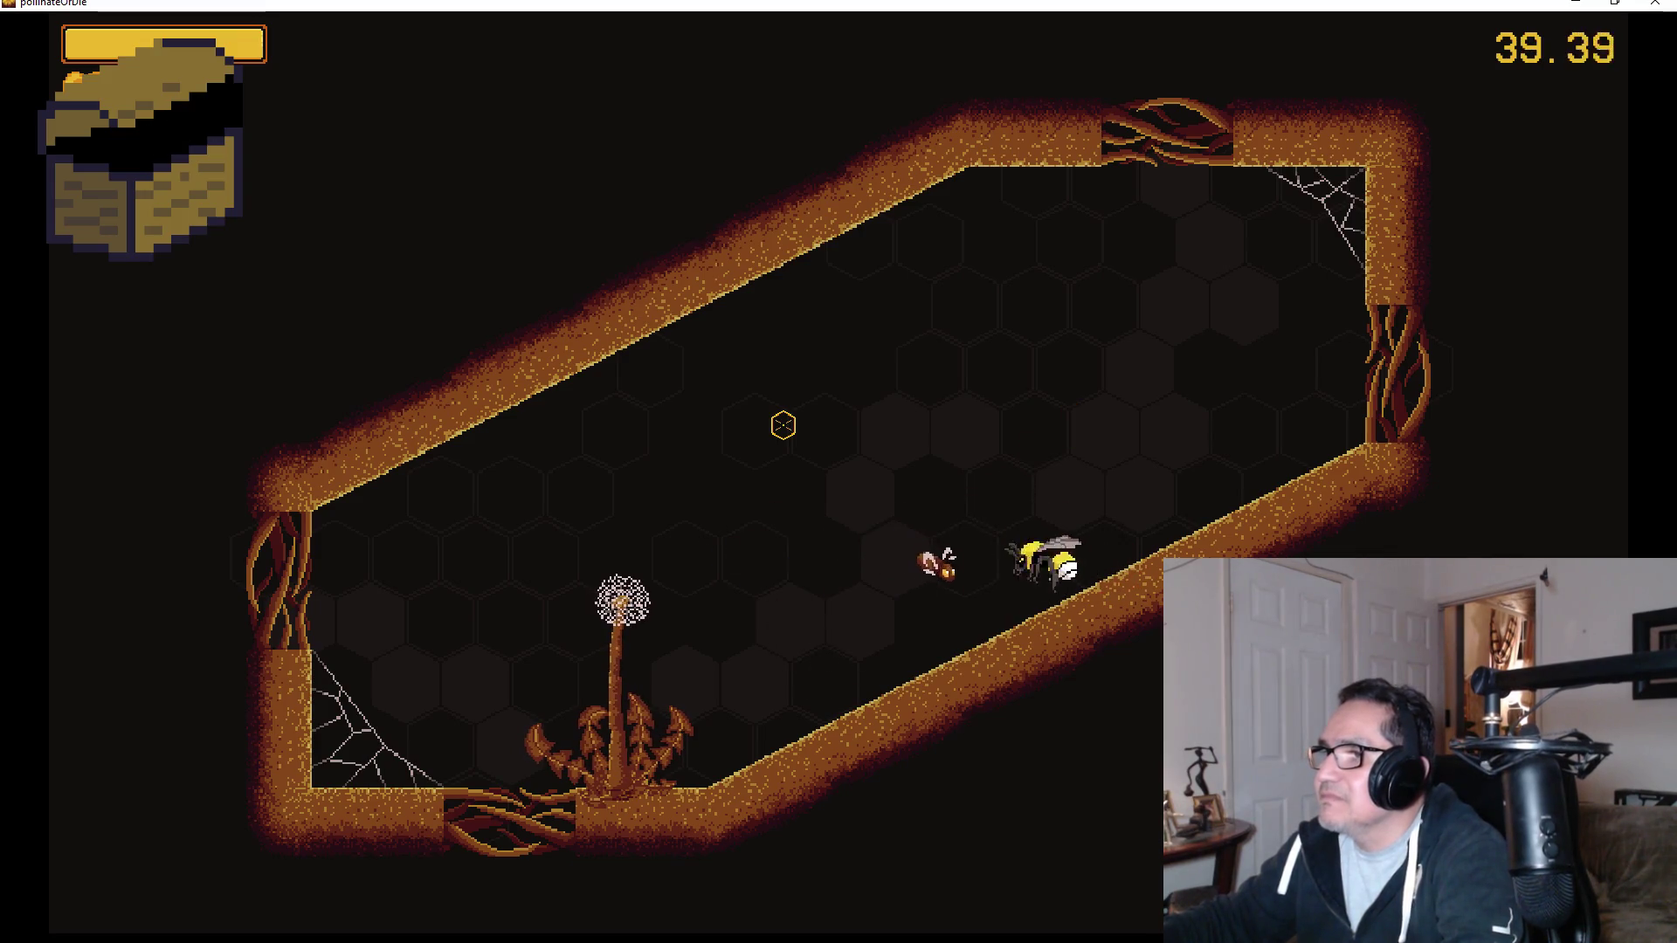
left_click(783, 426)
left_click(784, 425)
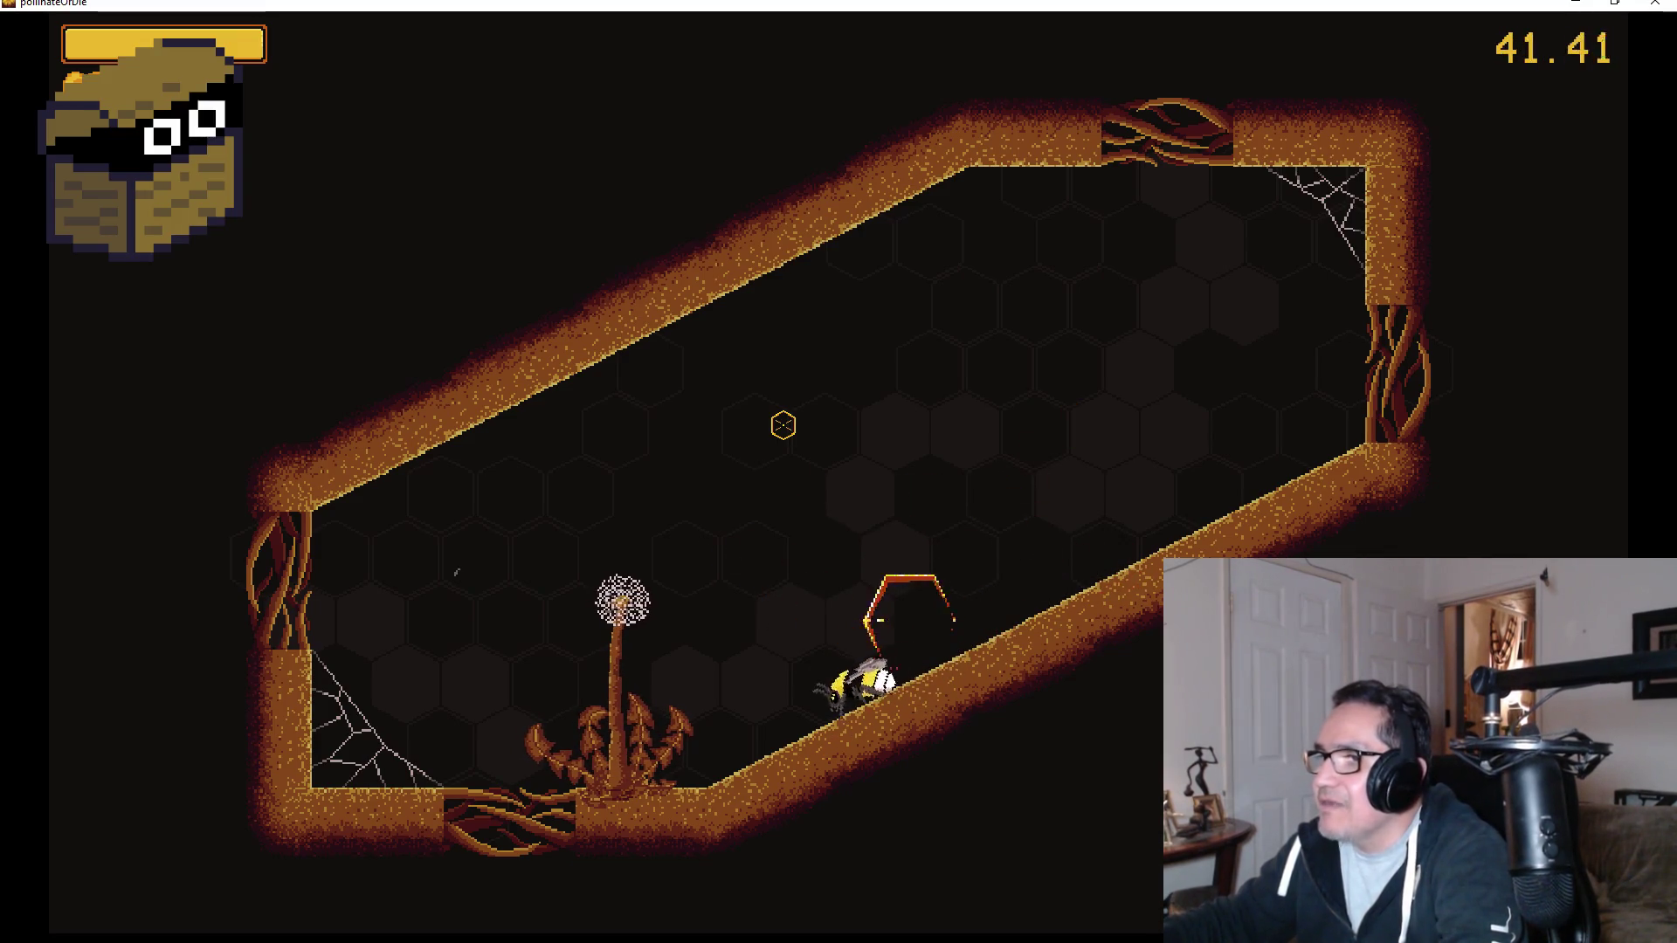
left_click(783, 425)
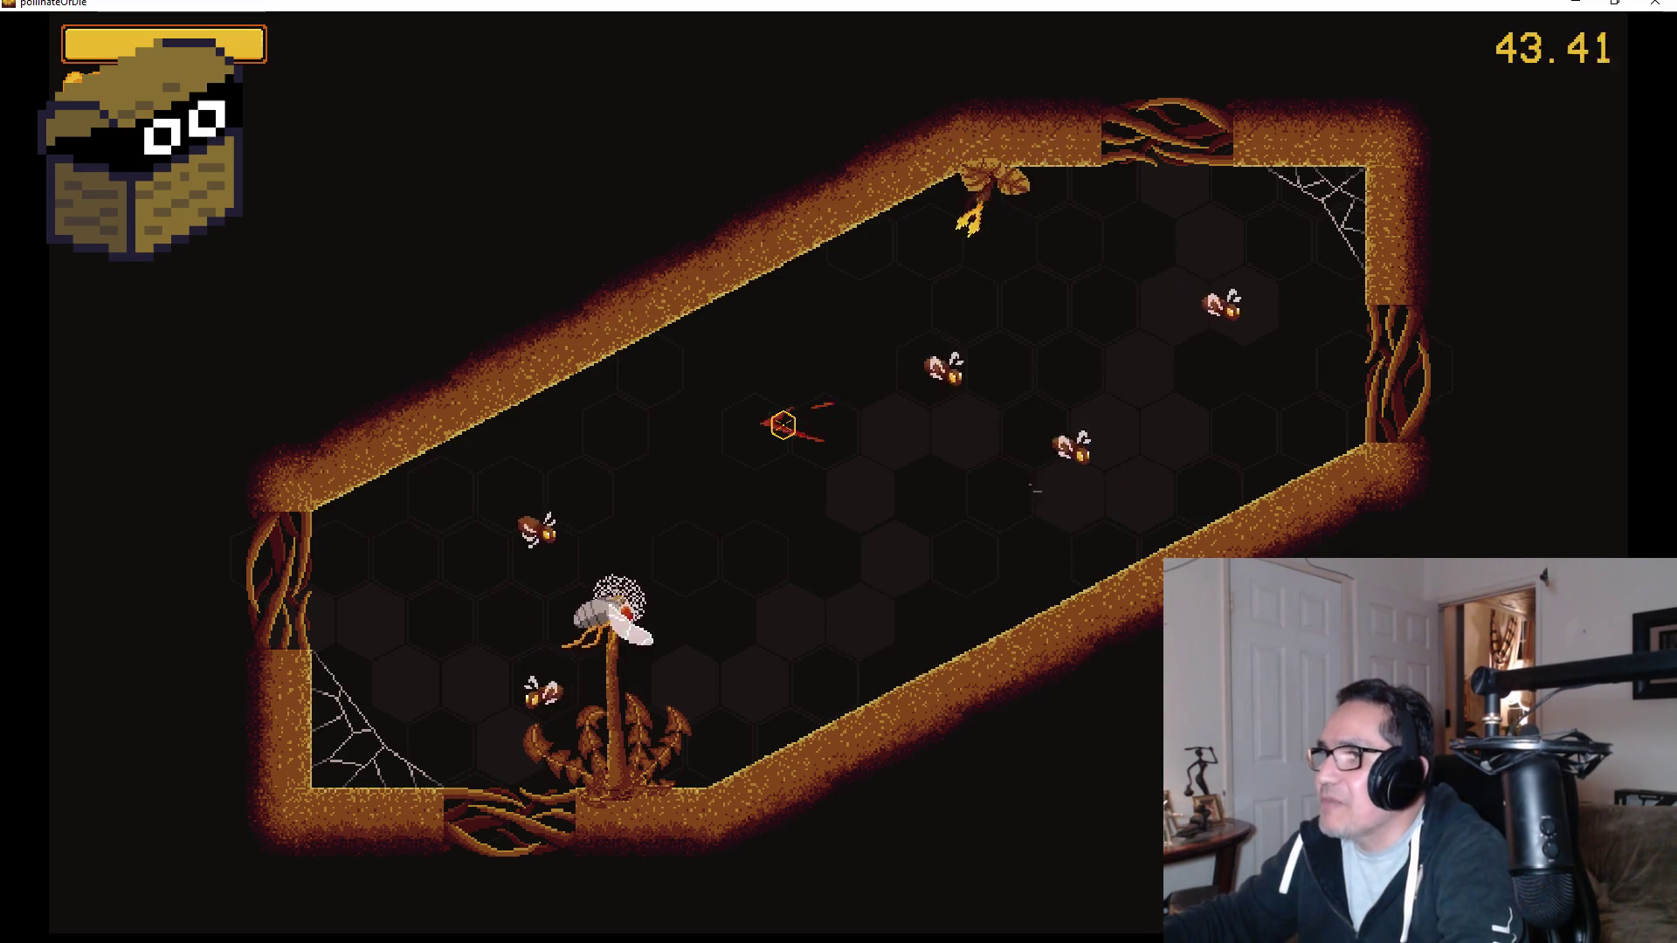
Keep swiping at mosquitoes along the top wall and around the dandelion.
left_click(783, 425)
left_click(784, 425)
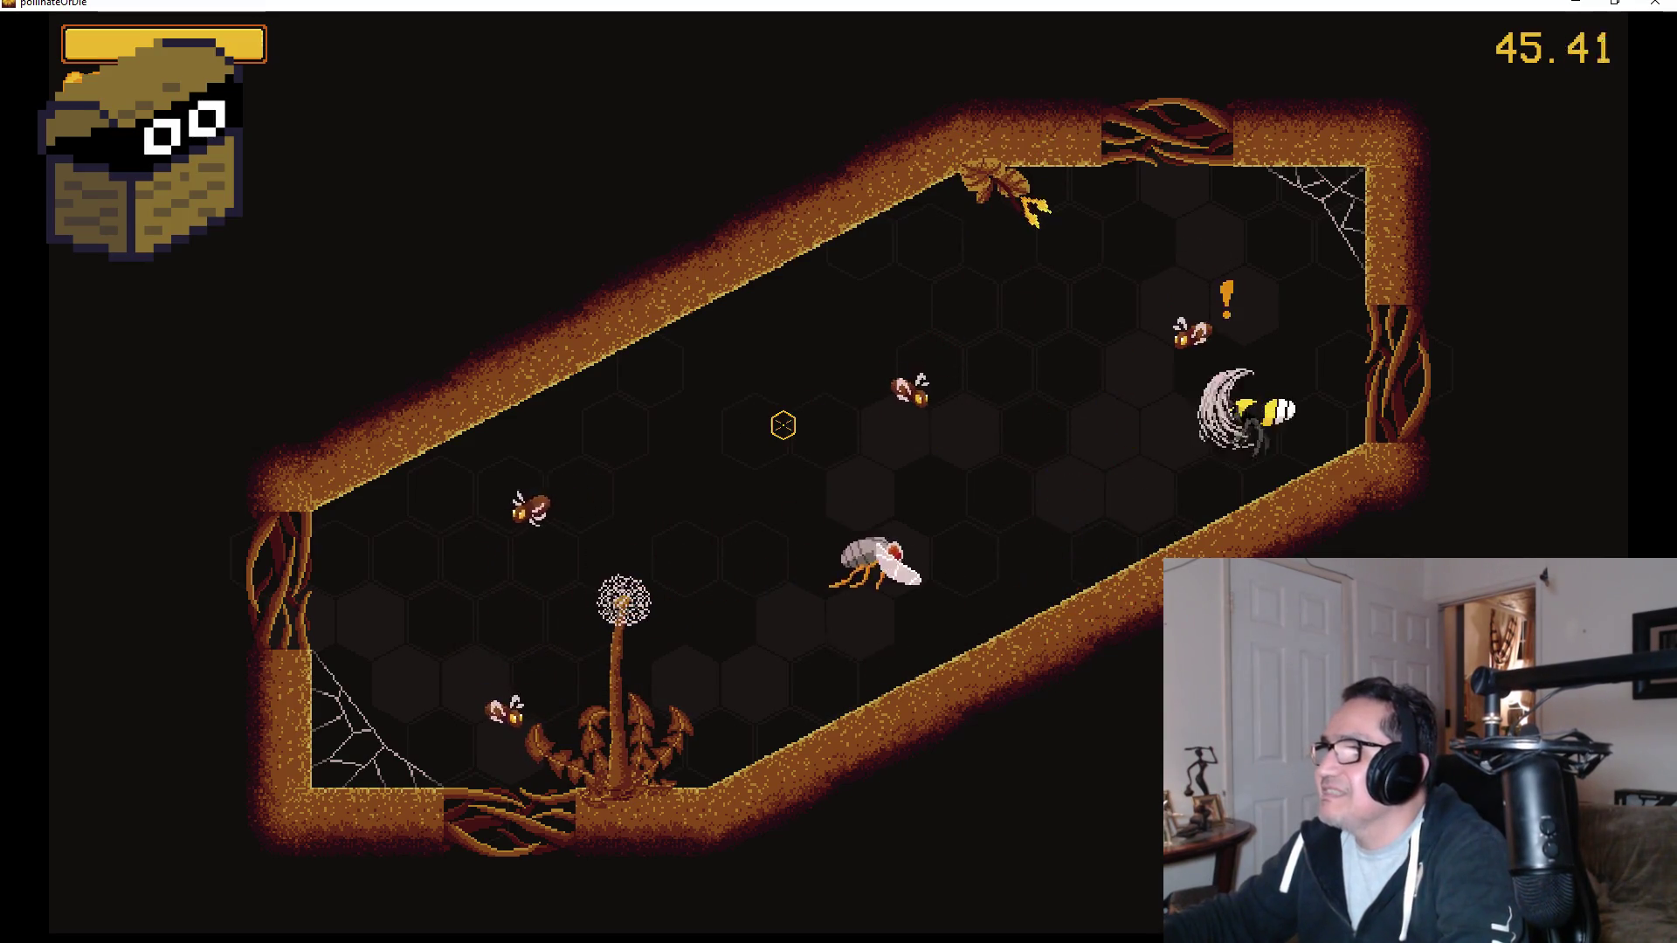
left_click(783, 425)
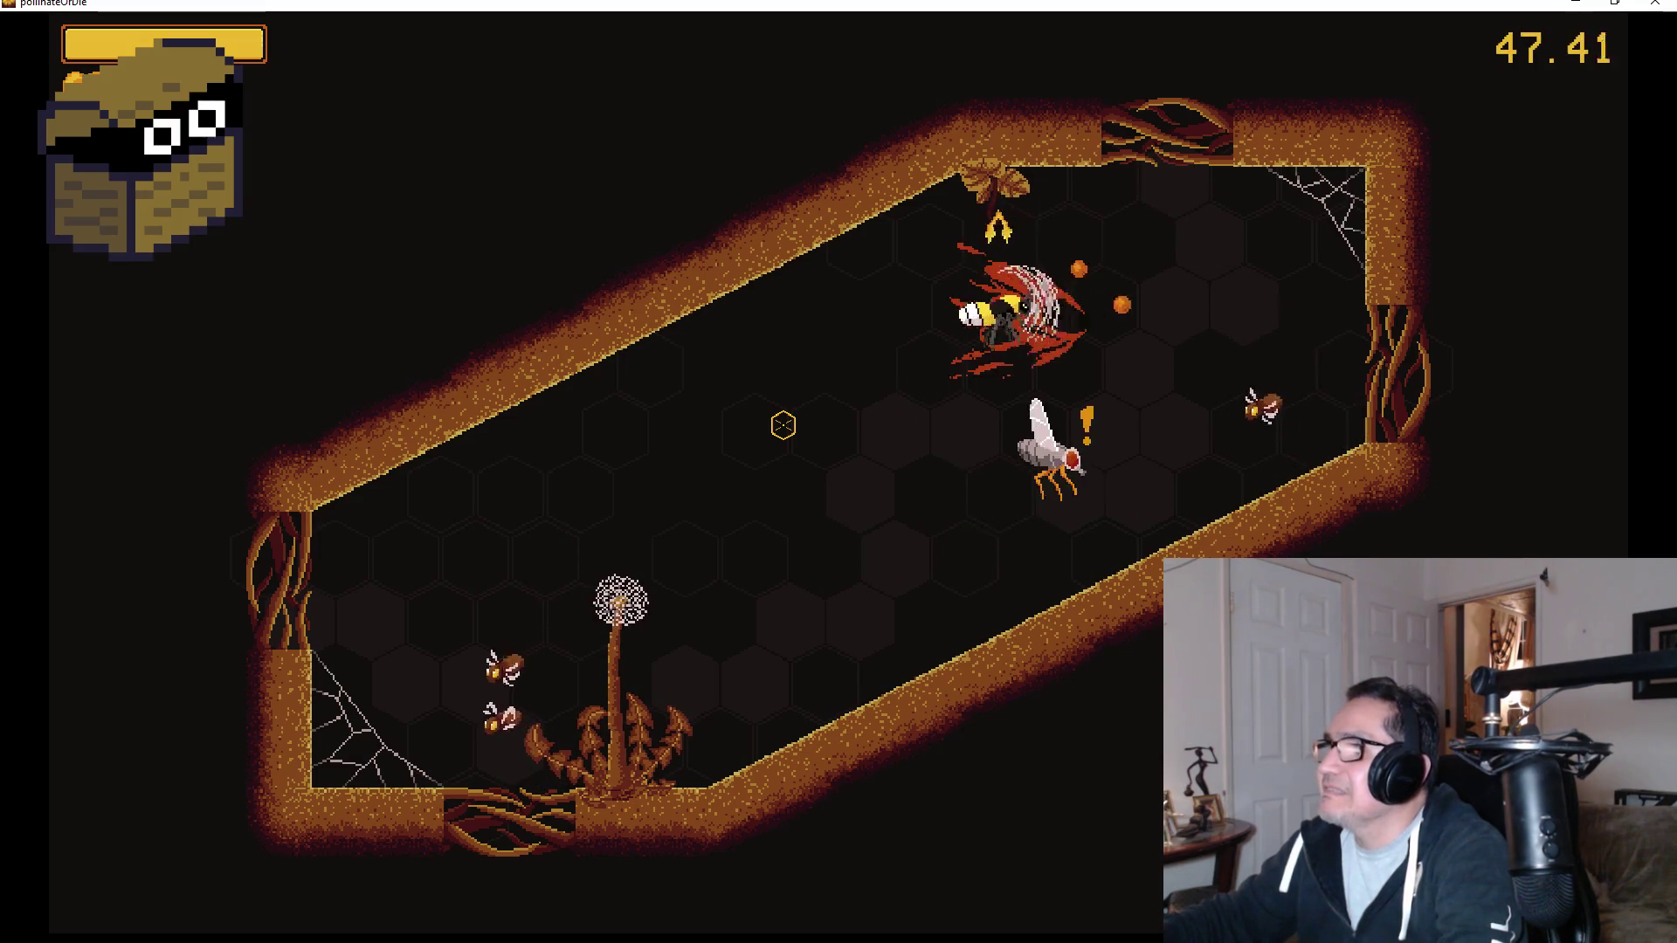
left_click(783, 425)
left_click(784, 426)
left_click(783, 425)
left_click(783, 426)
left_click(784, 425)
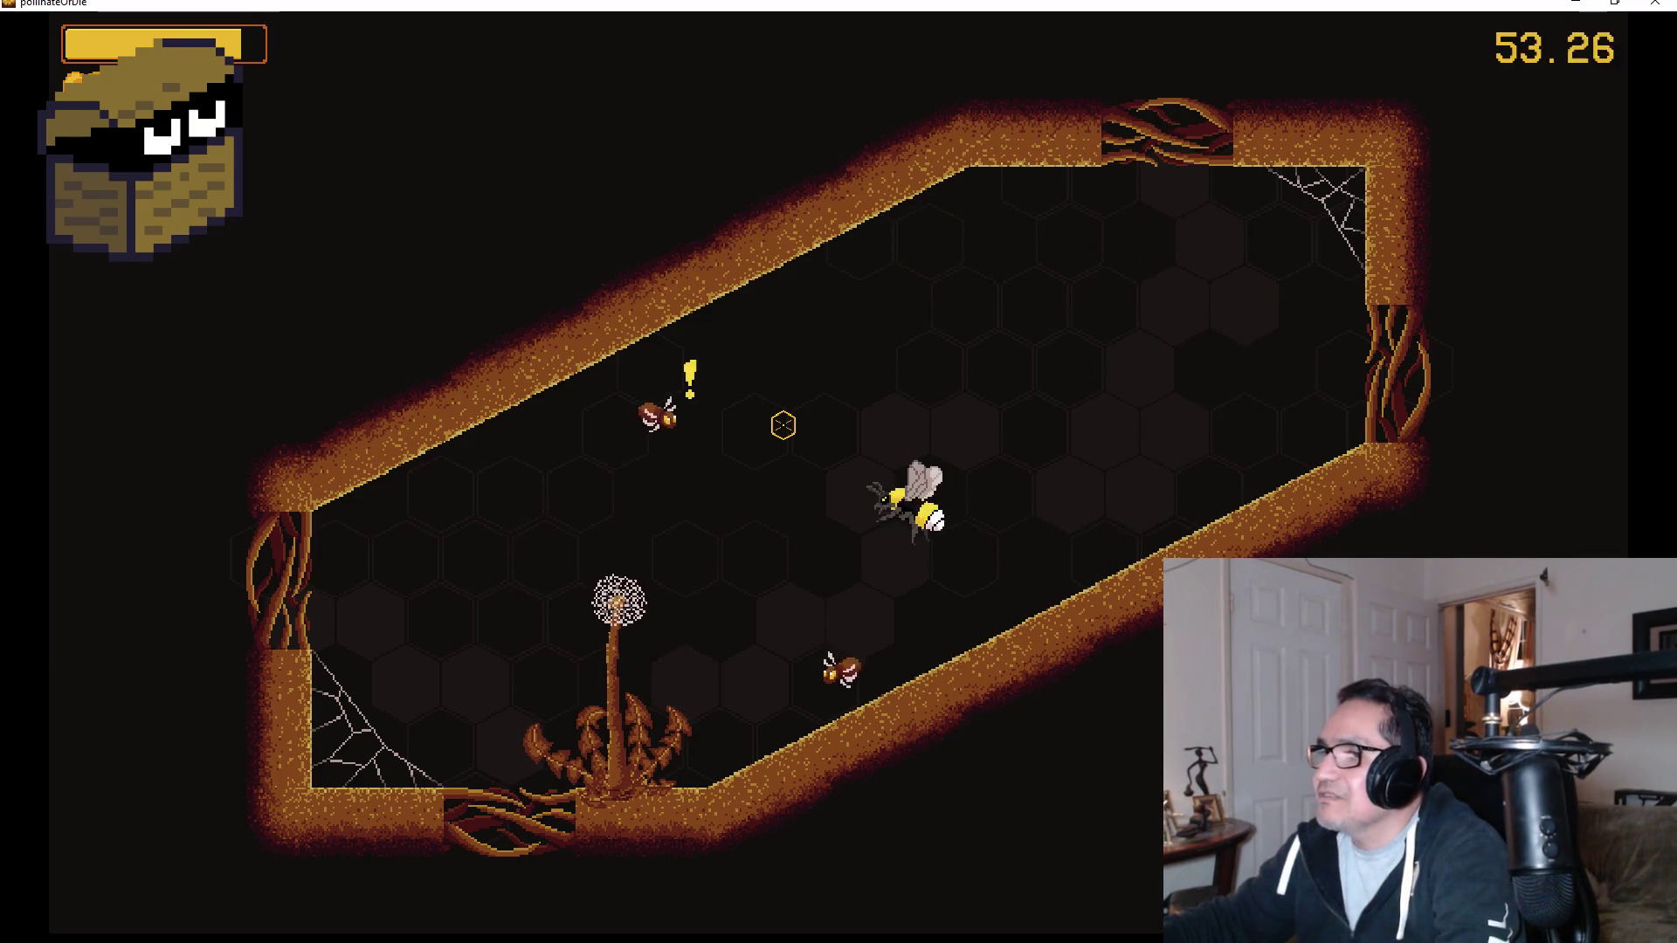
left_click(784, 426)
left_click(783, 425)
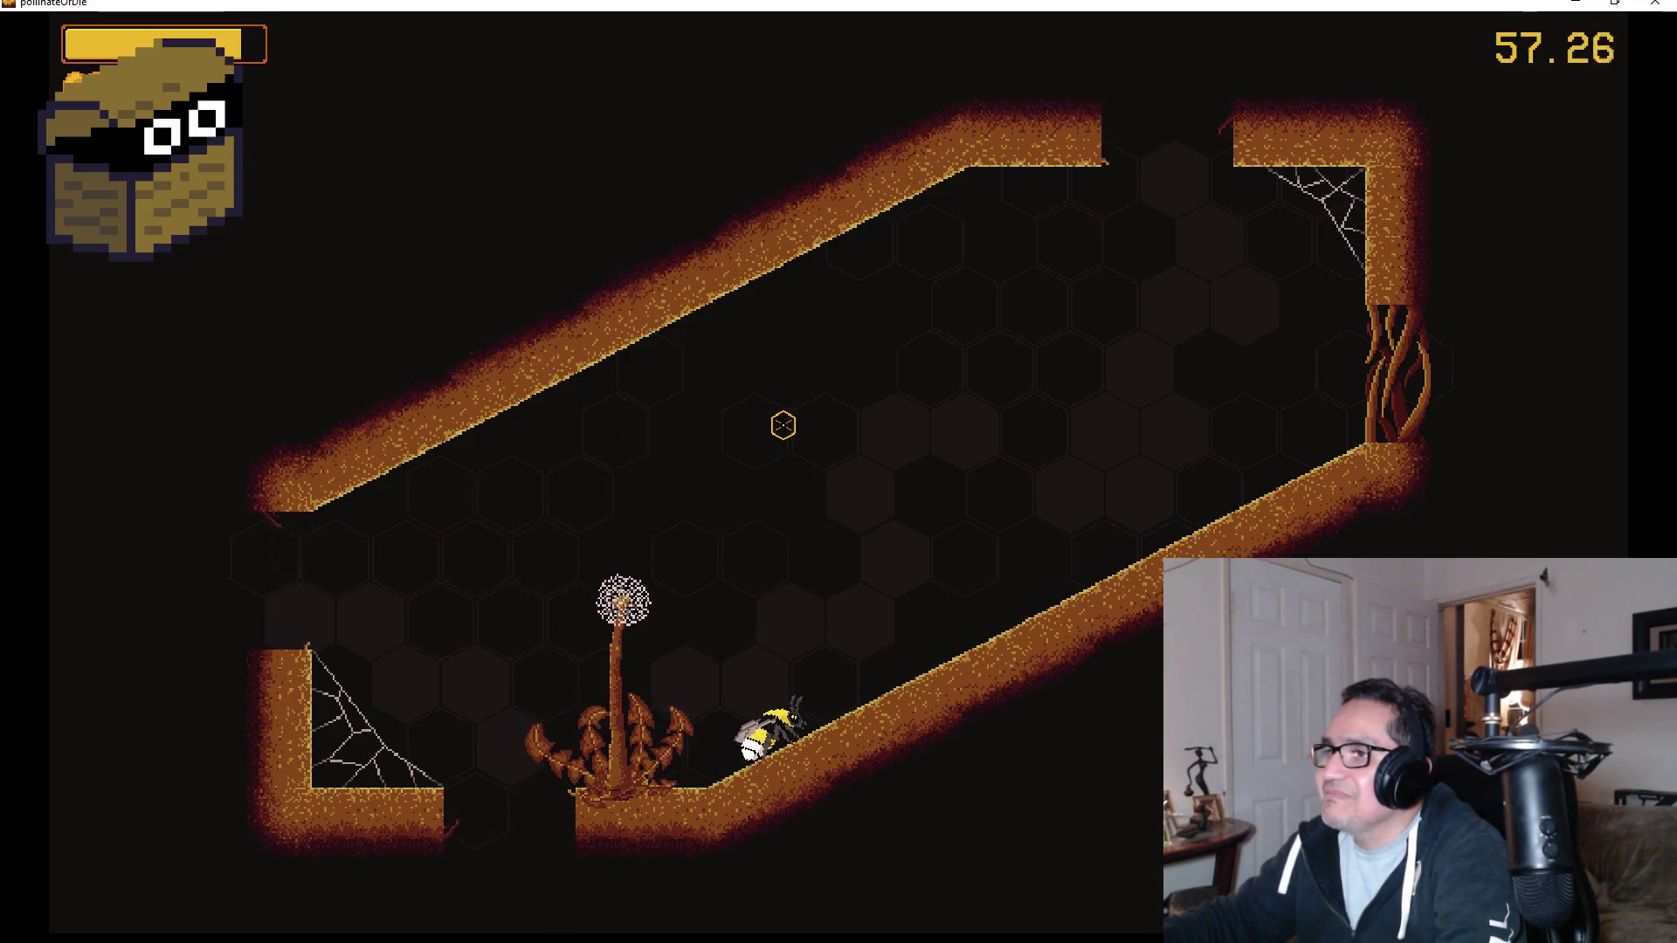
Climb the sloped web corridor and fly out into the ladybug's room.
key("d")
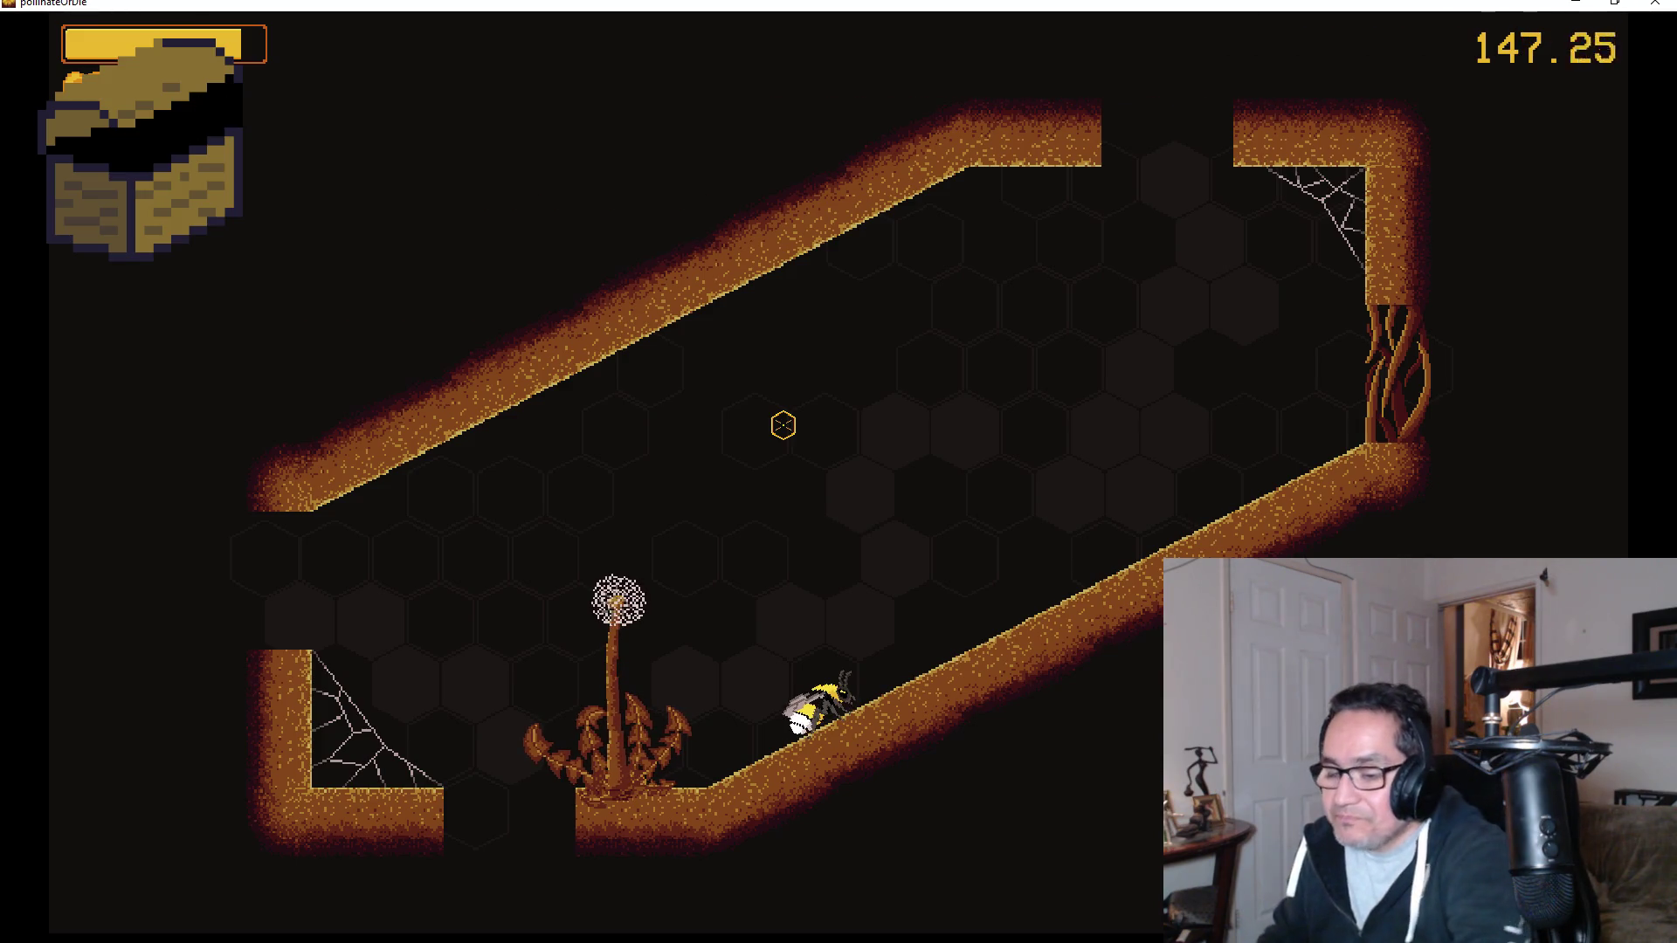
key("Left")
key("Left")
key("Right")
key("Left")
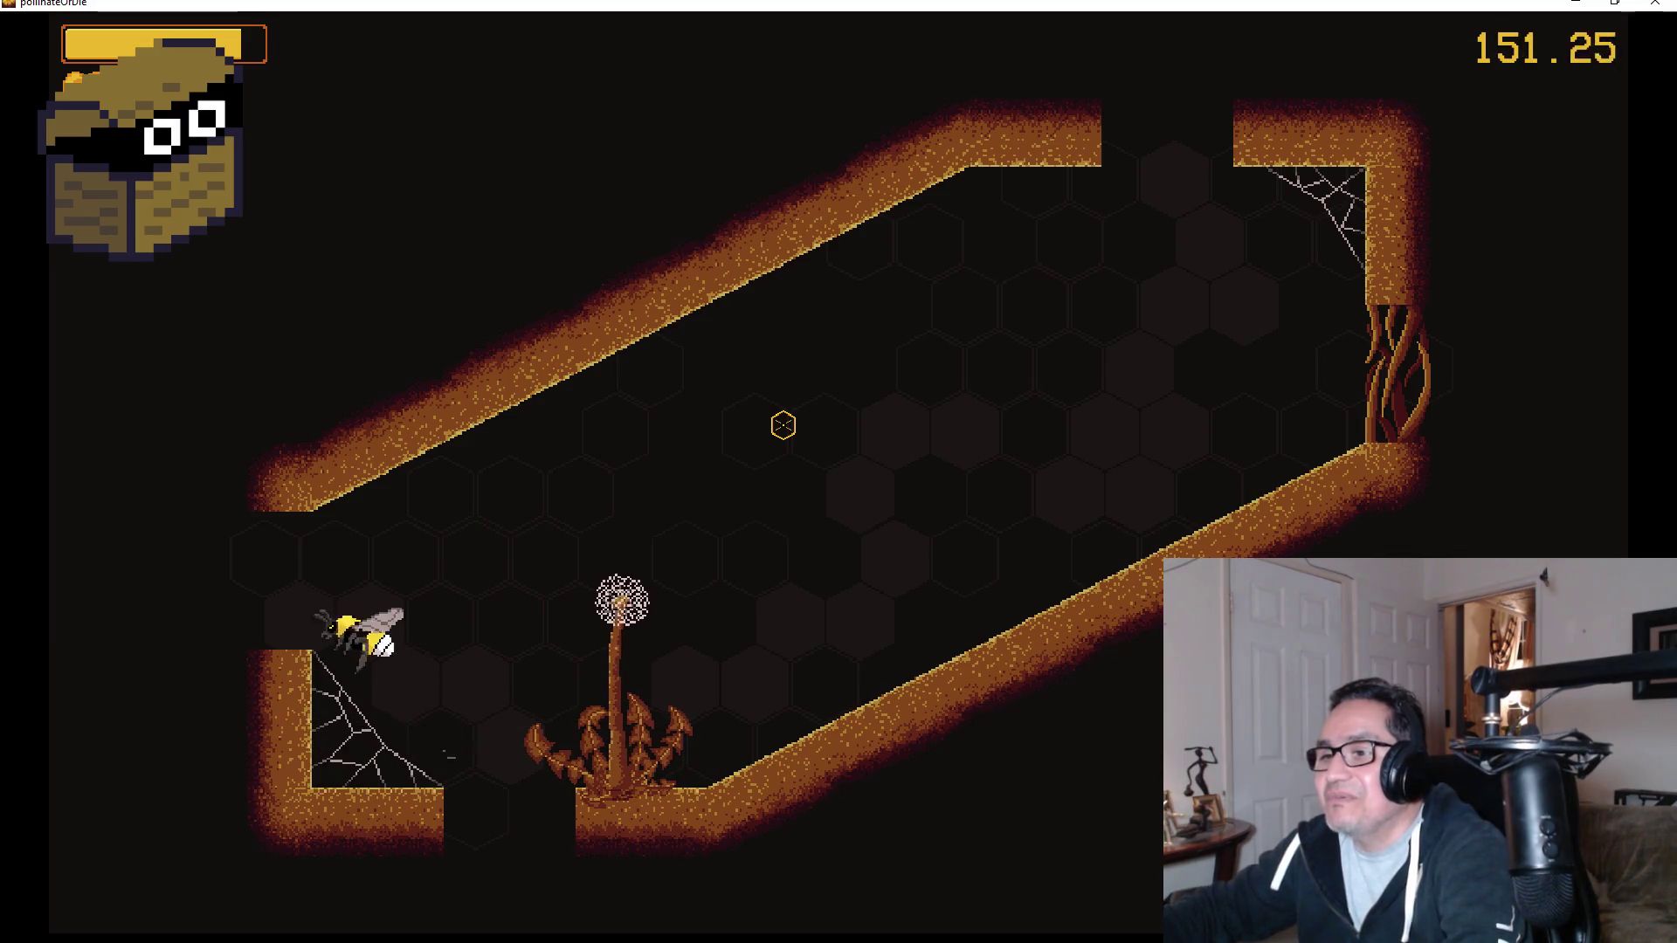
key("Right")
key("Left")
key("Left")
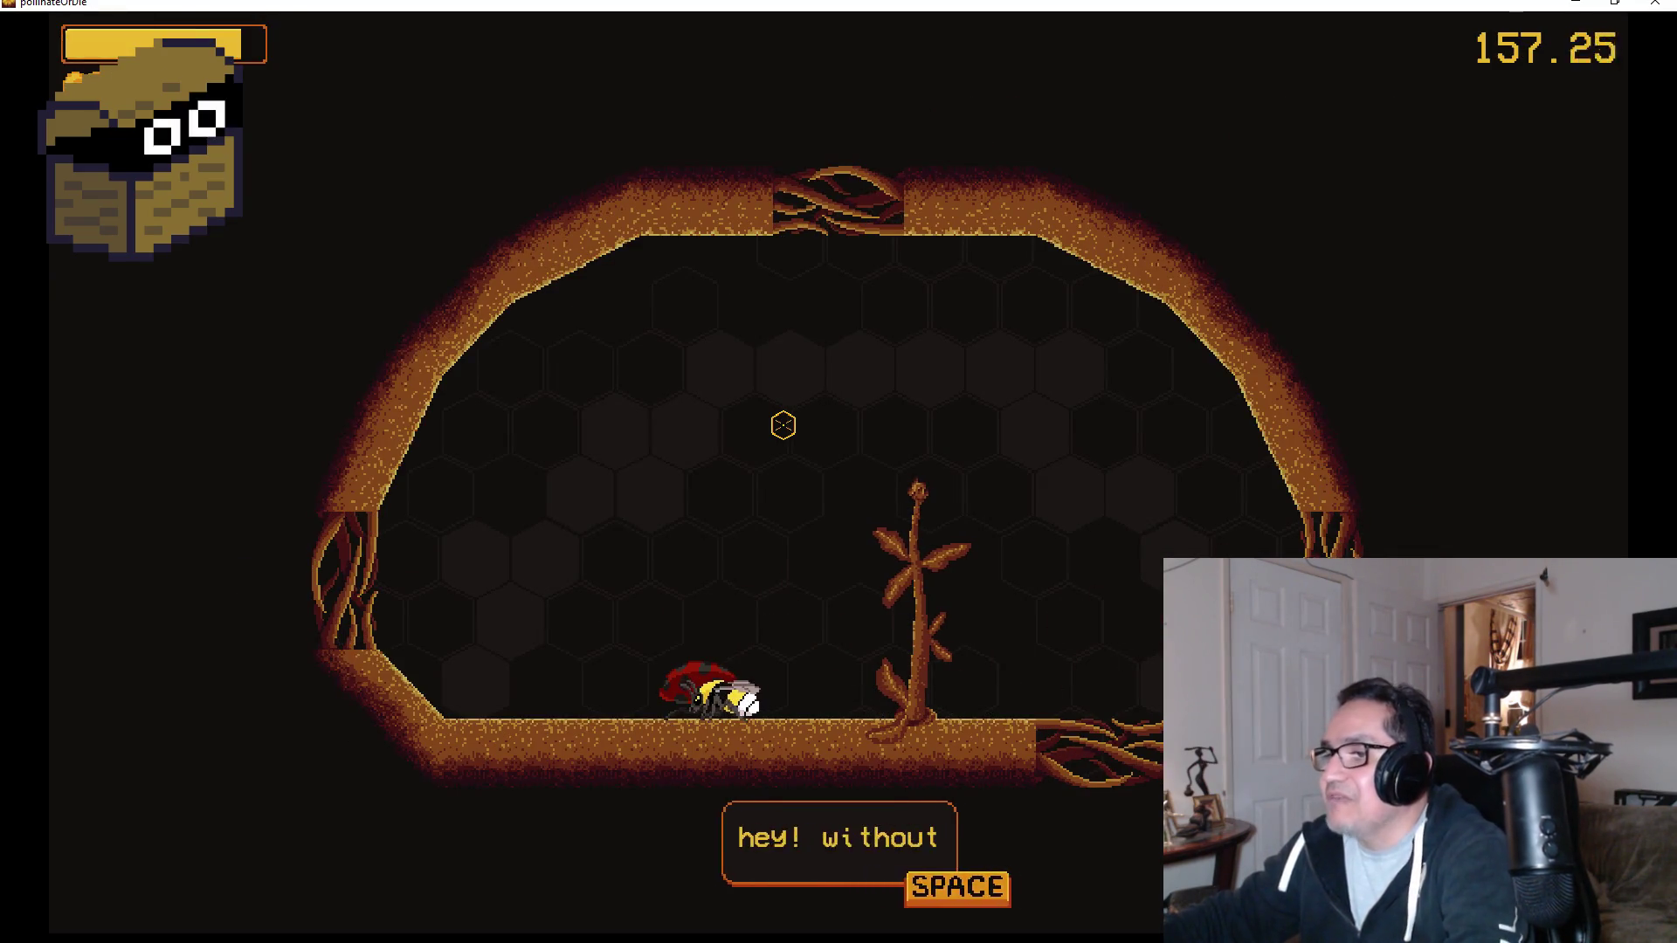
Slip past the ladybug and descend into the walled arena toward the mosquitoes.
key("Left")
key("Left")
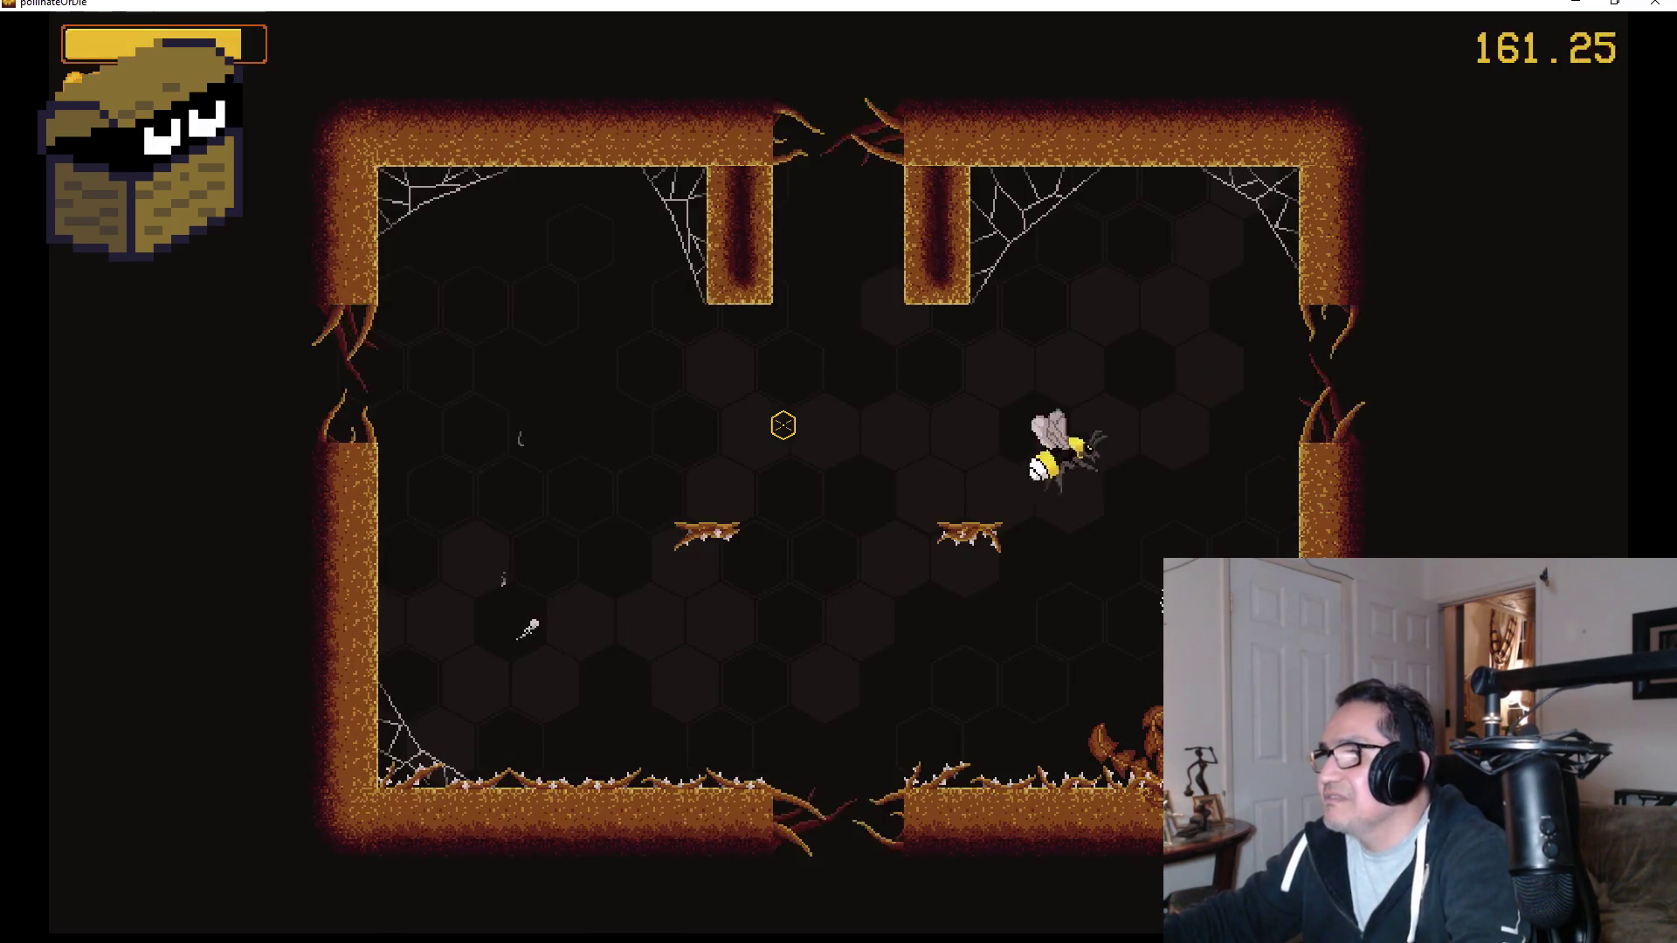
key("Left")
key("Down")
key("Down")
key("Right")
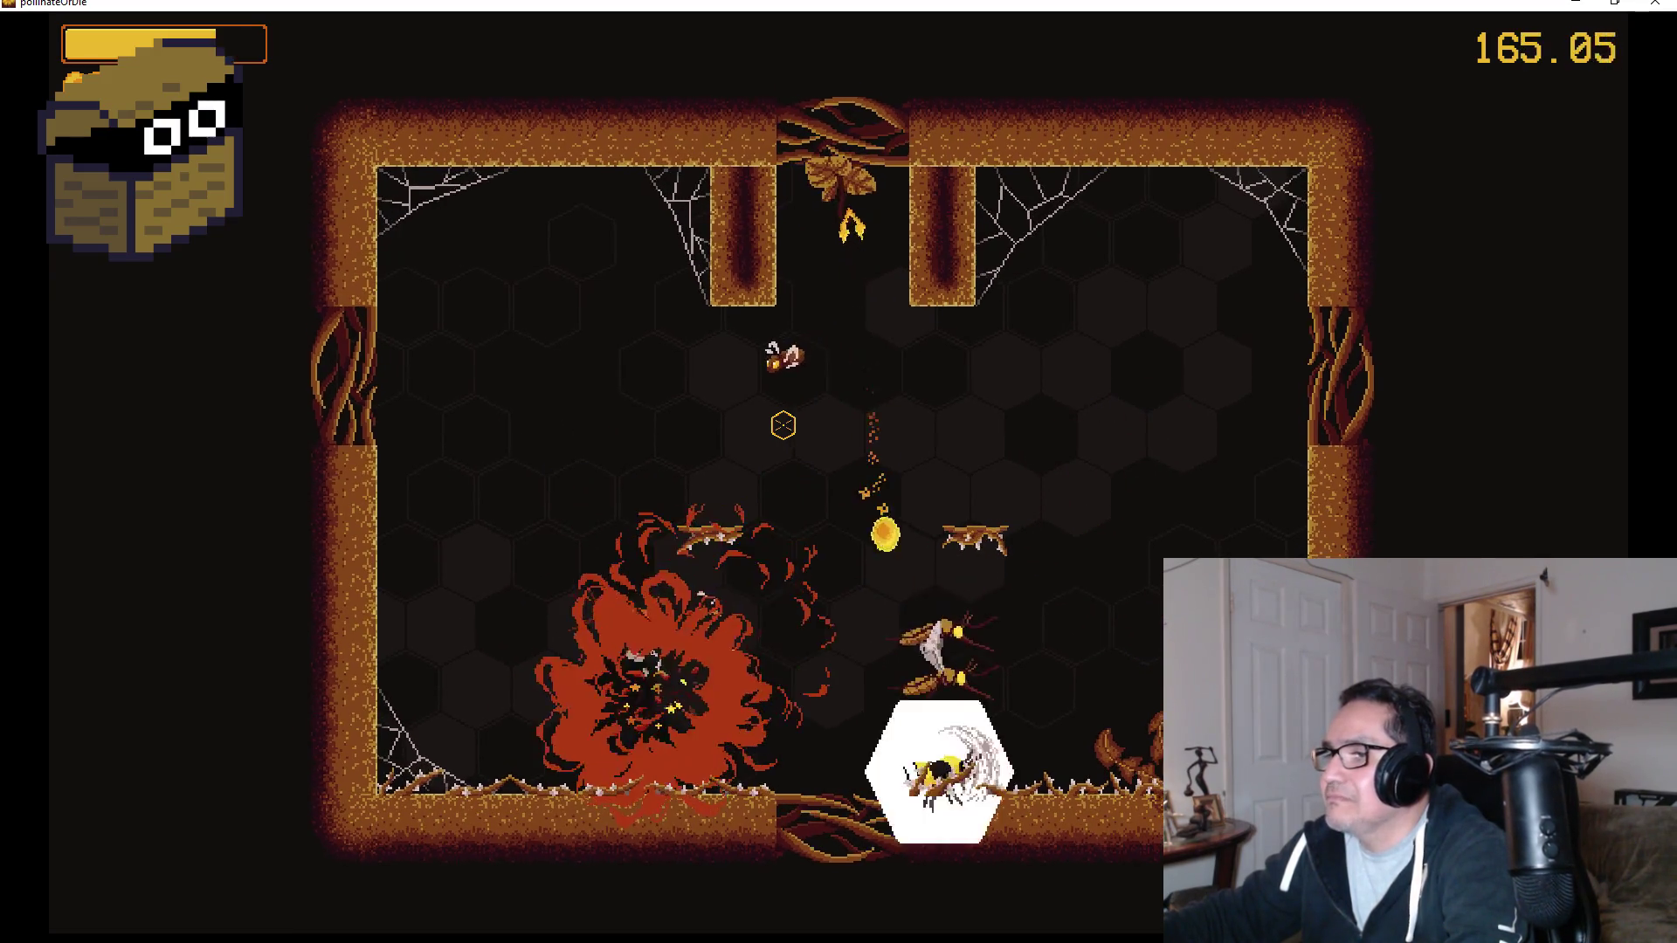
key("Left")
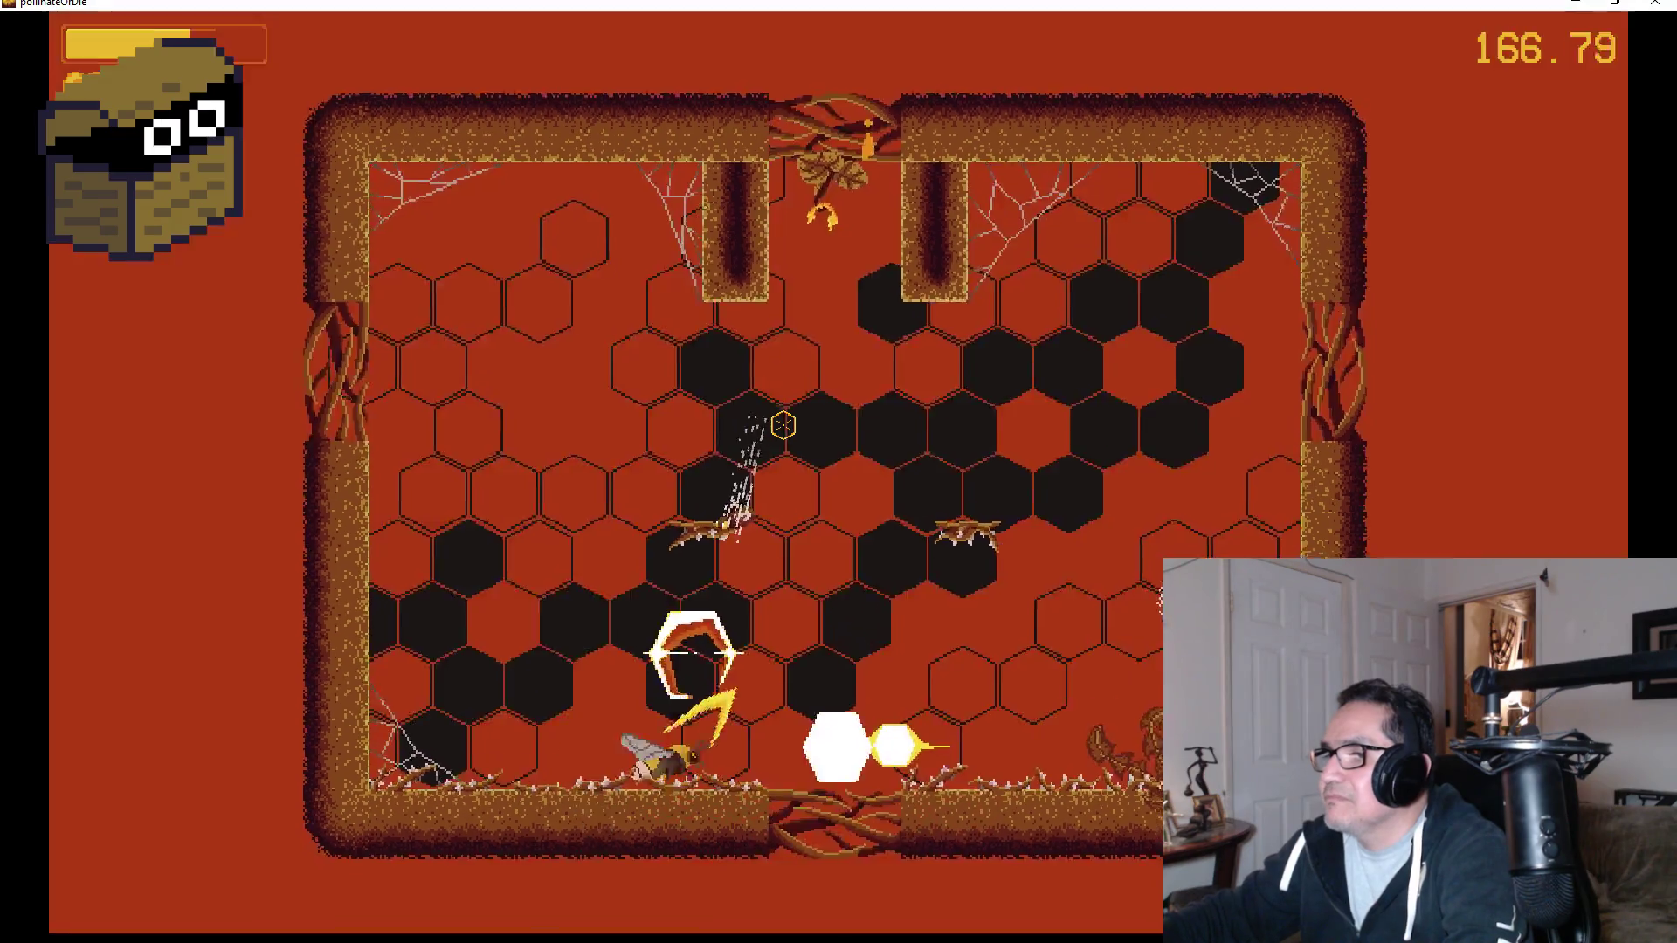
key("Up")
key("Left")
key("Right")
key("Up")
Dodge around the arena hitting mosquitoes, lifting off the thorny floor onto the right ledge.
key("Left")
key("Right")
key("Up")
key("Right")
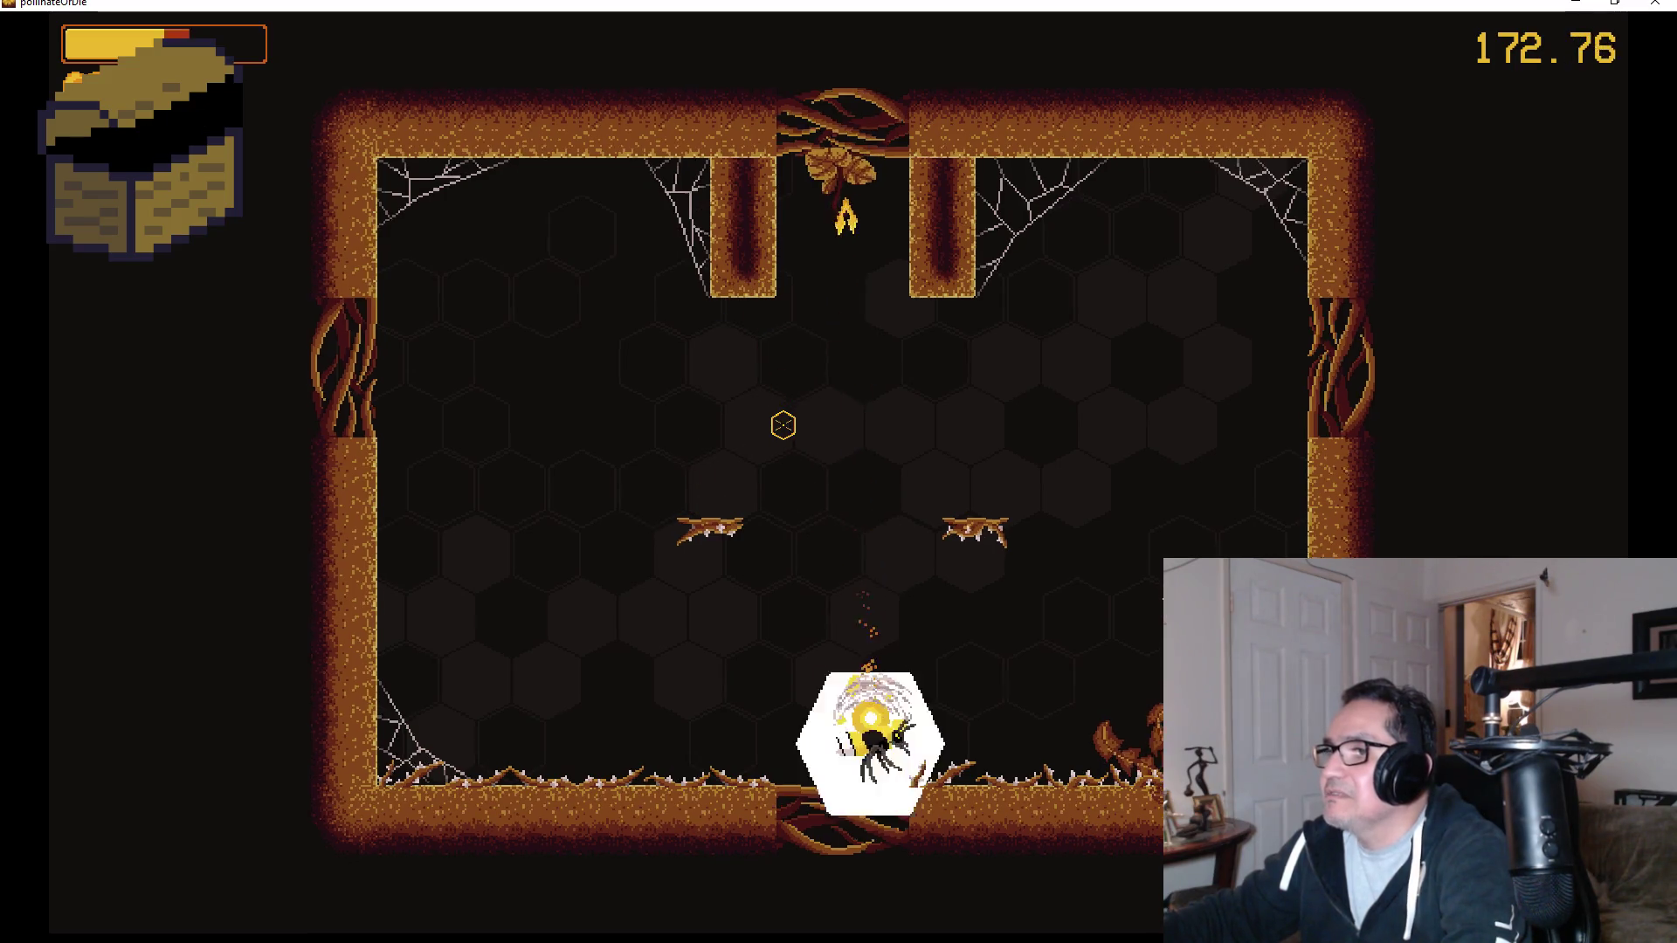
key("Up")
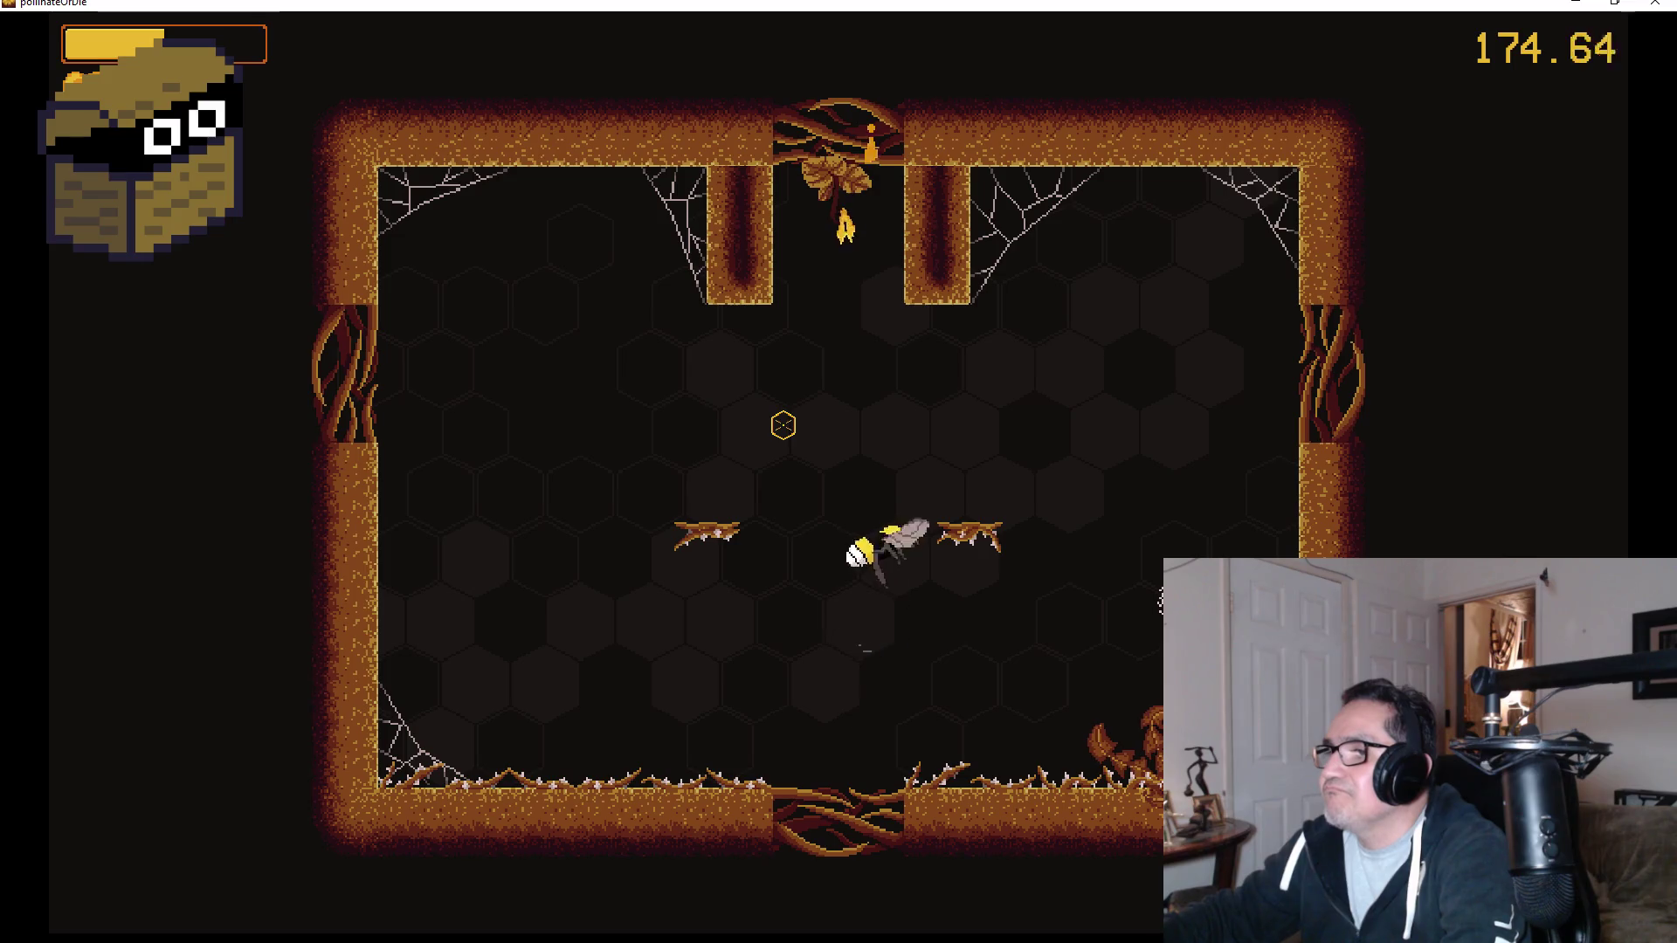
key("Left")
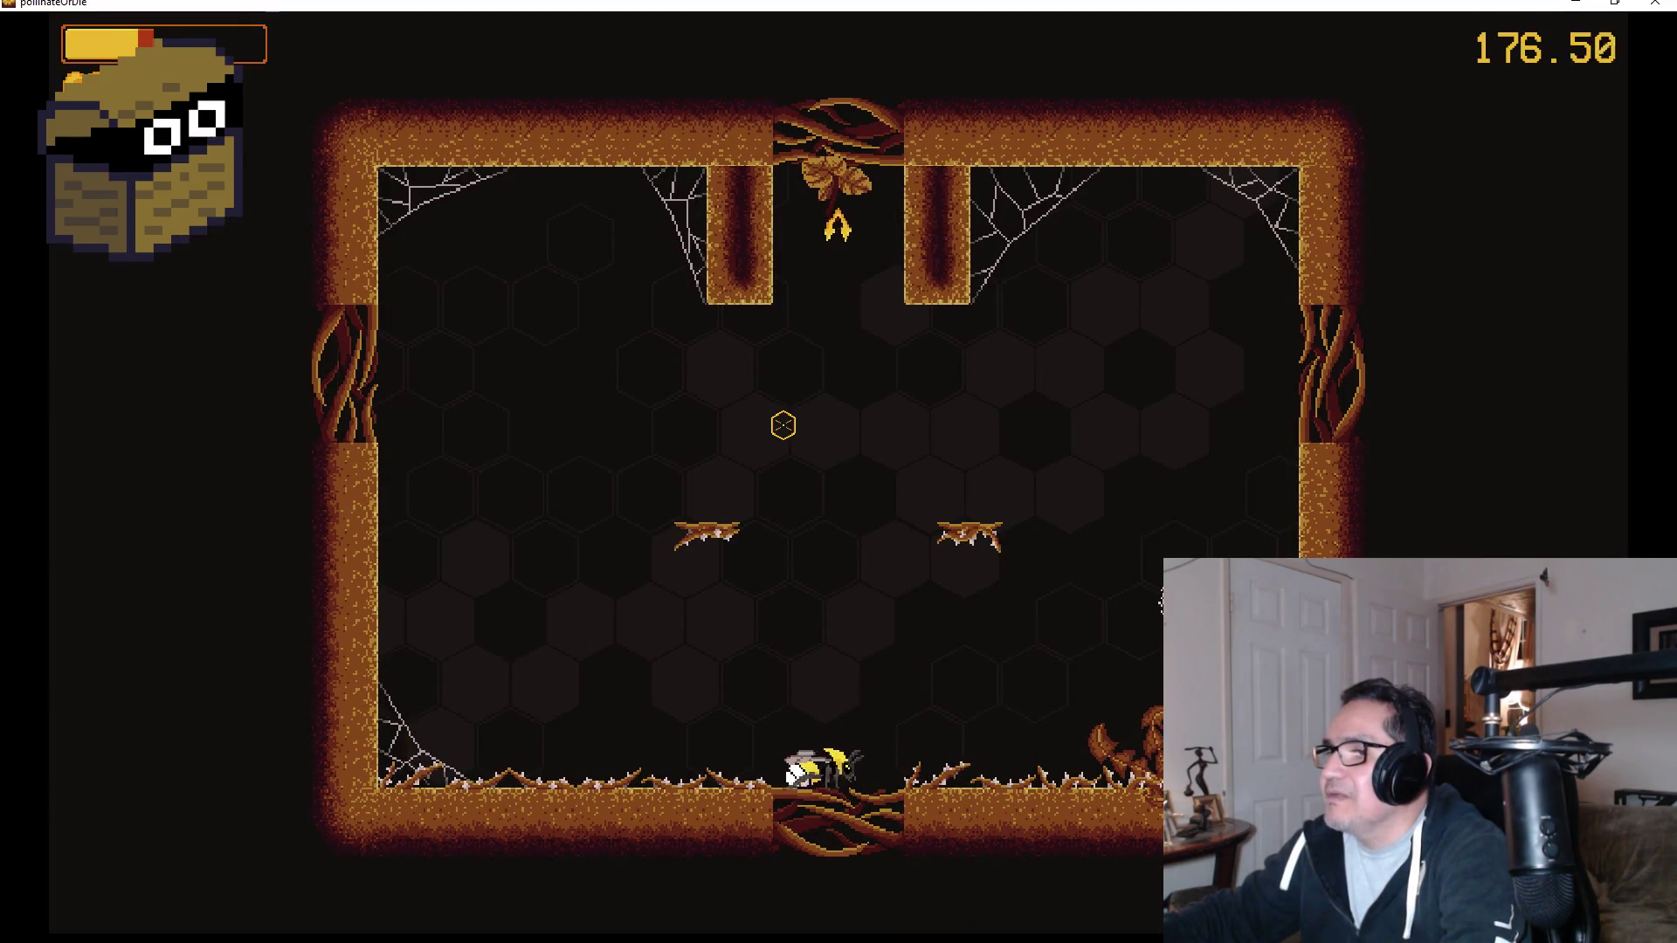
key("Up")
key("Right")
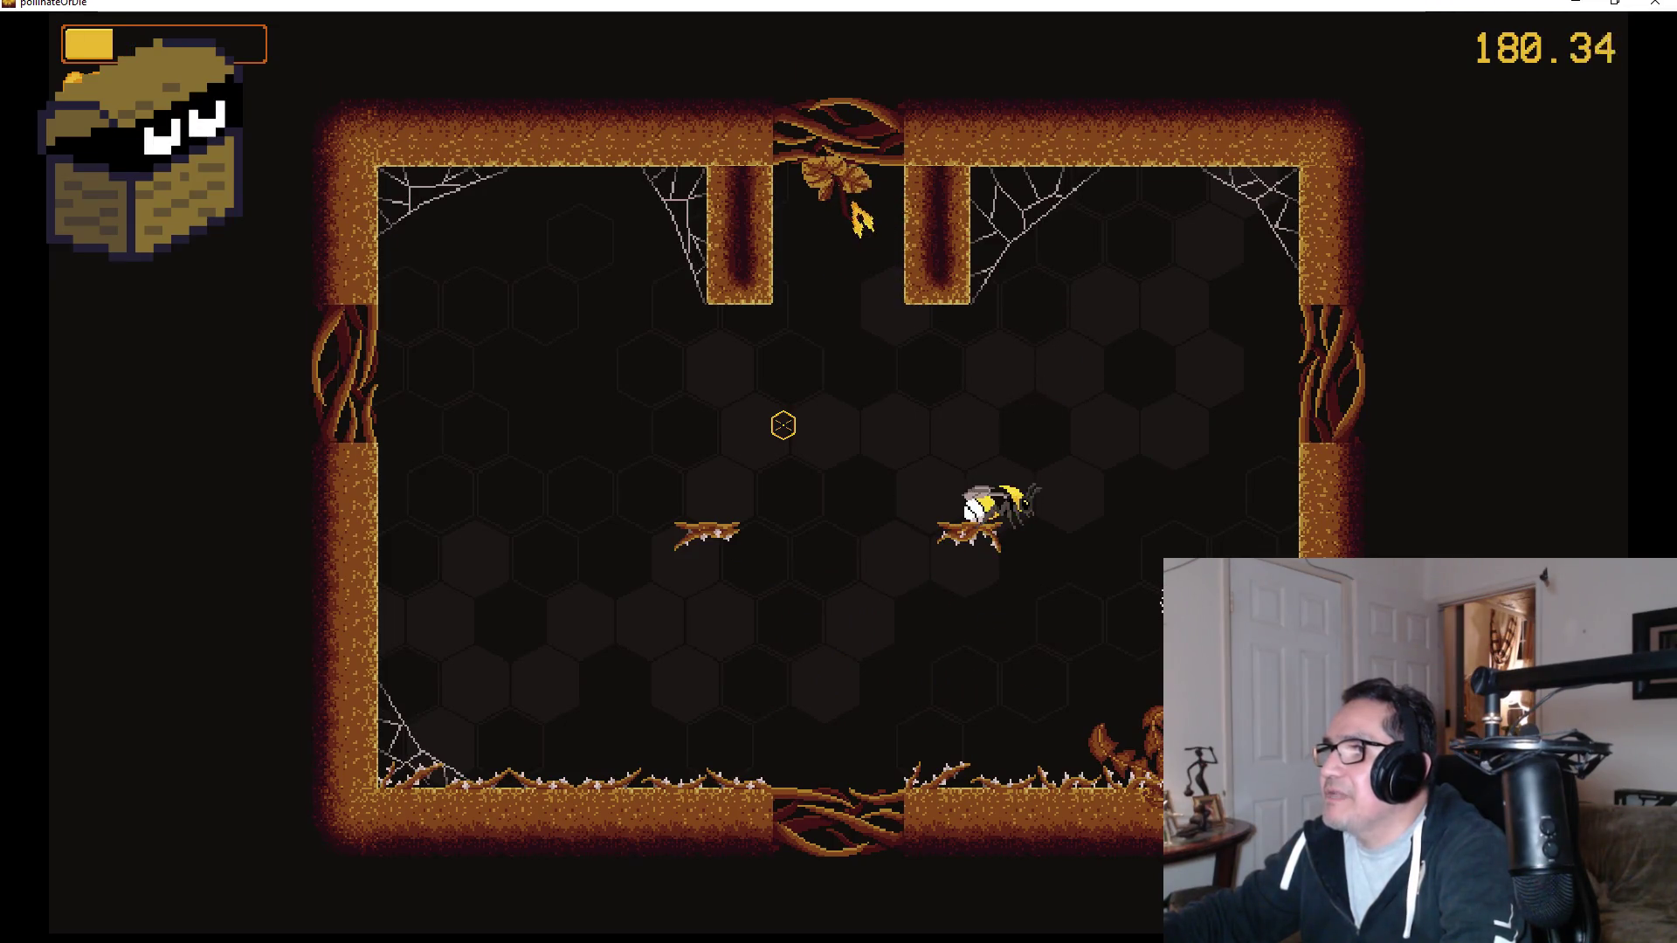
Fly into the ceiling gap, then return to attack enemies mid-arena until the bee dies.
key("Up")
key("Left")
key("Up")
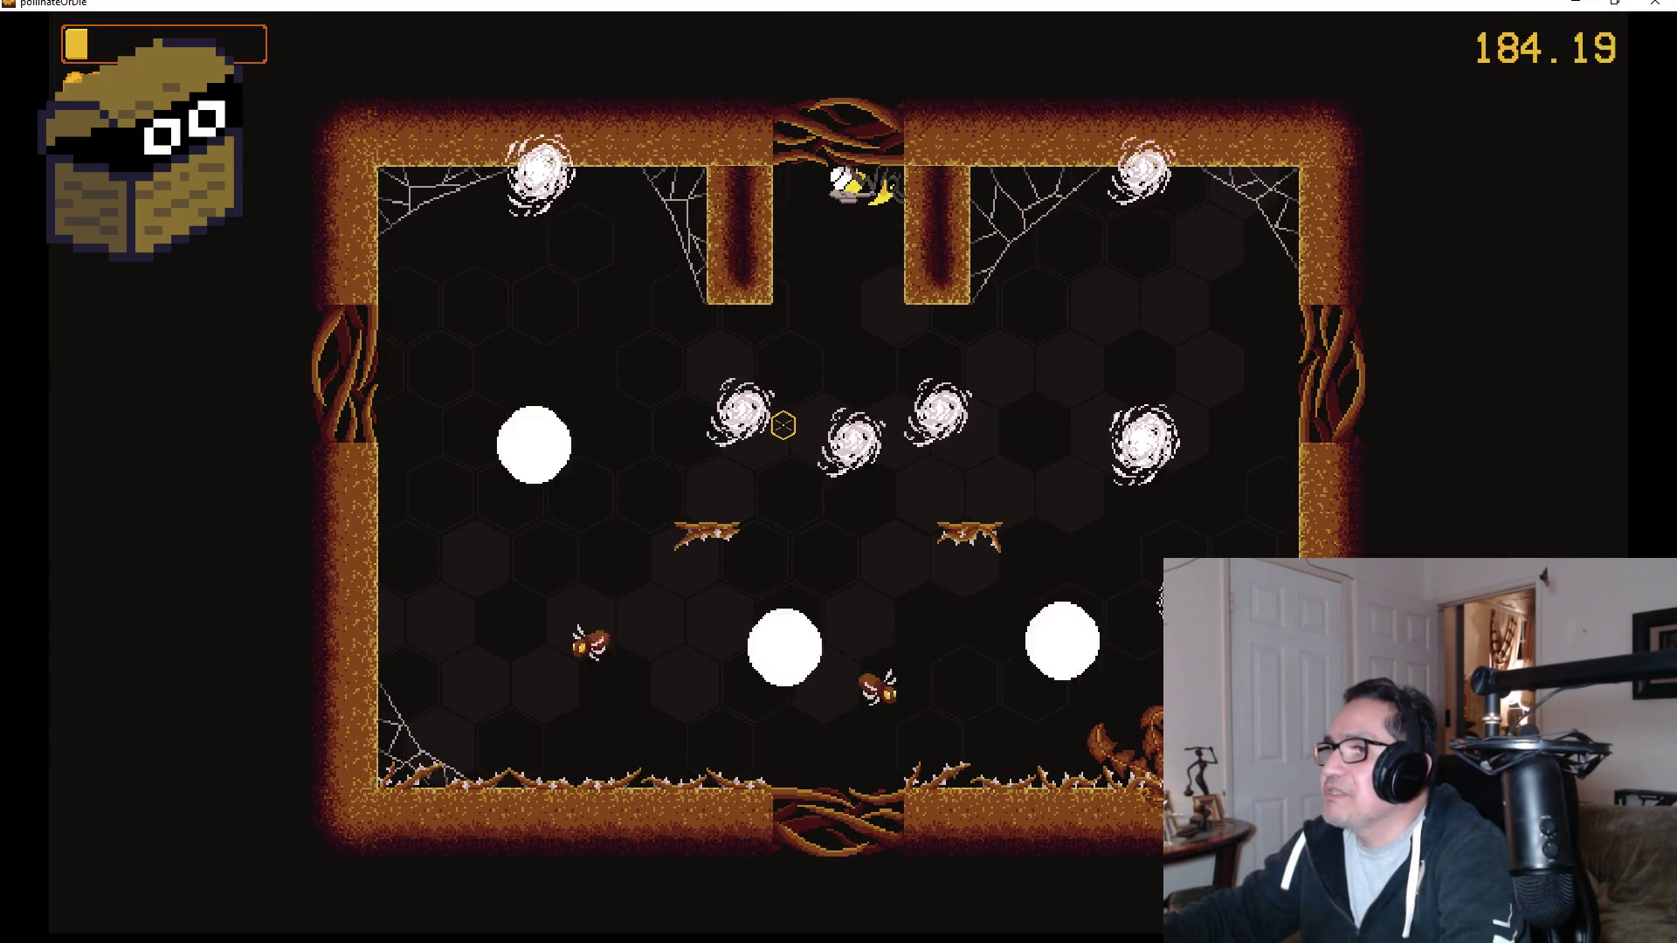
key("s")
key("s")
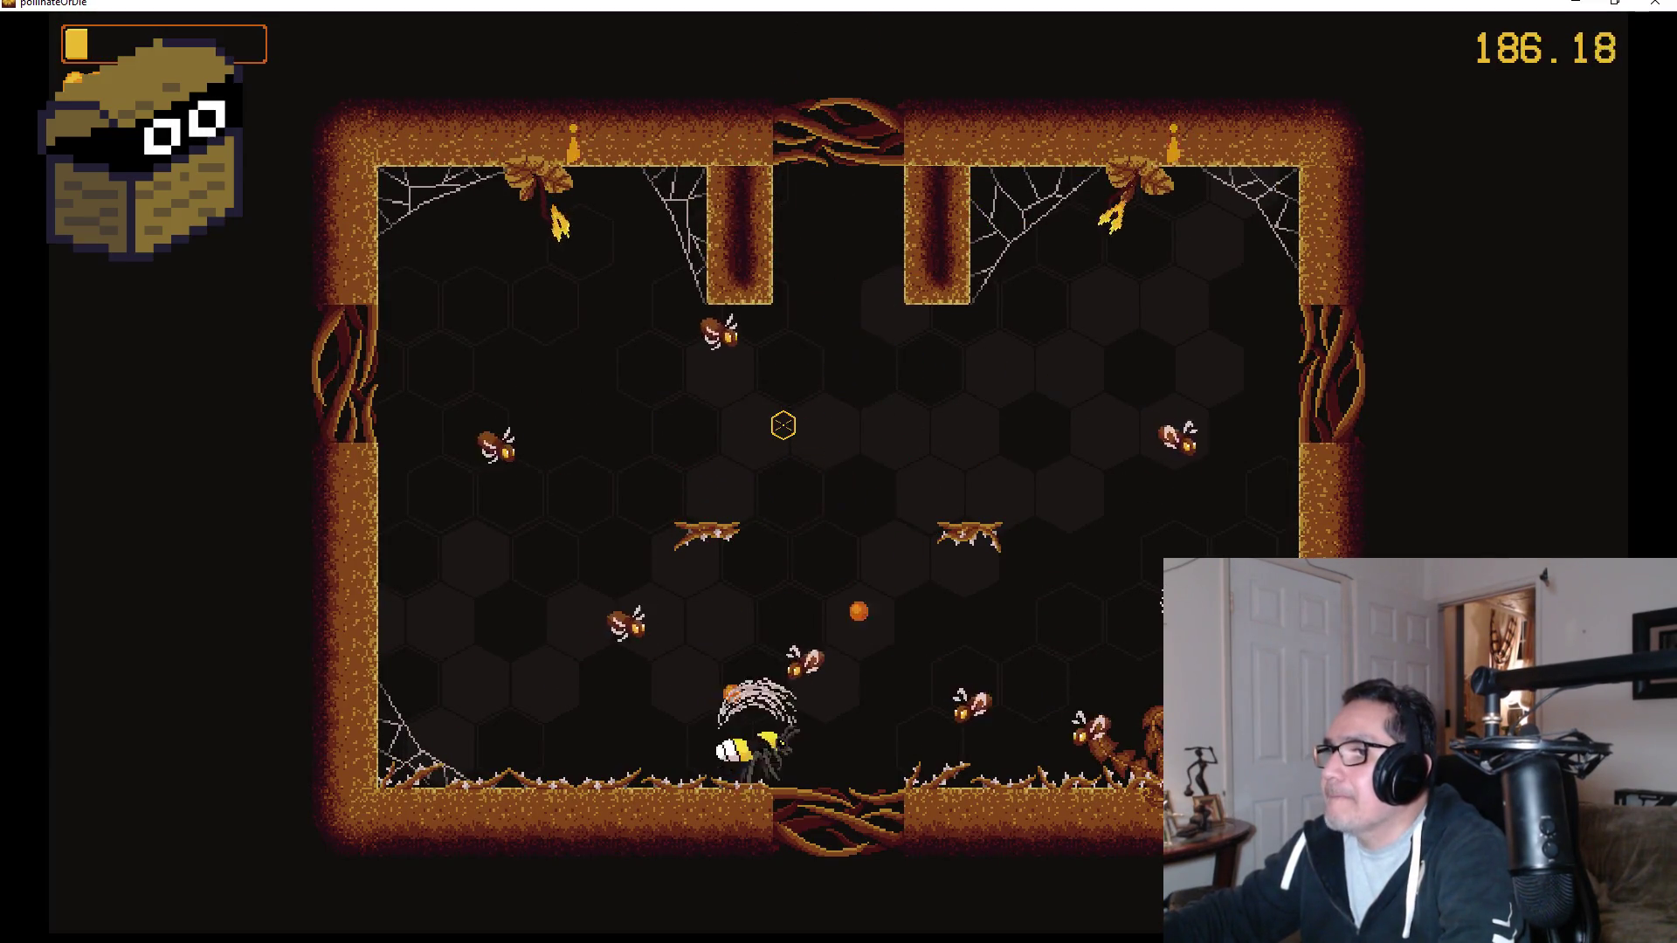
key("w")
key("w")
left_click(784, 425)
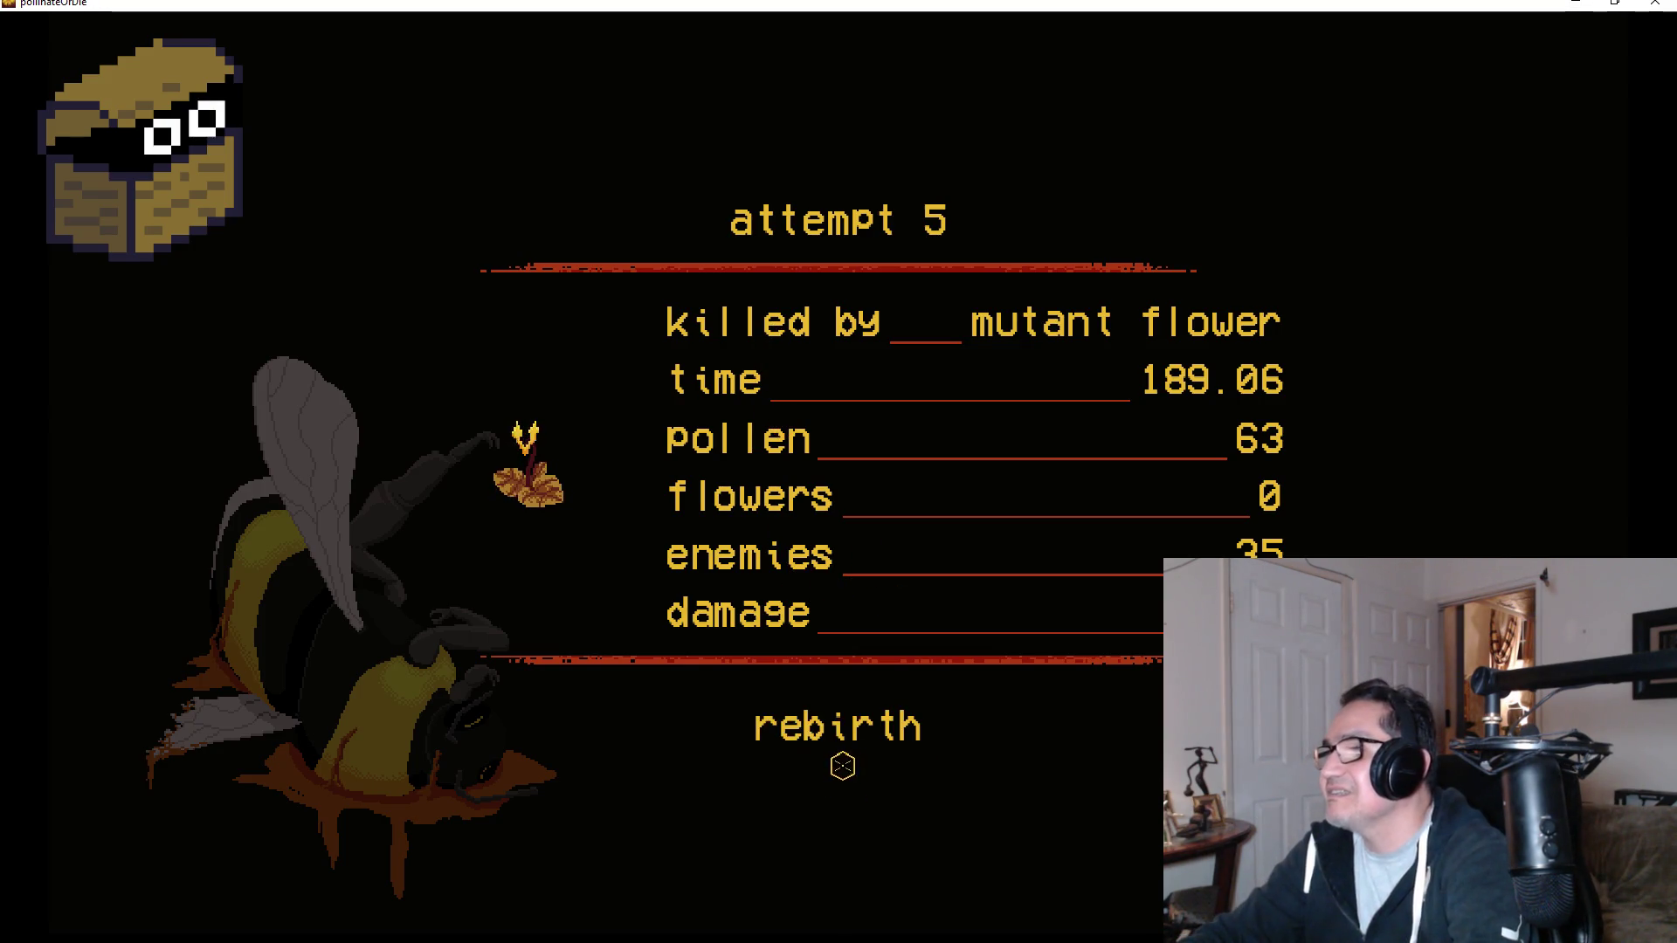
Rebirth from the attempt 5 death summary to return to the hive.
left_click(845, 734)
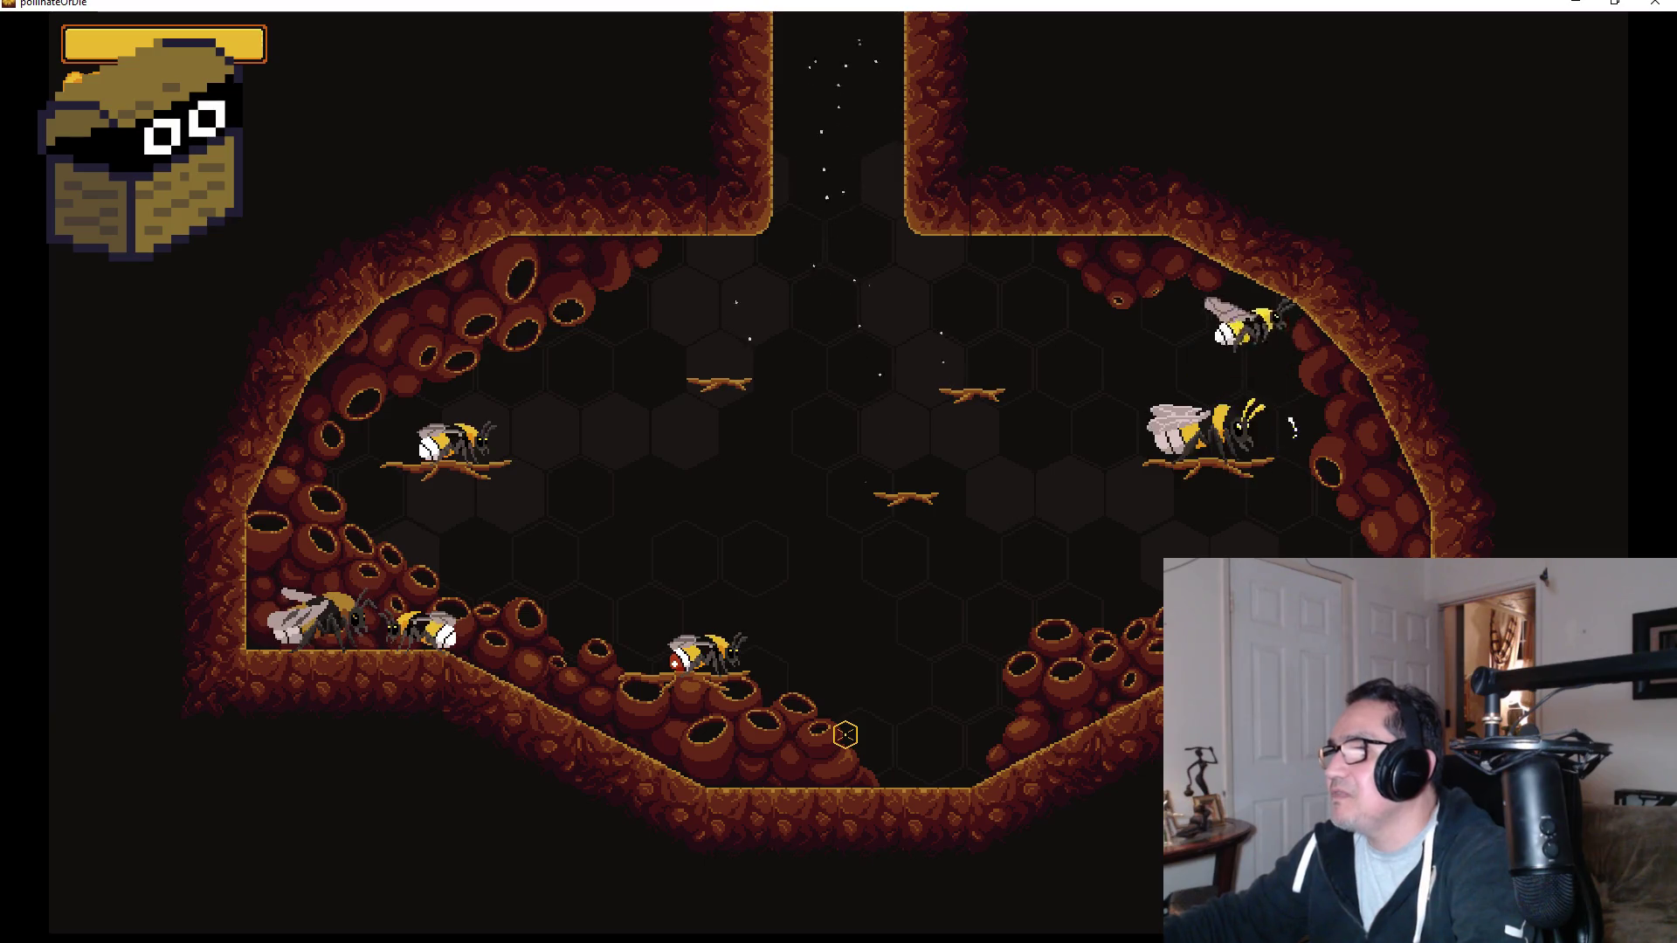
Talk to the upgrade bee, buy reflect for 25 pollen, and close the upgrade grid.
key("e")
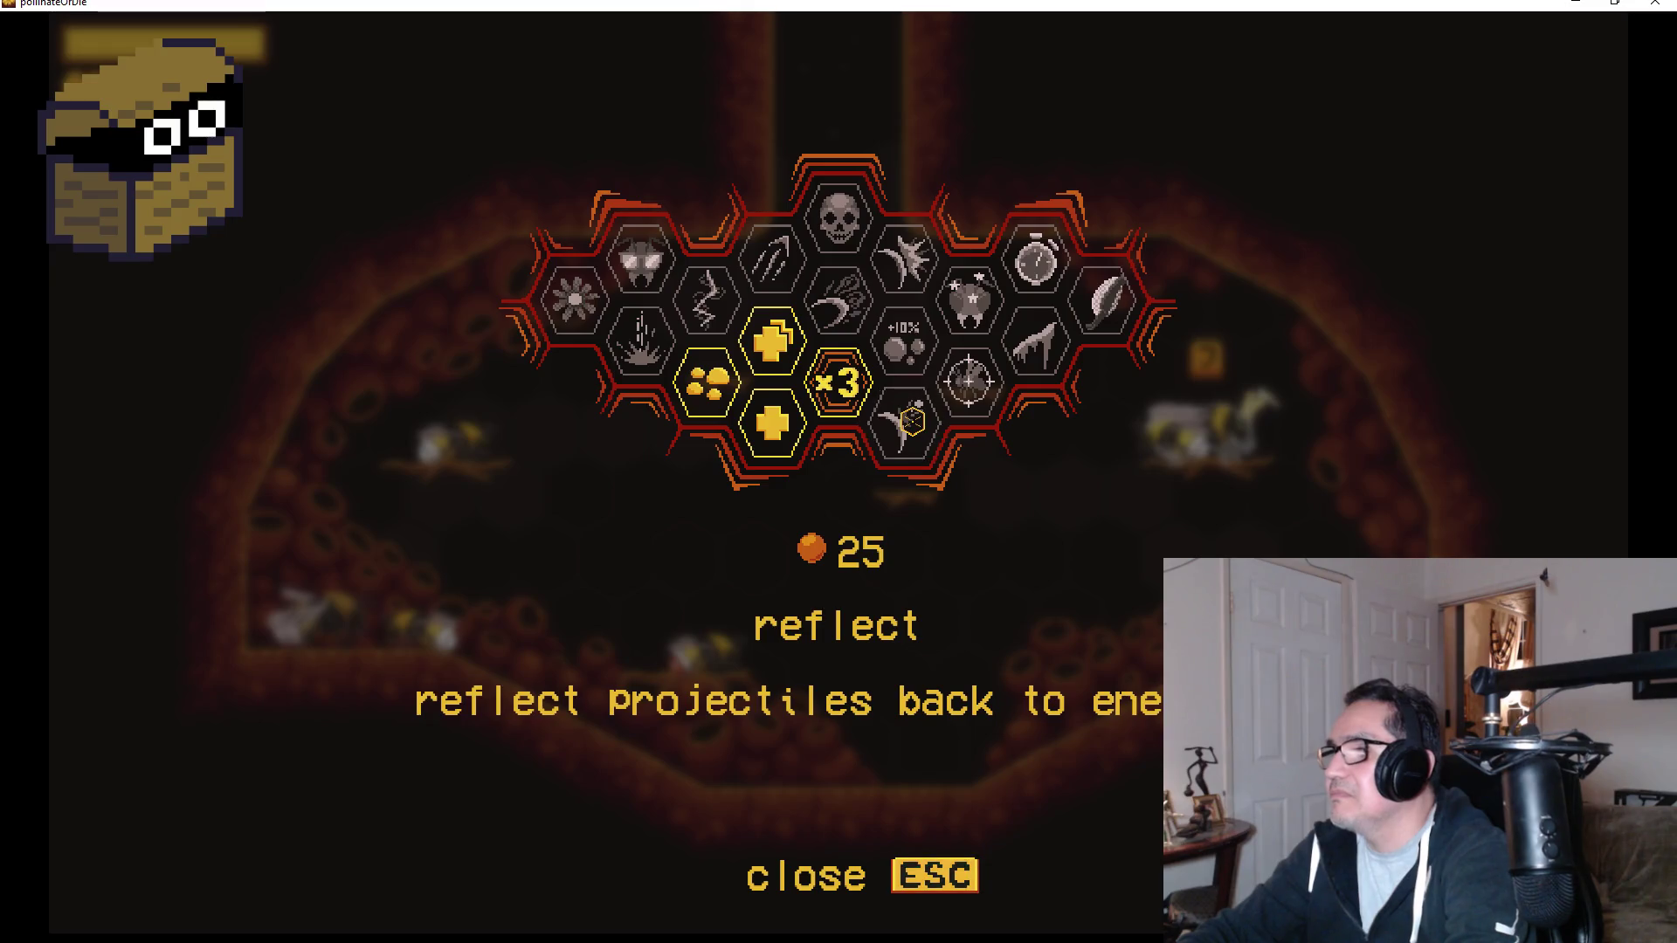
left_click(912, 421)
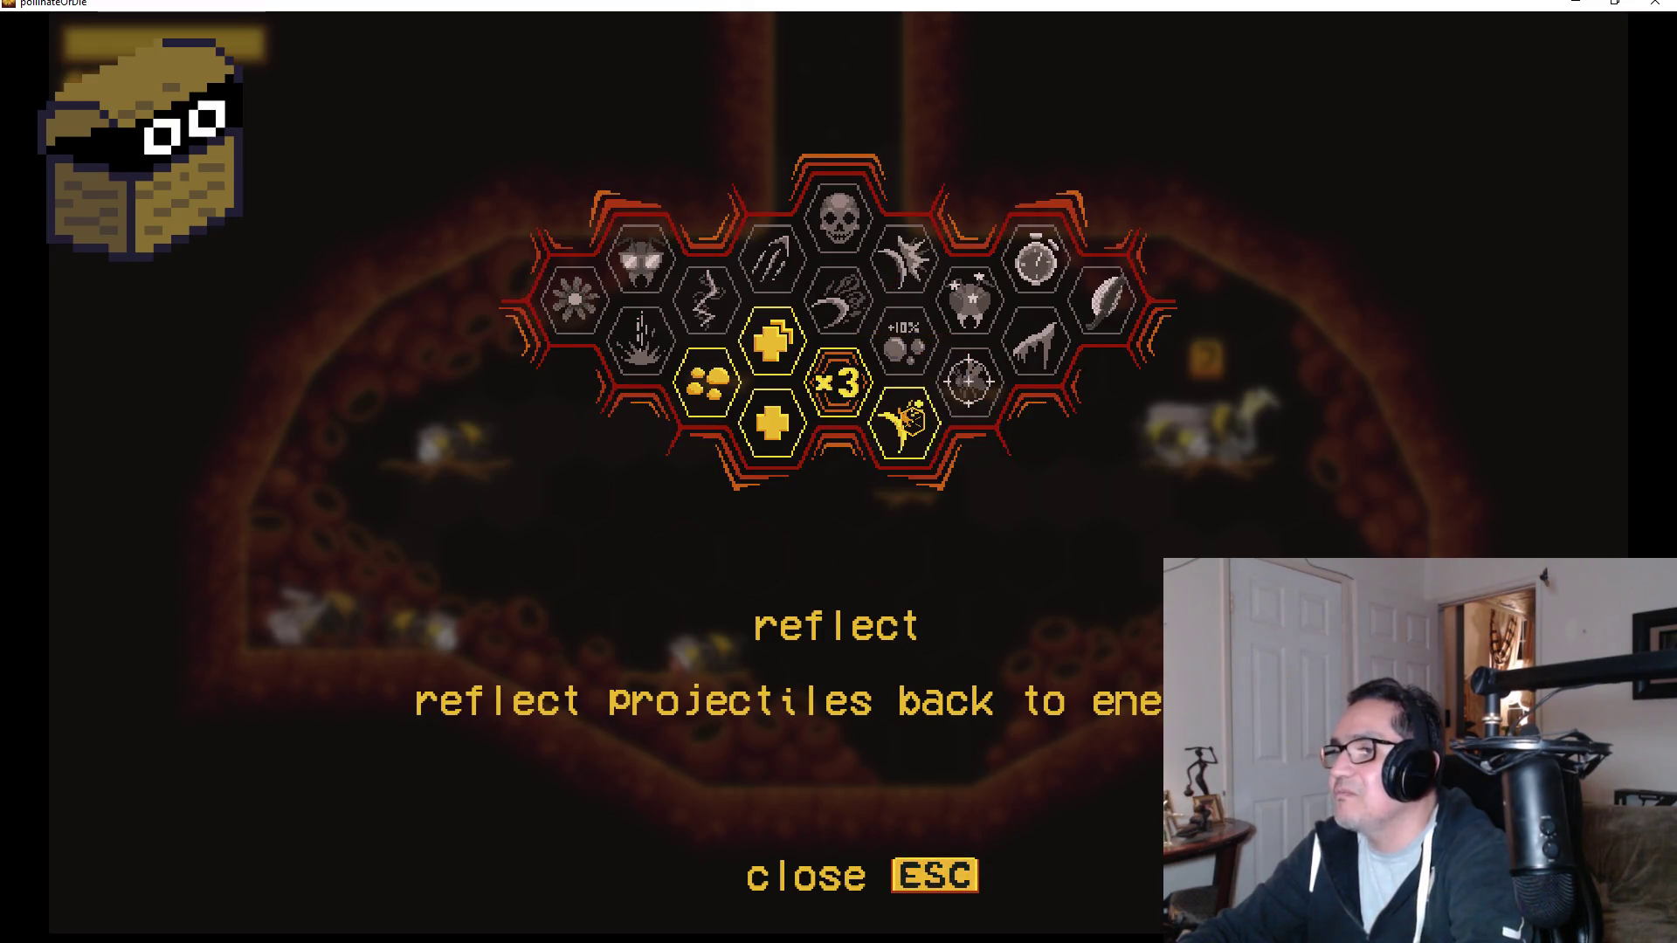
left_click(954, 860)
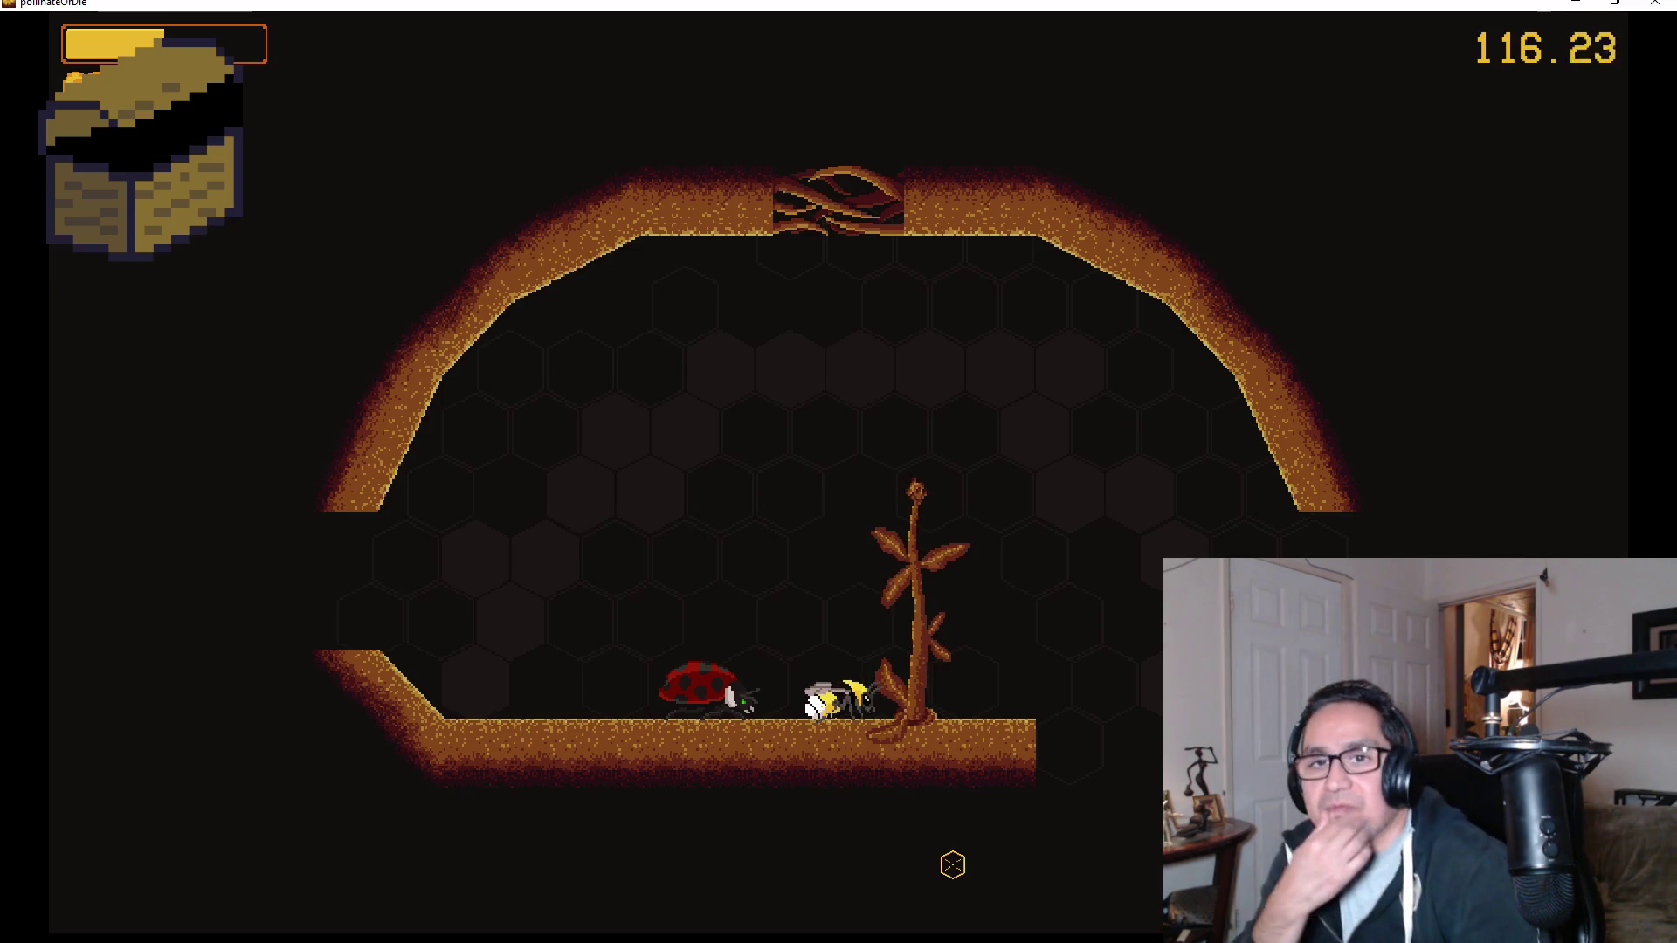
Walk past the ladybug and fly around the flowering bush picking up each green heart.
key("Left")
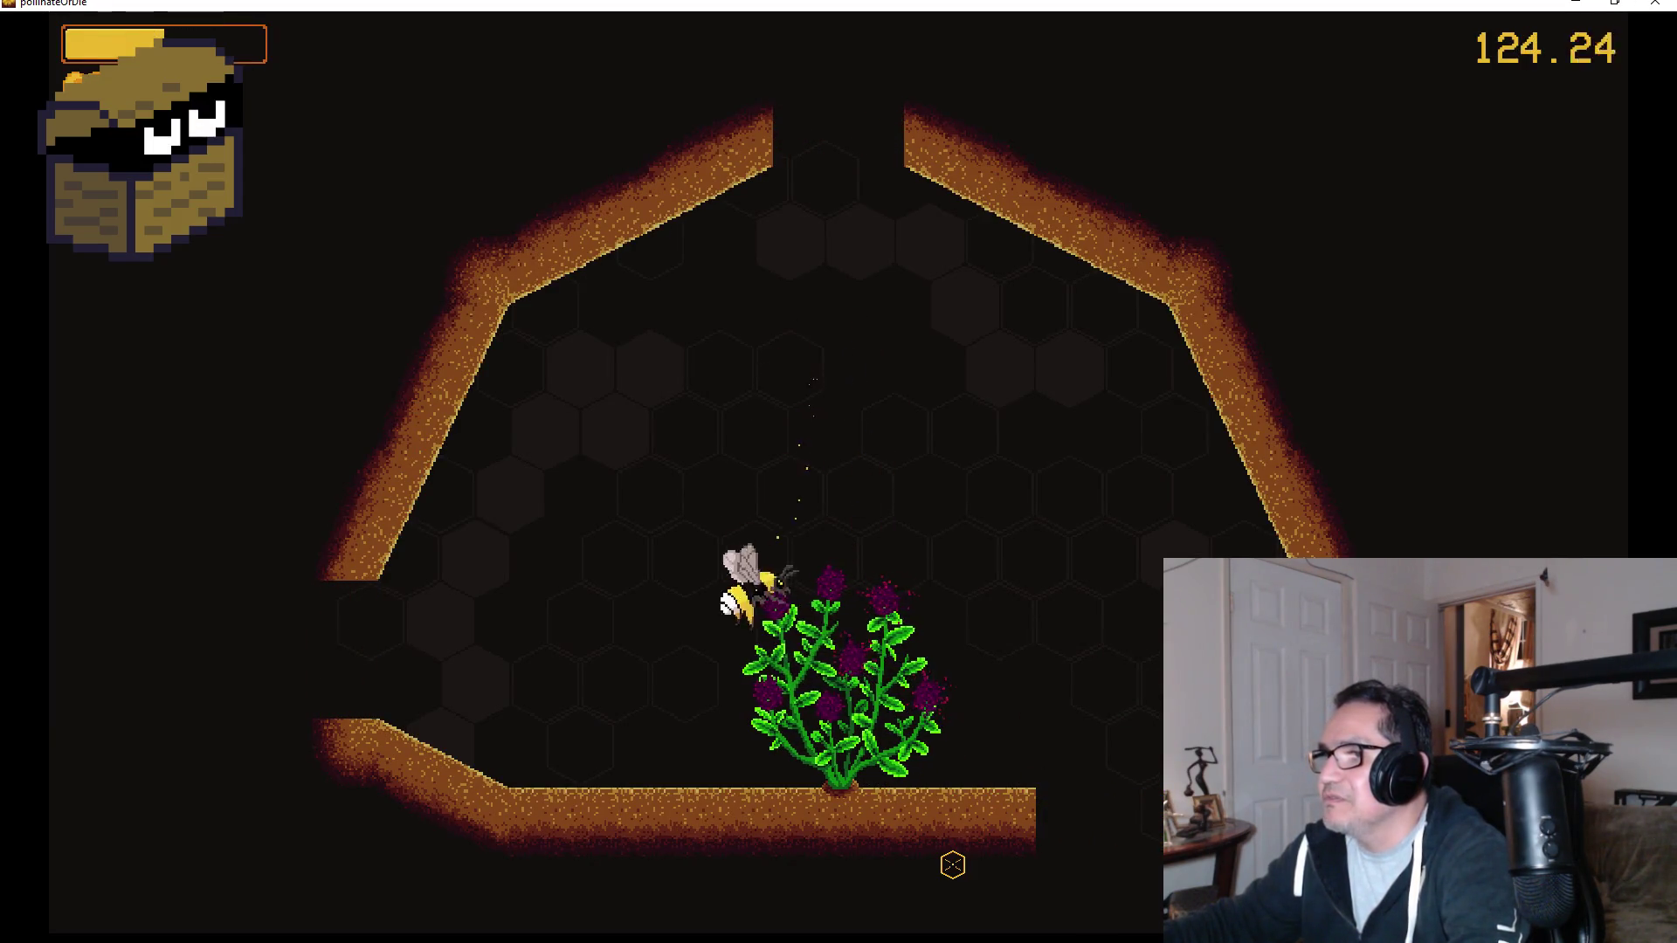
key("Right")
key("Up")
key("Up")
key("Left")
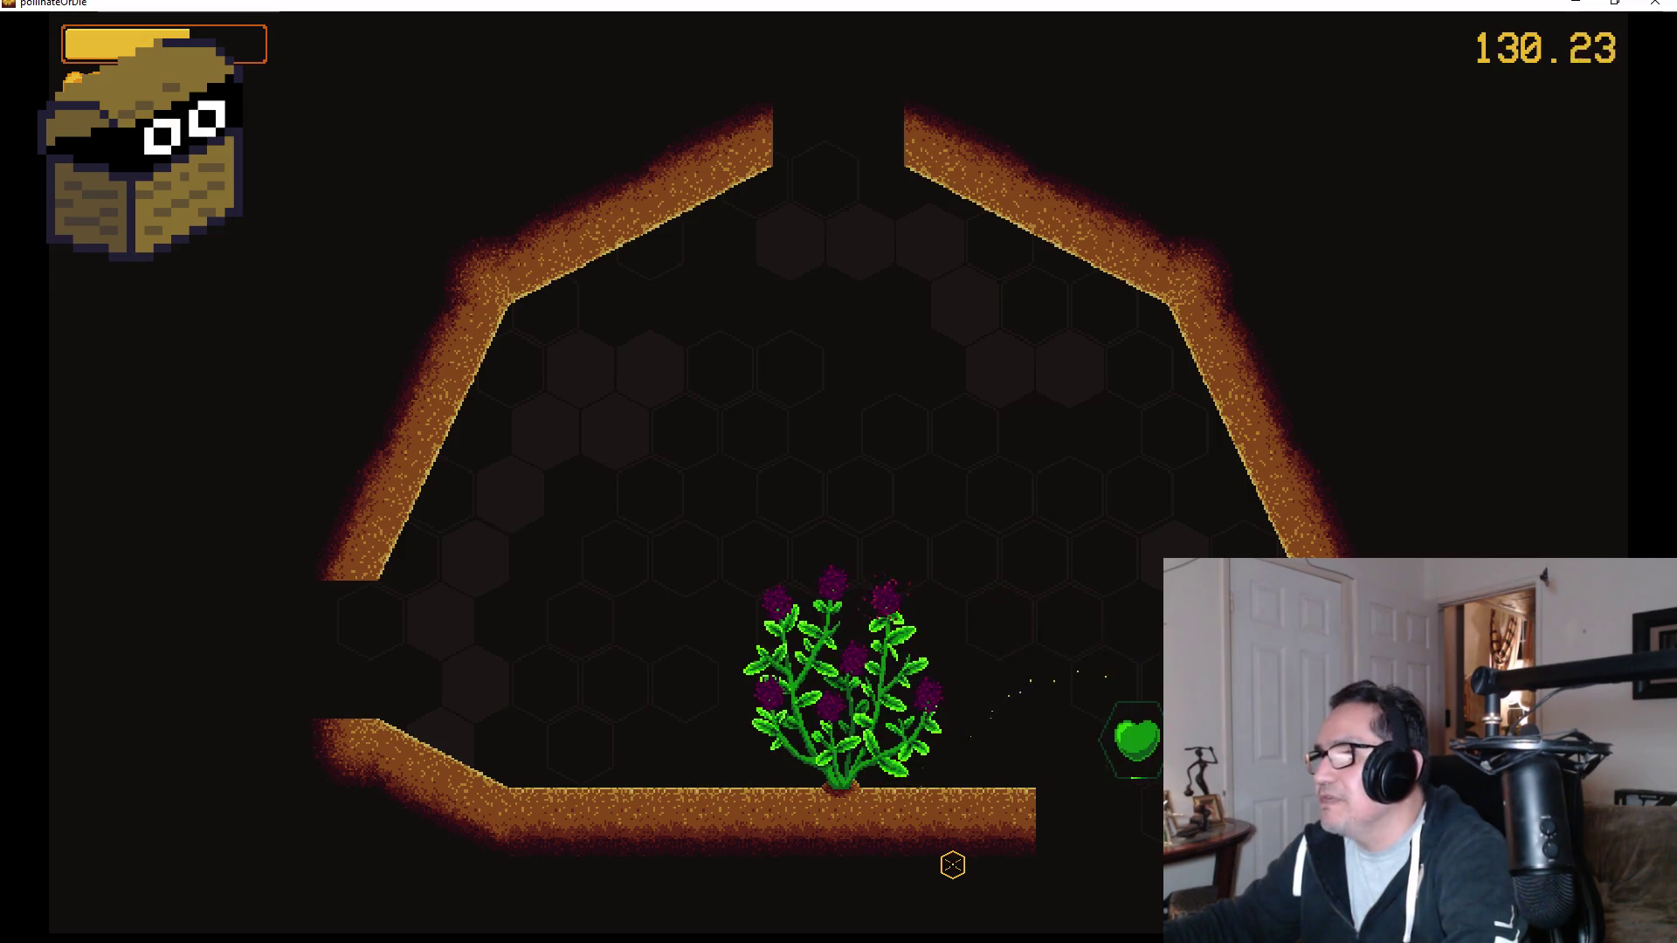
key("Right")
key("Left")
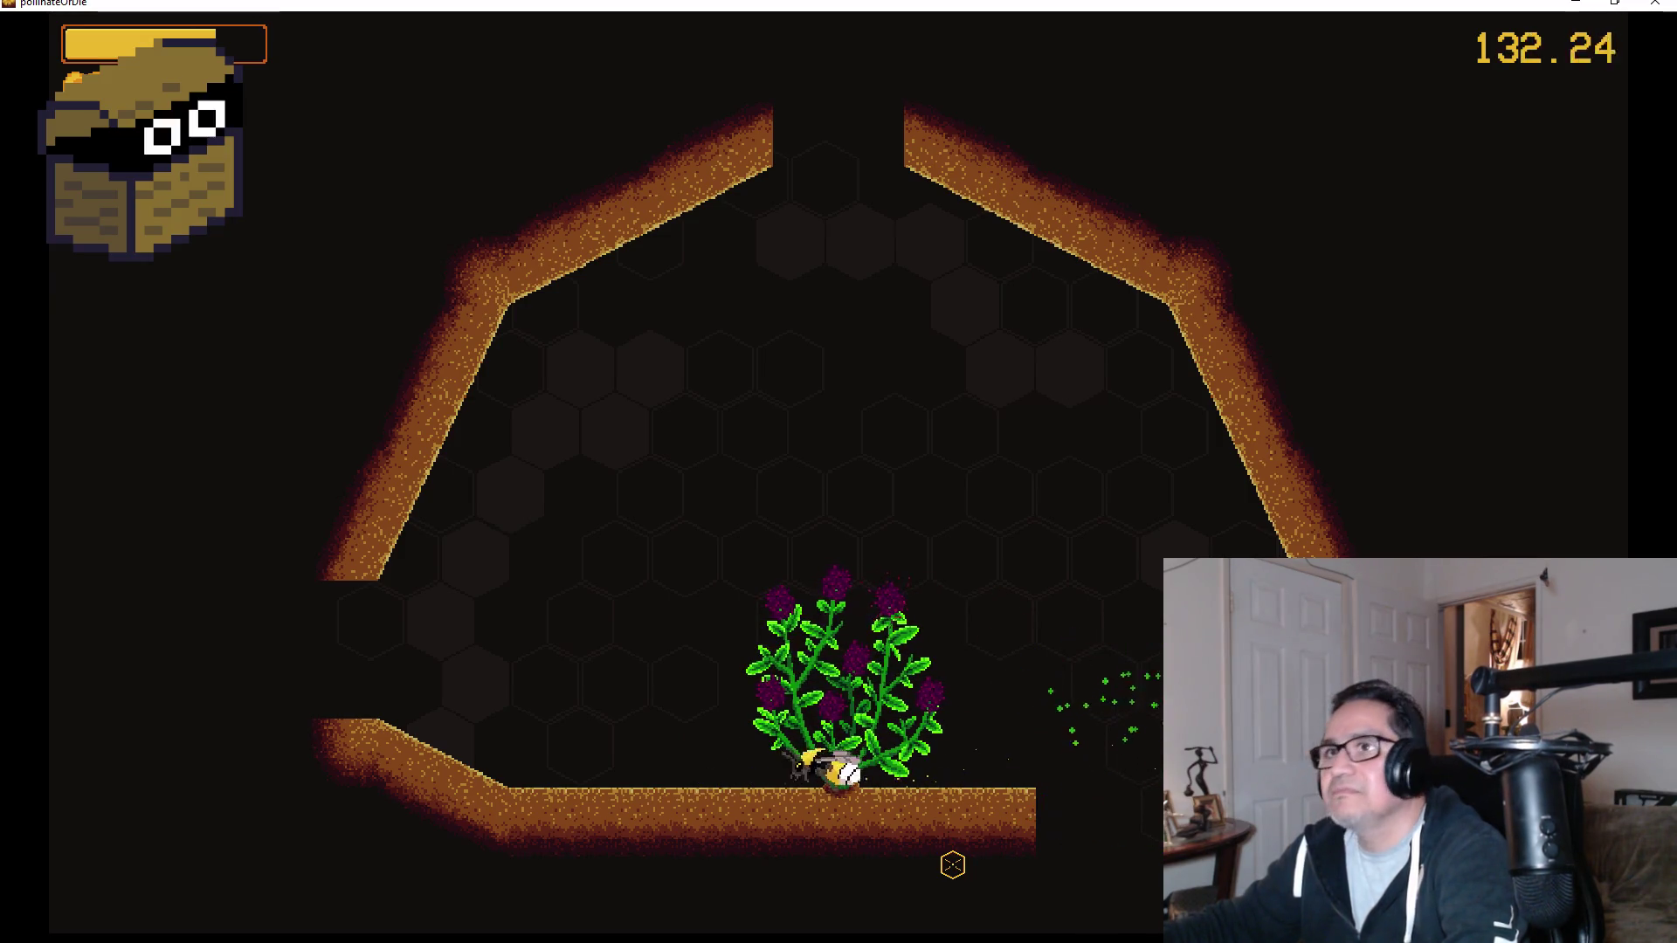
key("Up")
key("Left")
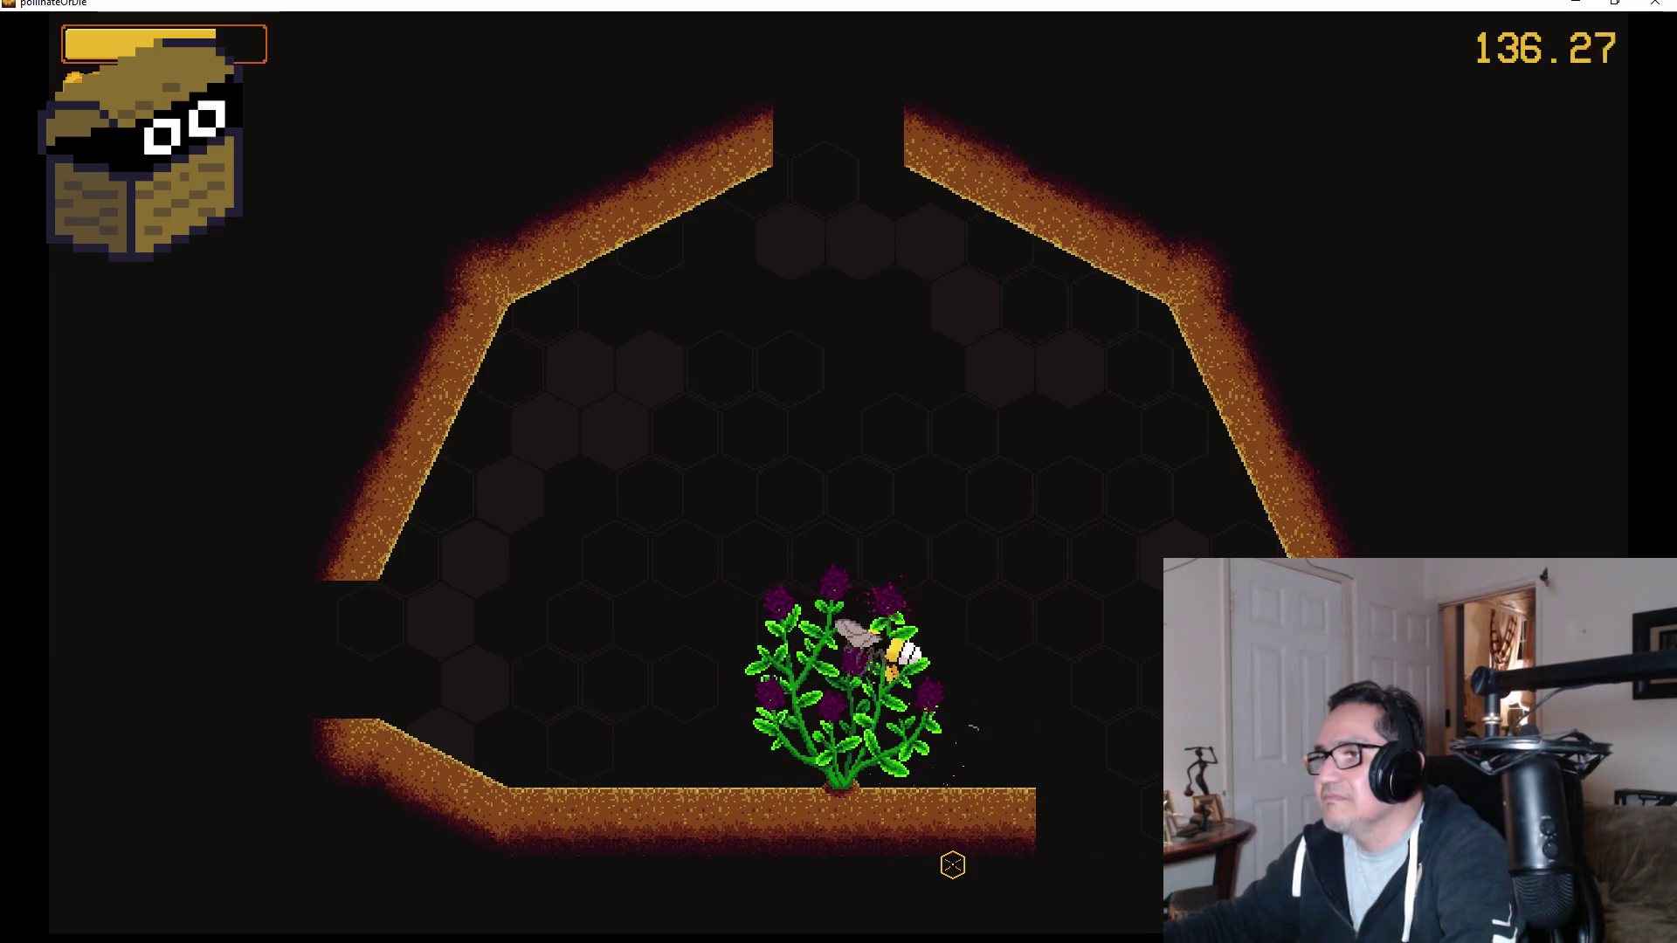
key("Right")
key("Up")
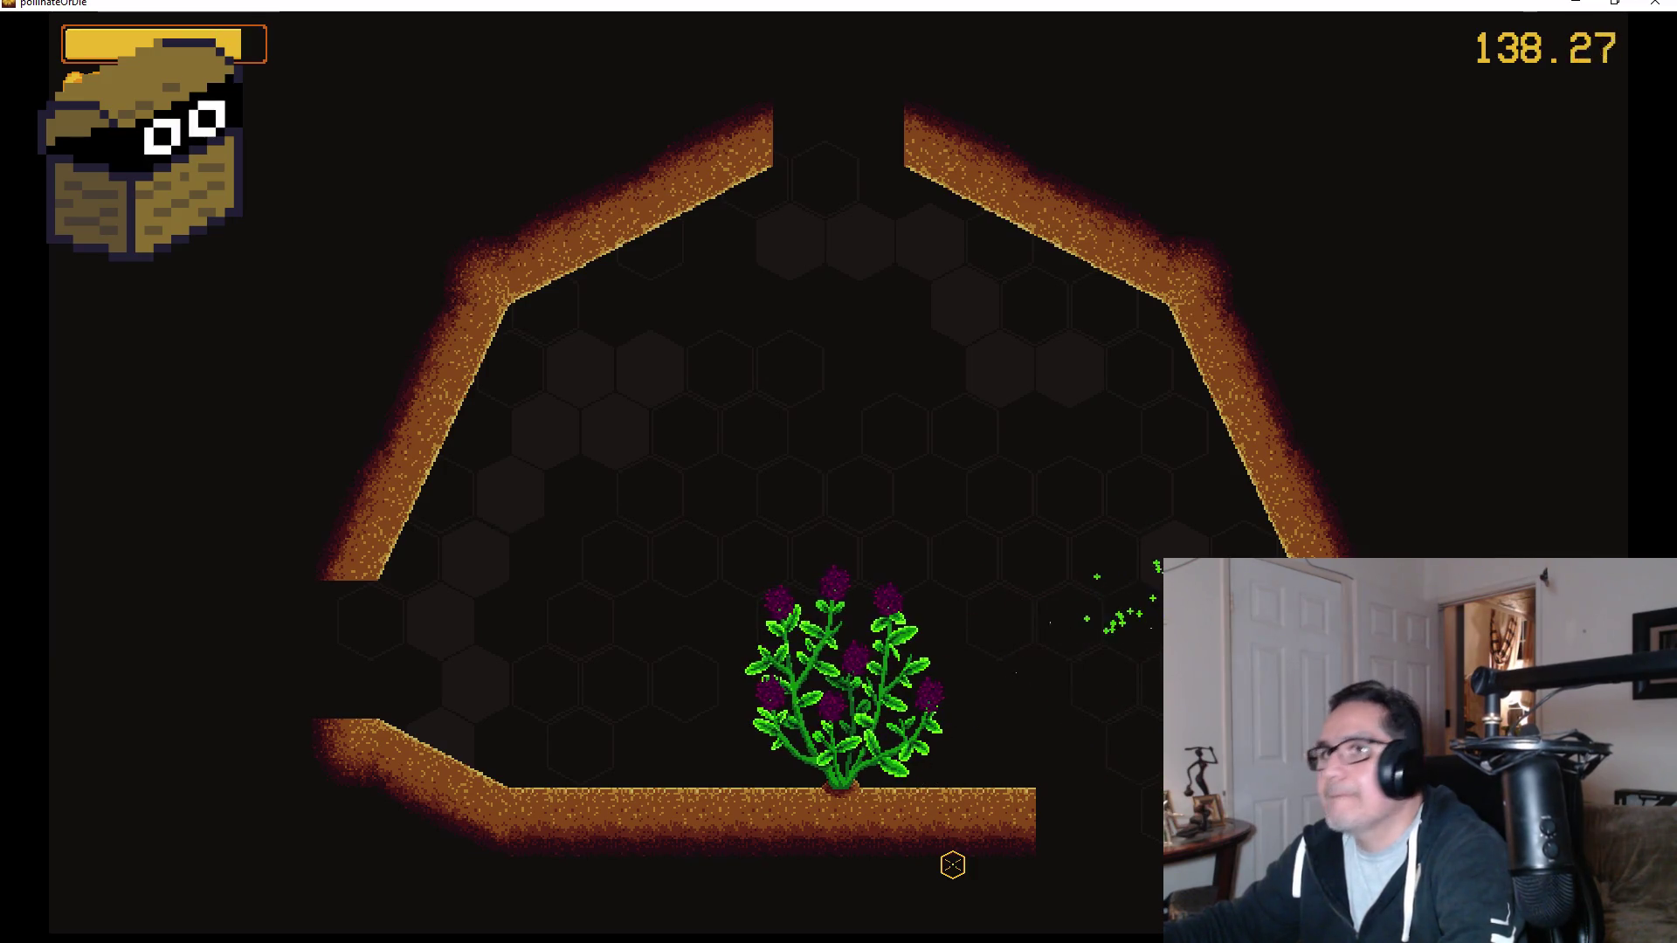
key("Left")
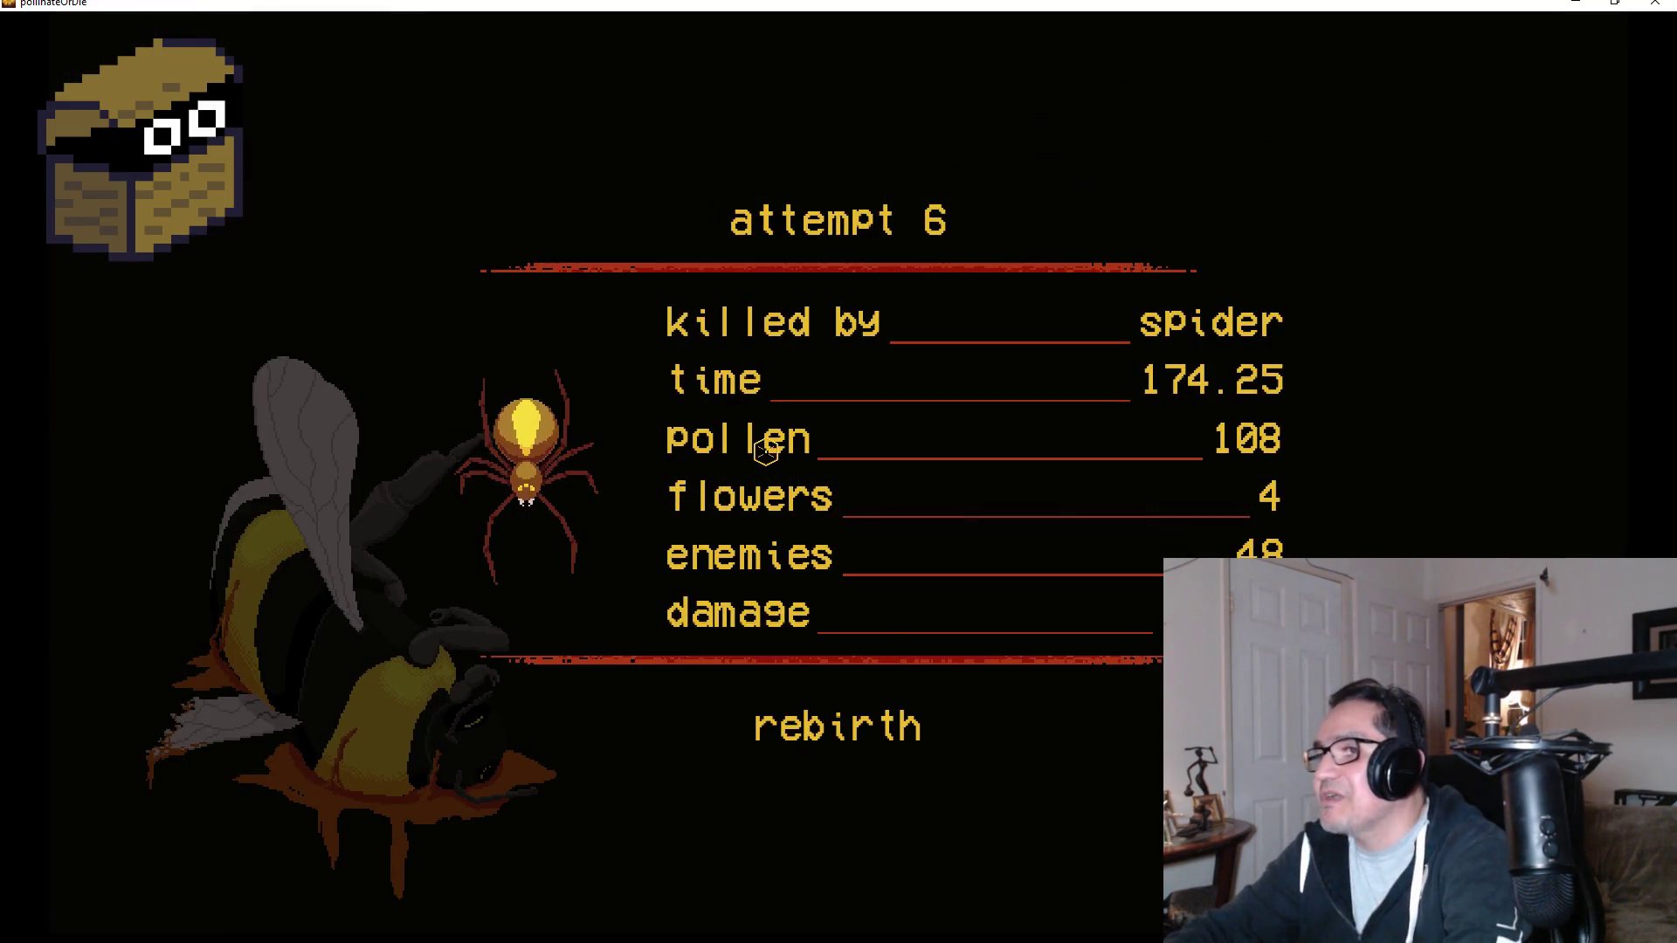
Rebirth after attempt 6, walk to the upgrade bee and open its upgrade grid.
left_click(817, 724)
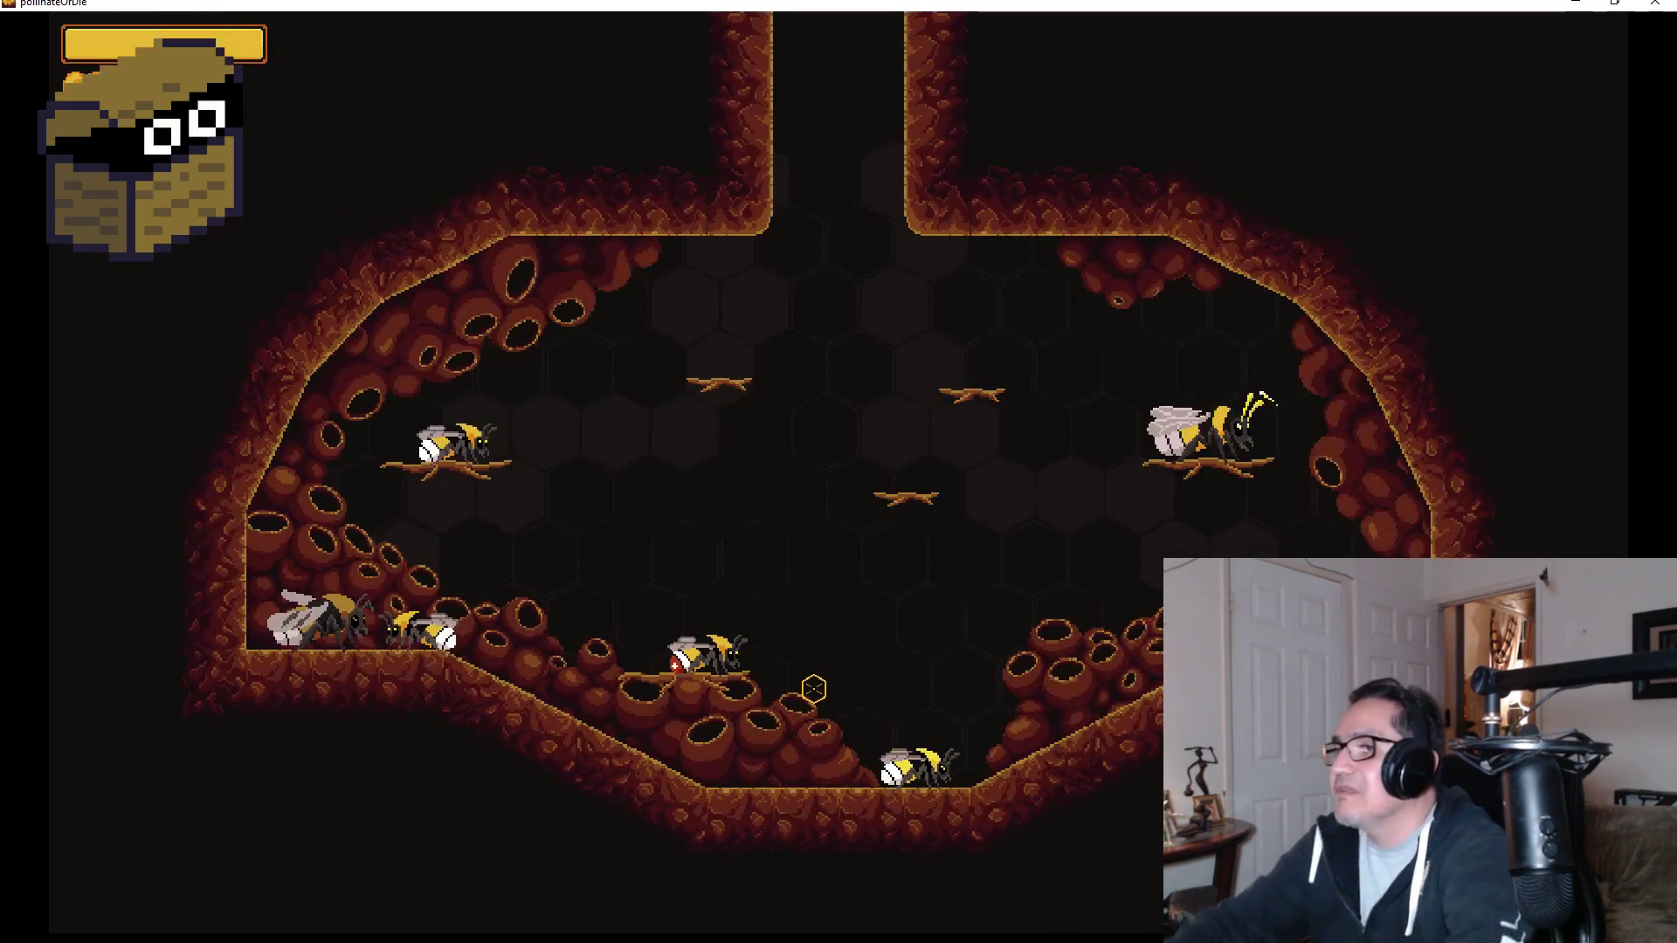
key("Right")
key("Up")
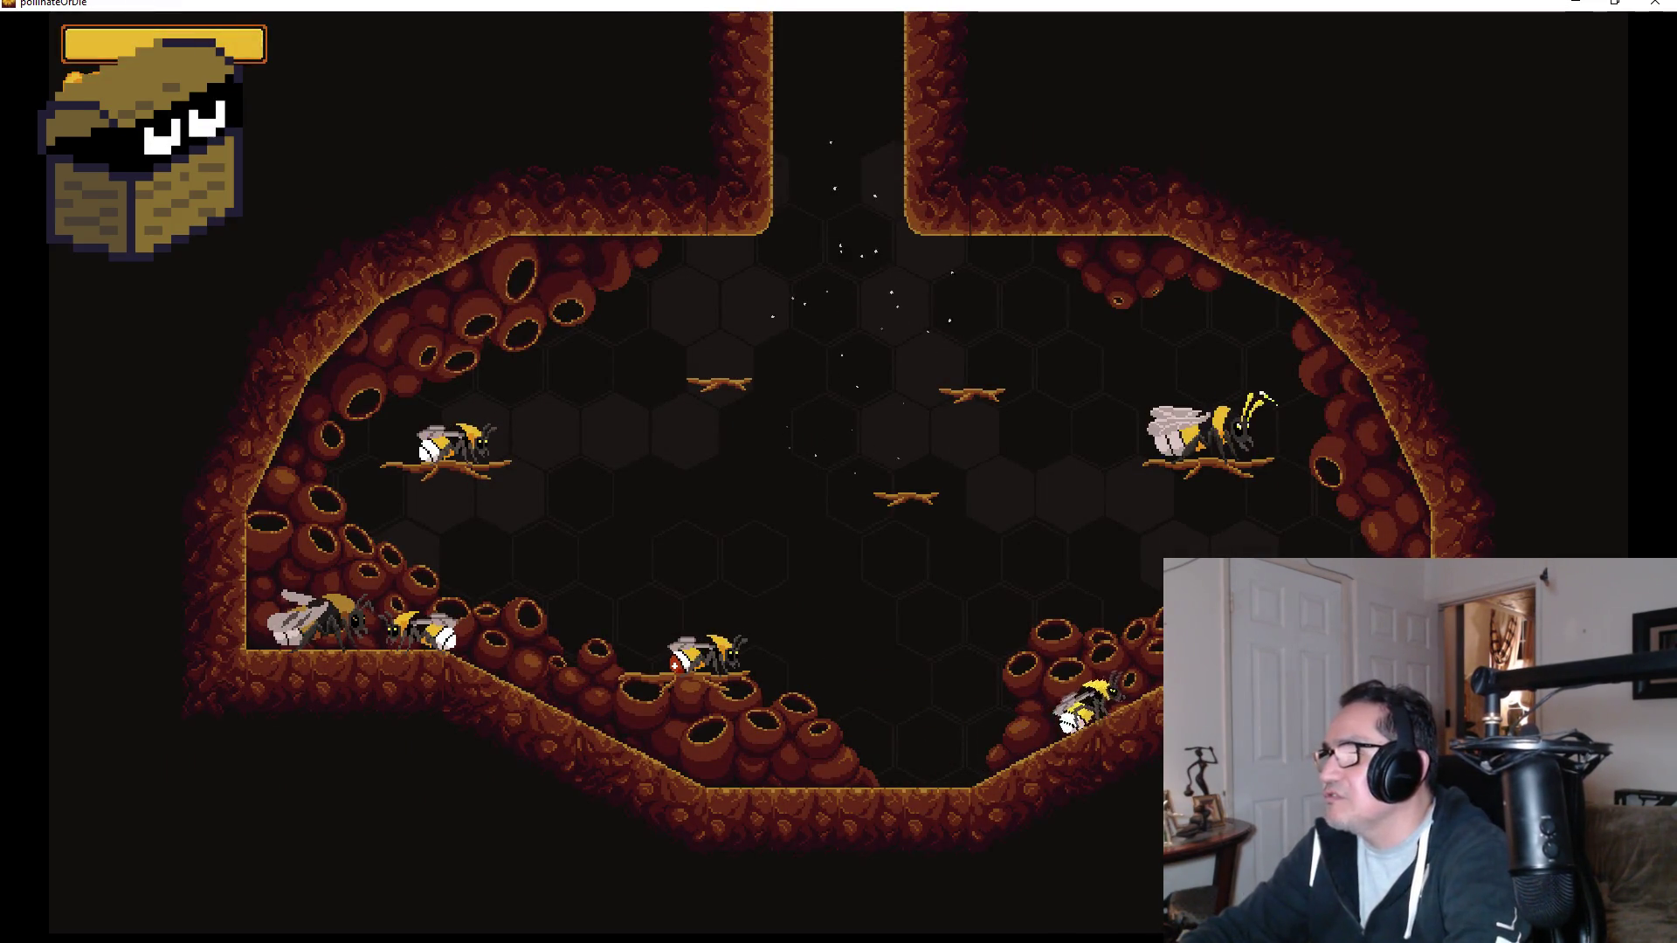
key("e")
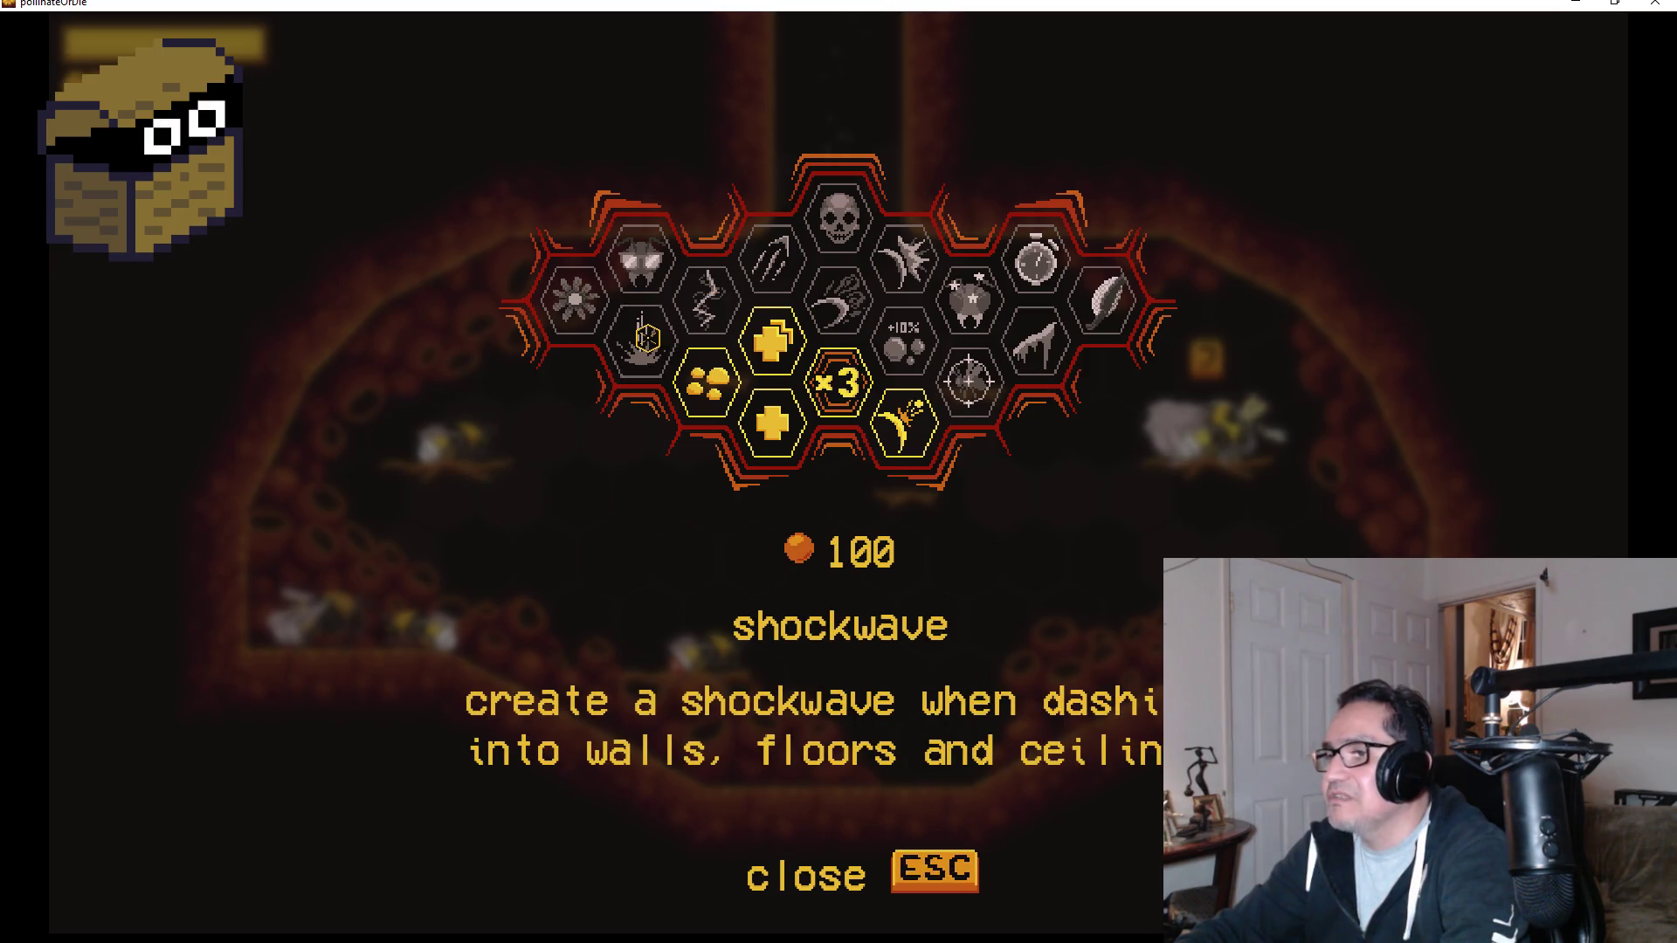
Purchase the shockwave upgrade for 100 pollen and leave the upgrade grid for the hive.
key("space")
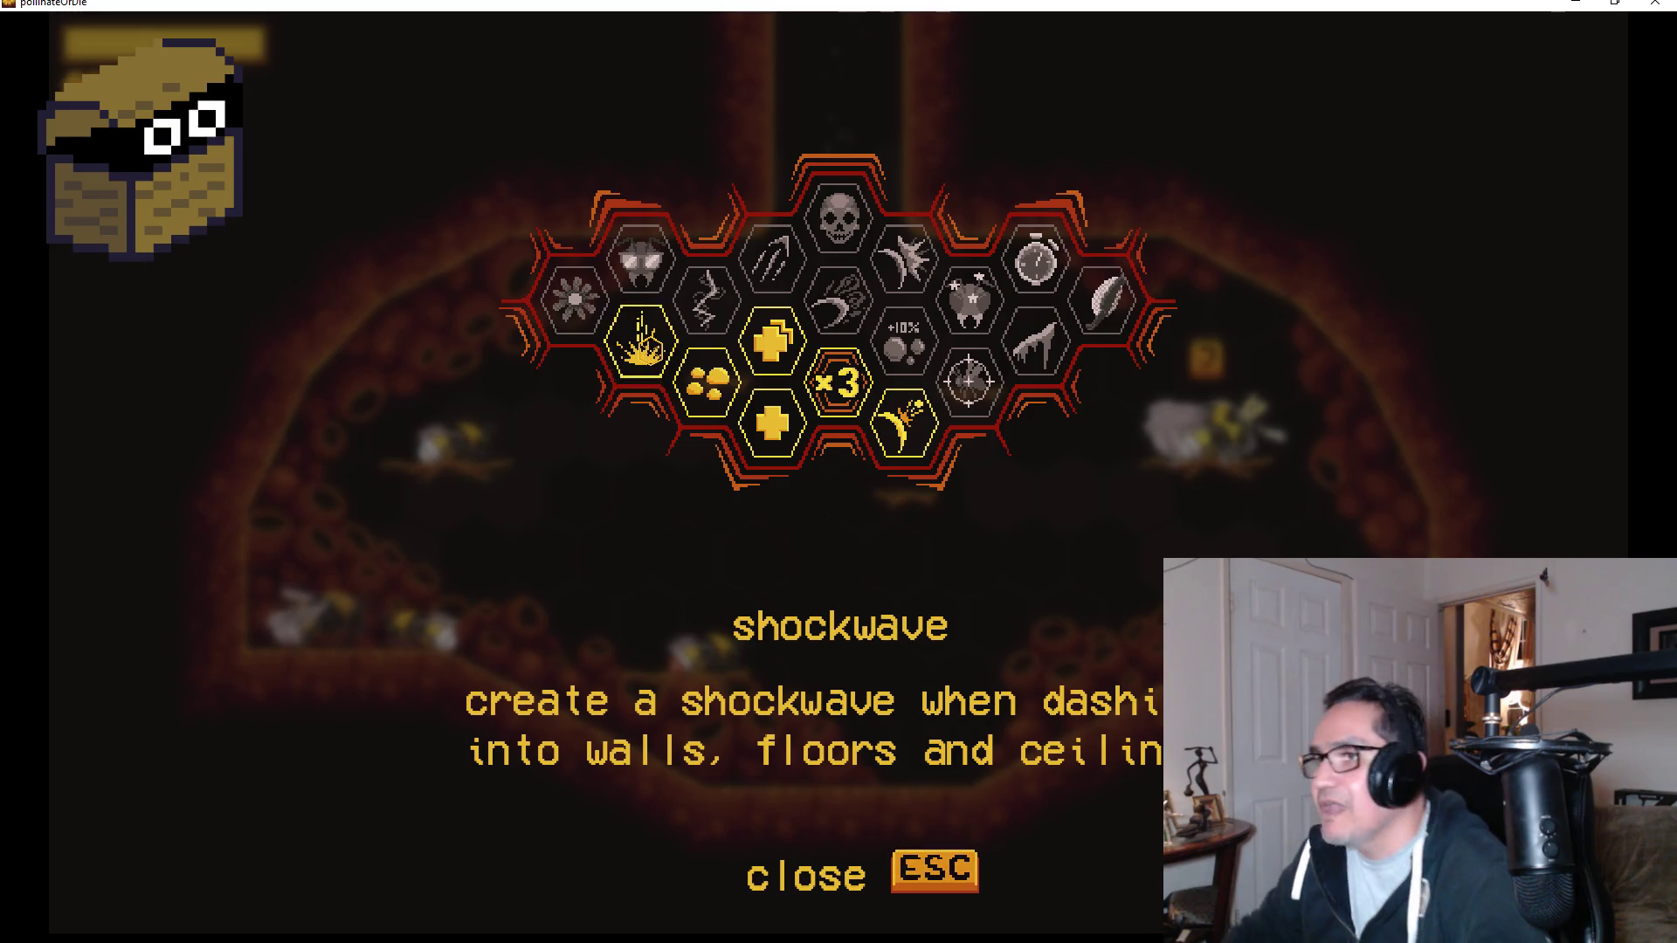
key("Escape")
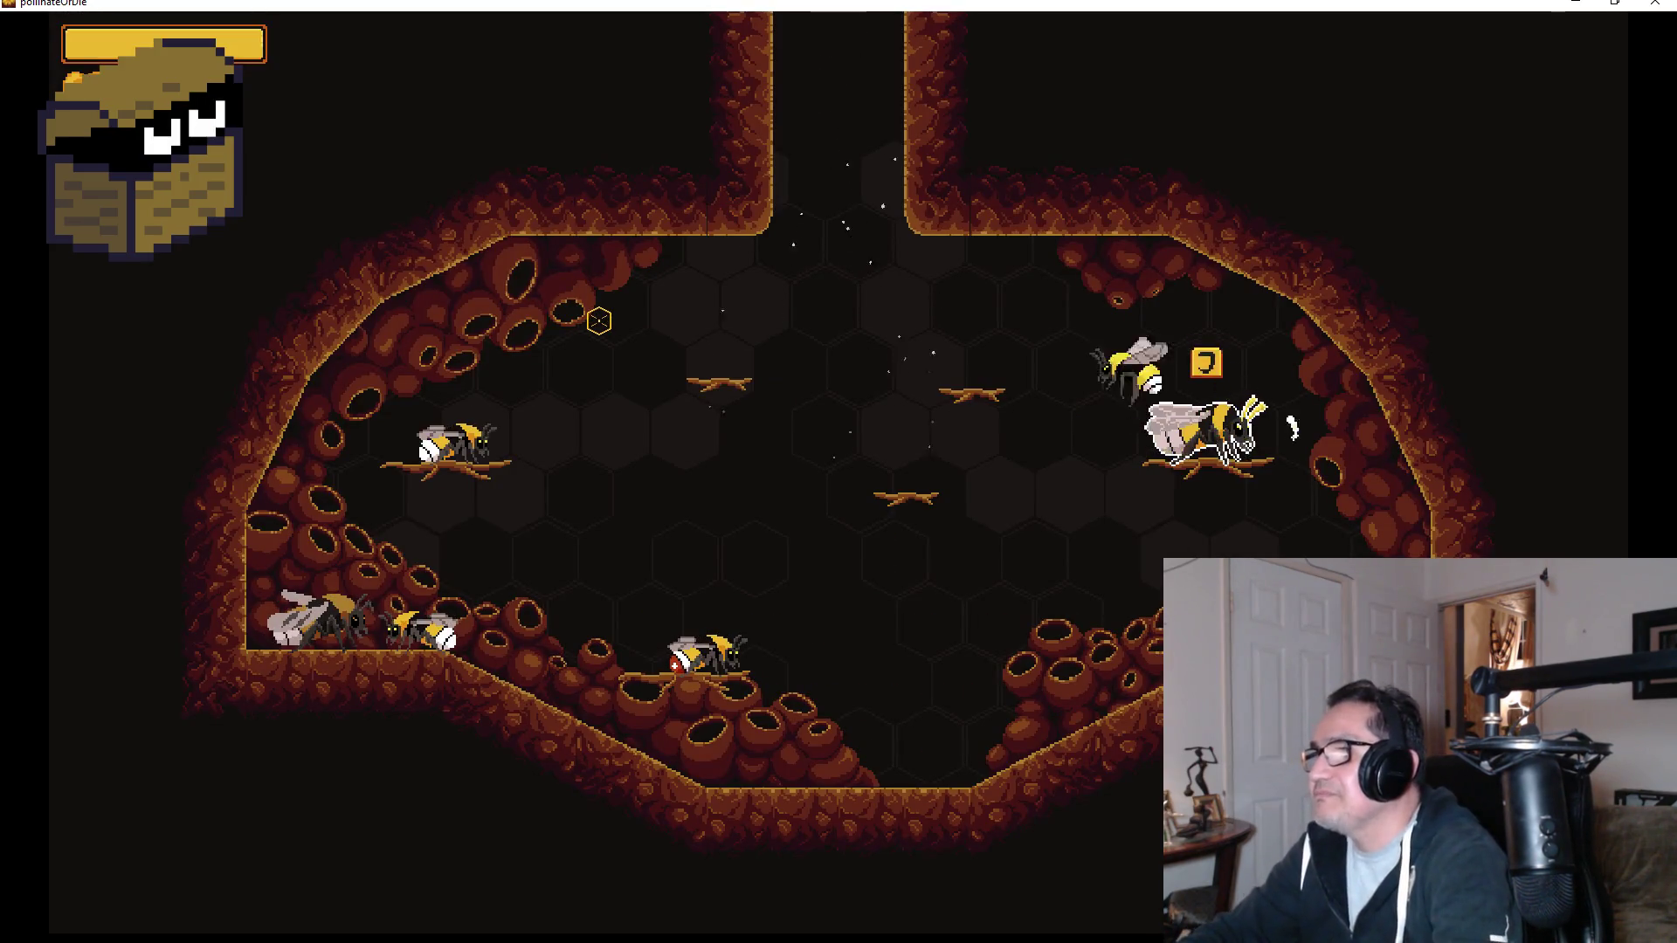